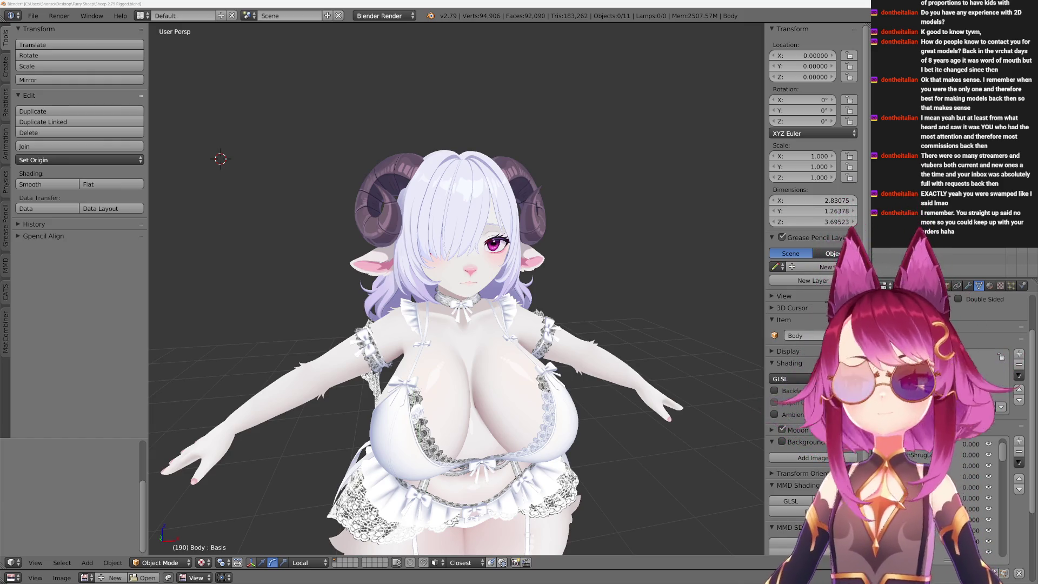
Zoom in and out on the rigged sheep model in the viewport.
scroll("up", 3)
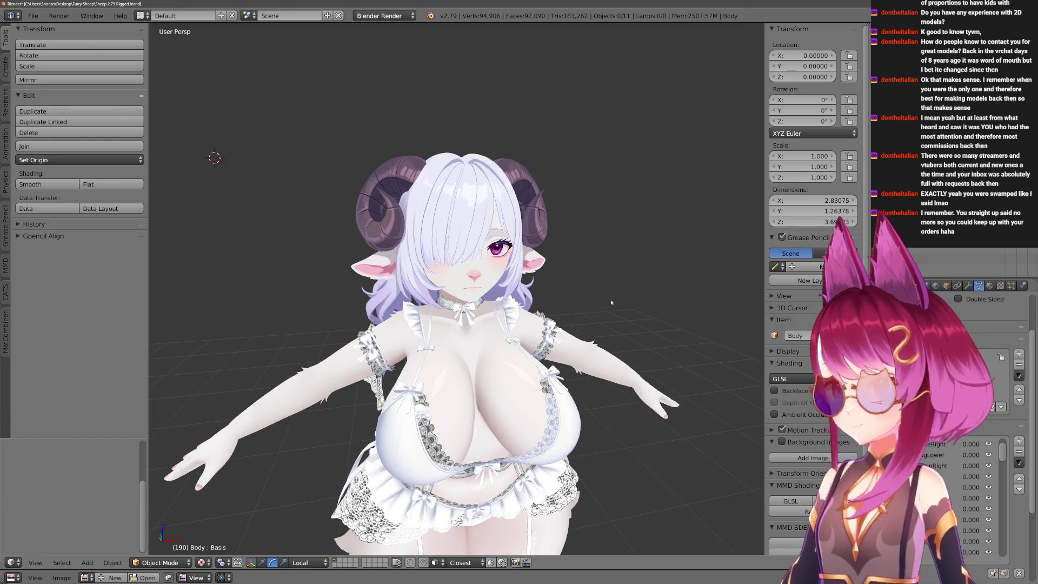
scroll("down", 3)
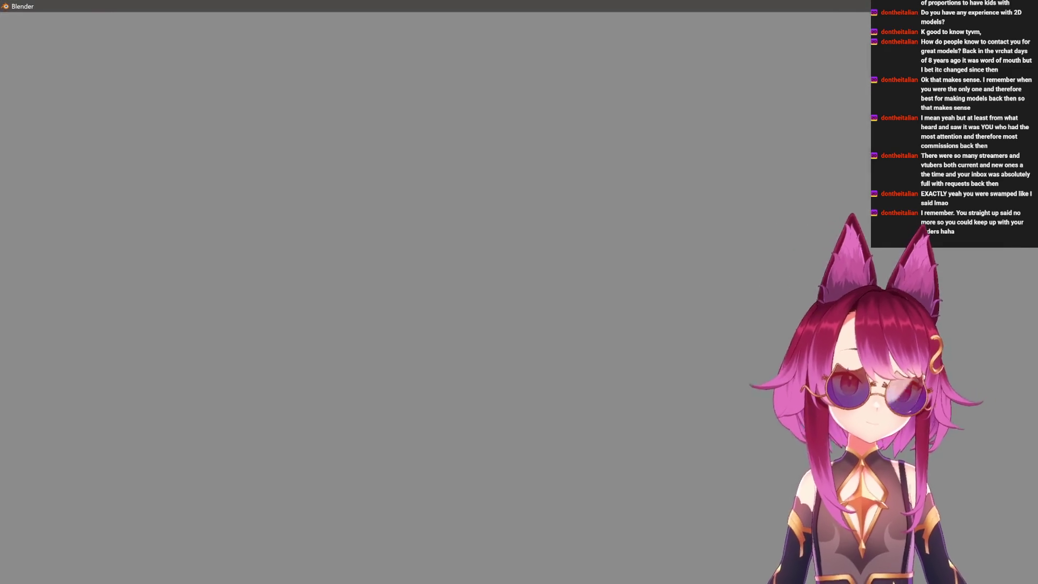
Open Sheep 2.93.blend and remove the material slot from the floating ref piece.
left_click(560, 328)
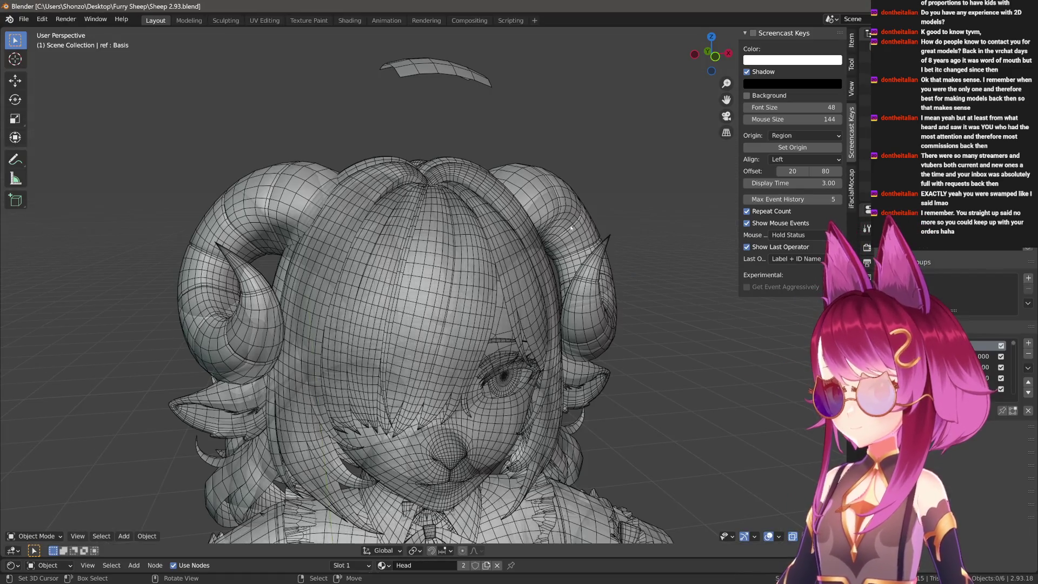
left_click(867, 427)
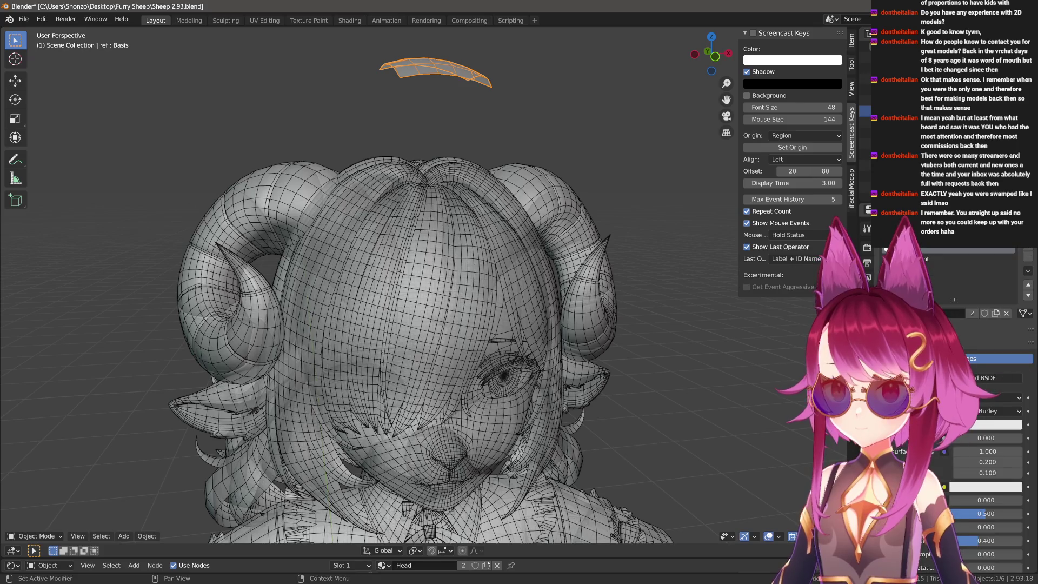
left_click(1029, 256)
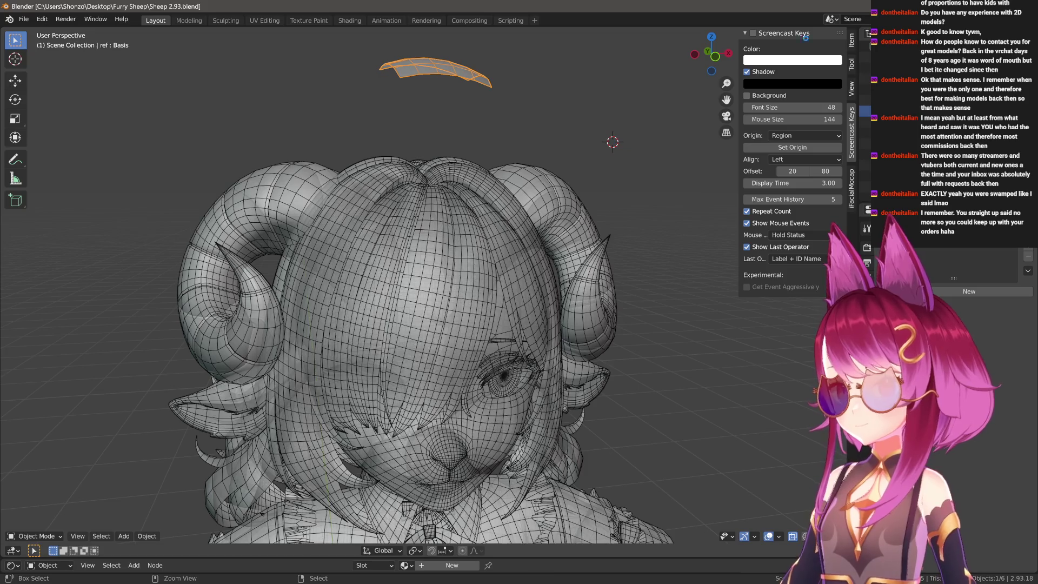
Append the ref object from Sheep 2.93.blend's Object folder.
key("shift+F1")
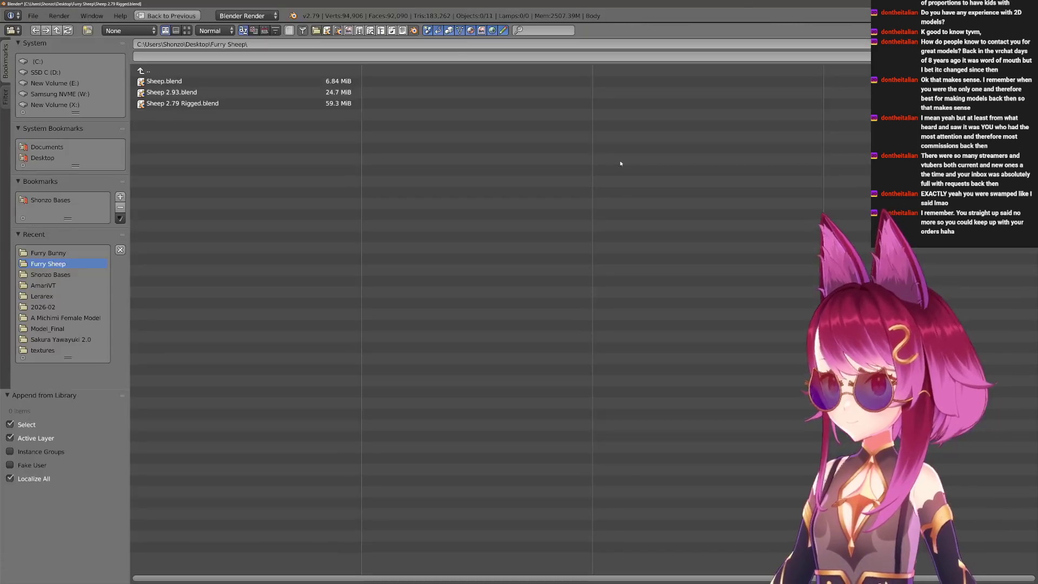
left_click(211, 95)
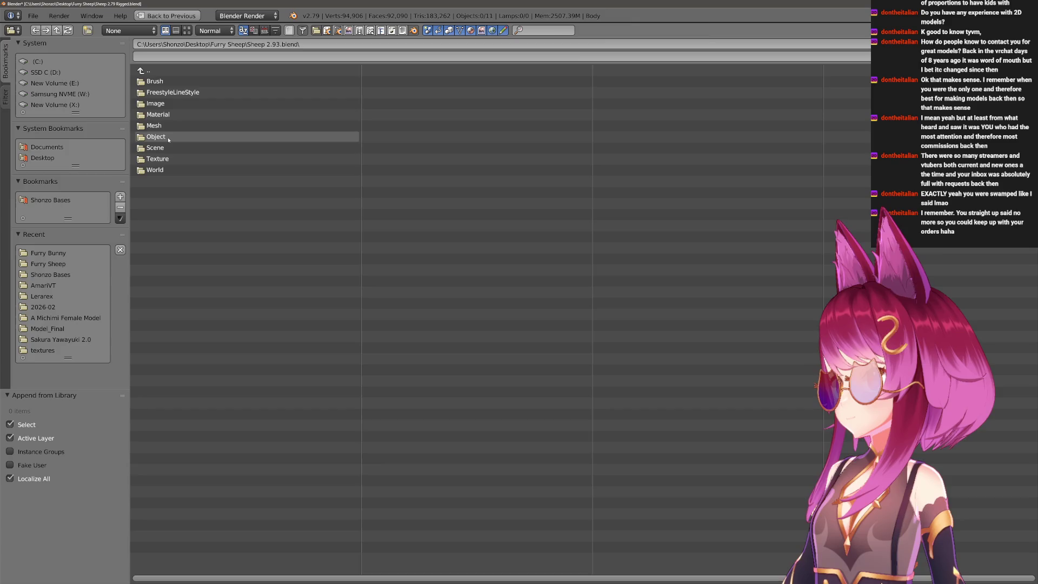
left_click(185, 139)
double_click(154, 136)
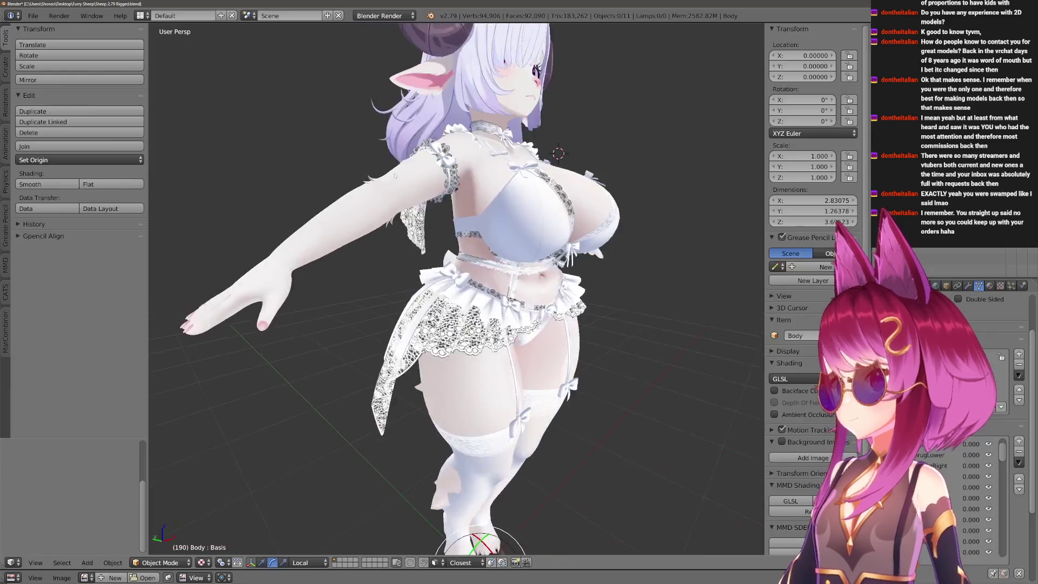
Select the hair strand on top of the head and separate it into its own object.
key("Tab")
scroll("up", 3)
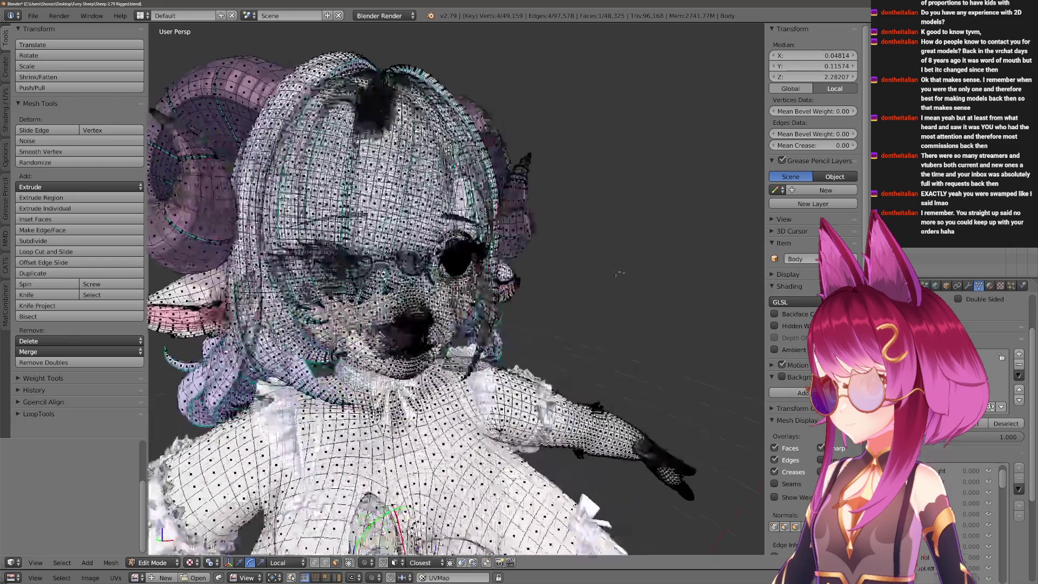
key("ctrl+Tab")
left_click(448, 176)
left_click_drag(448, 175, 465, 140)
right_click(468, 132)
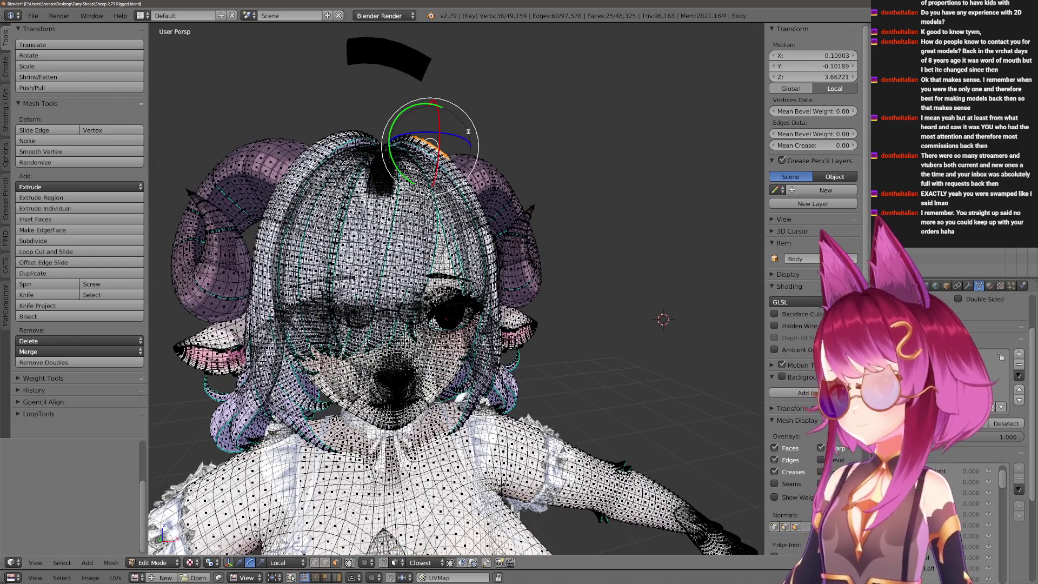
key("ctrl+l")
key("Tab")
key("Tab")
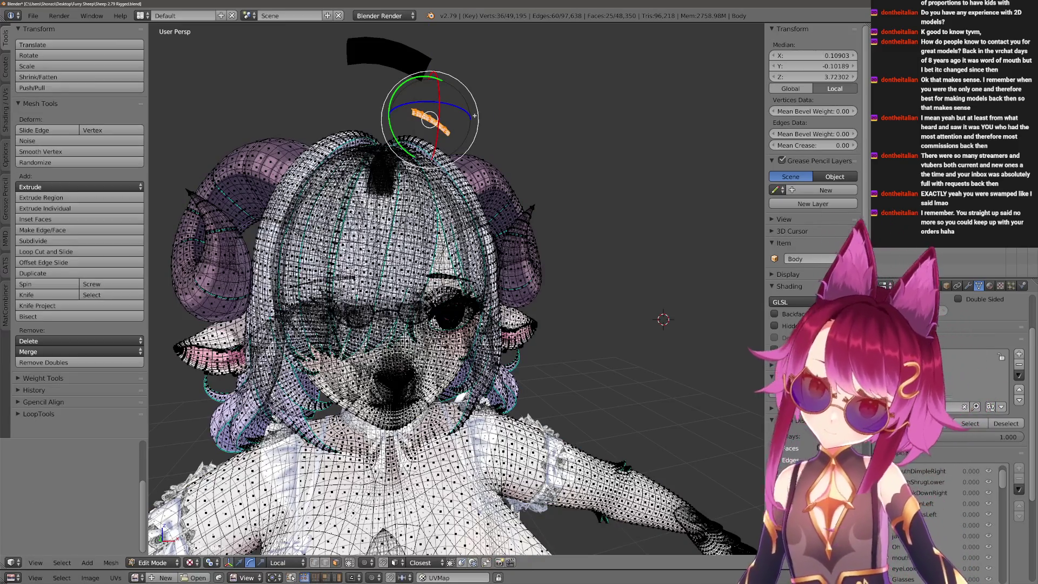
key("p")
left_click(473, 107)
key("Tab")
Delete all shape keys from the separated hair strand.
right_click(433, 121)
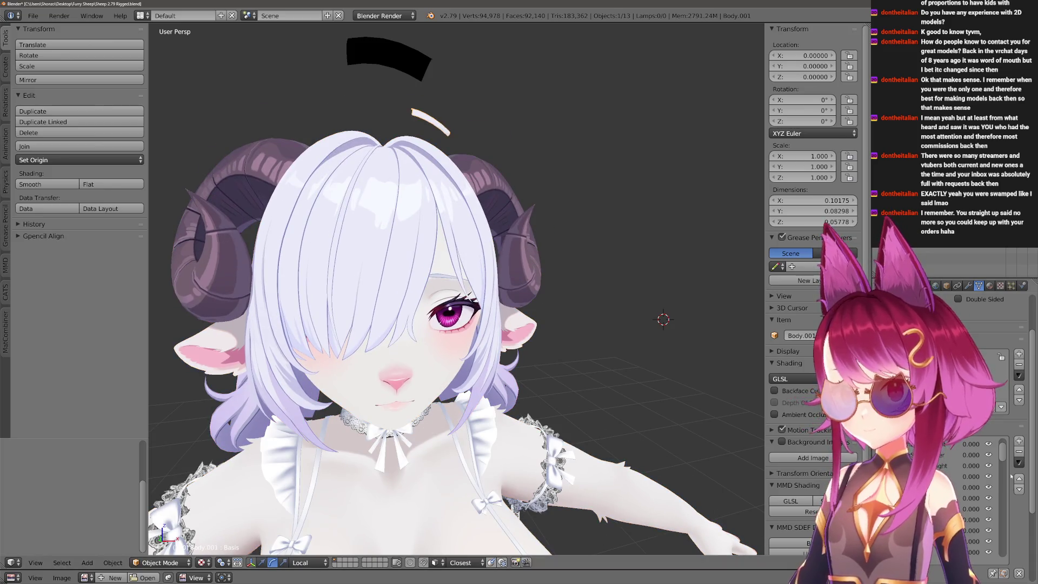
left_click(1019, 463)
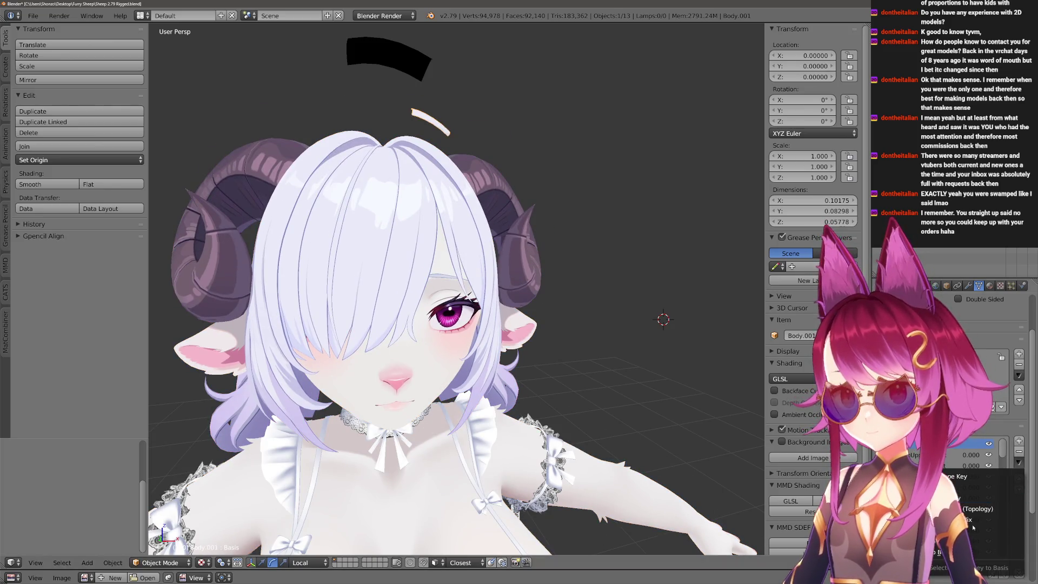
left_click(994, 530)
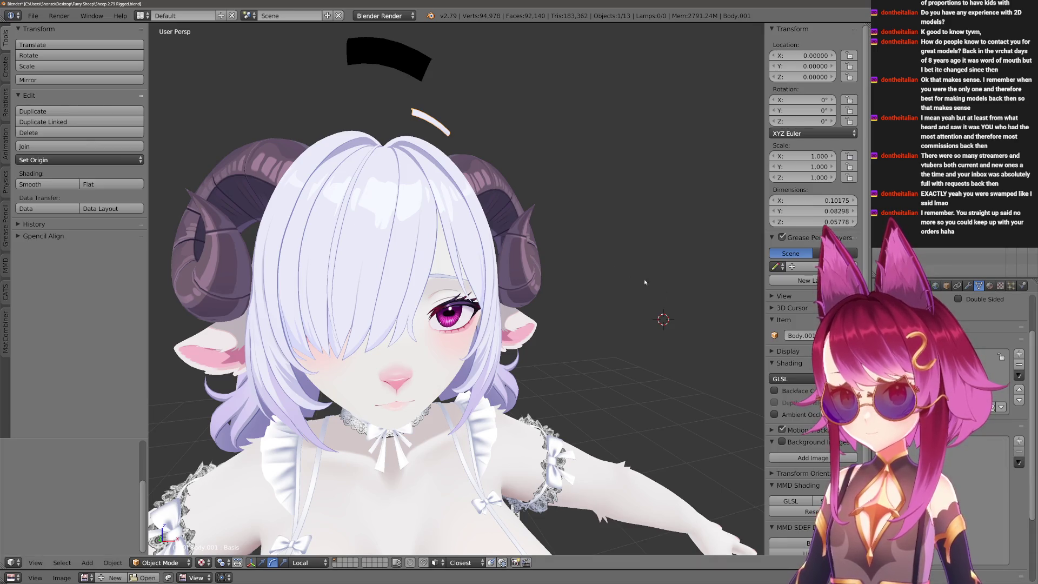
Select the strand with the ref piece and edit the combined mesh in edge mode.
right_click(405, 72)
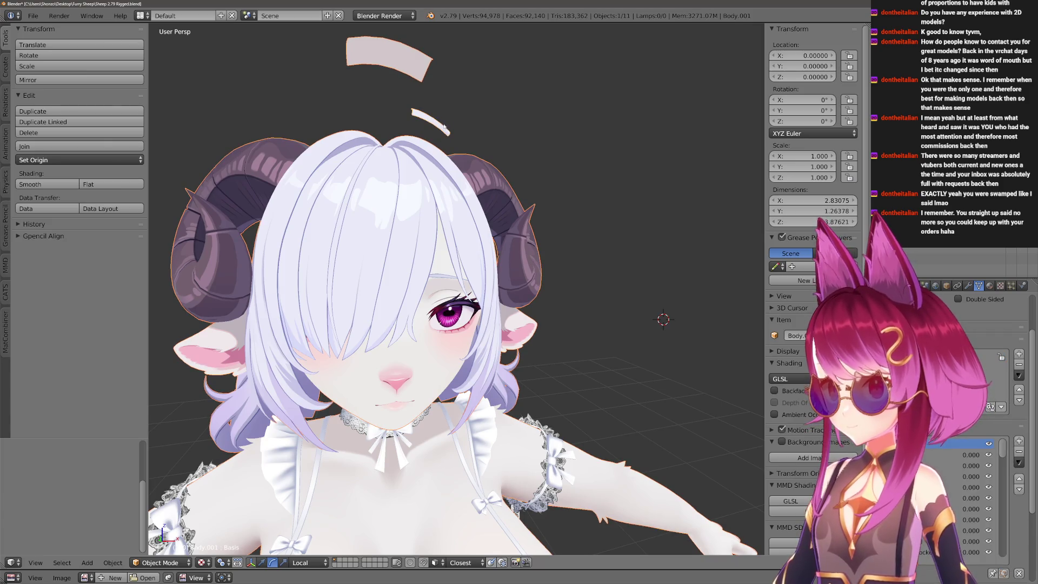
key("Tab")
key("ctrl+Tab")
left_click(413, 77)
key("a")
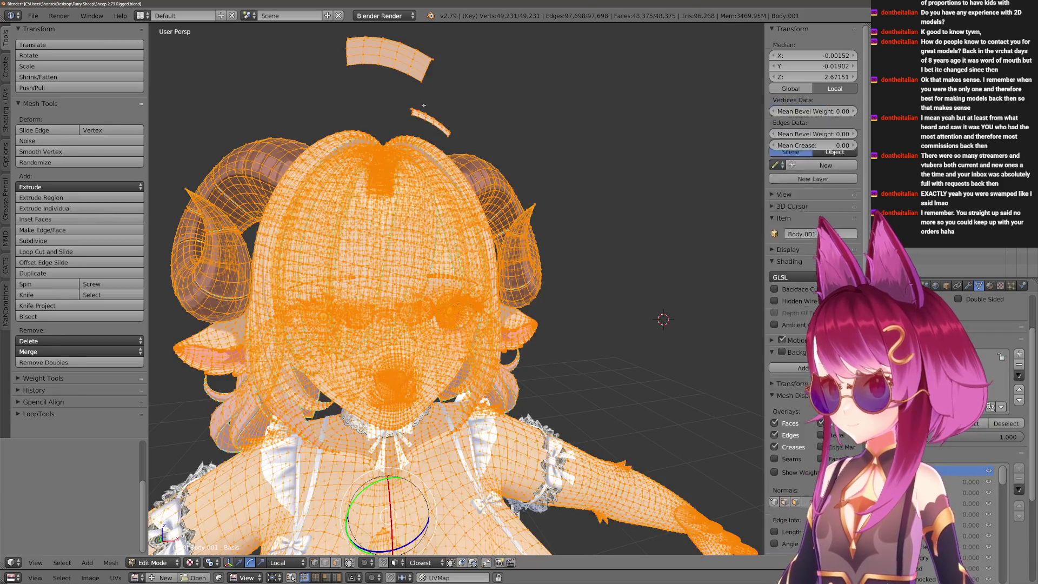
key("a")
key("ctrl+z")
key("ctrl+z")
key("ctrl+z")
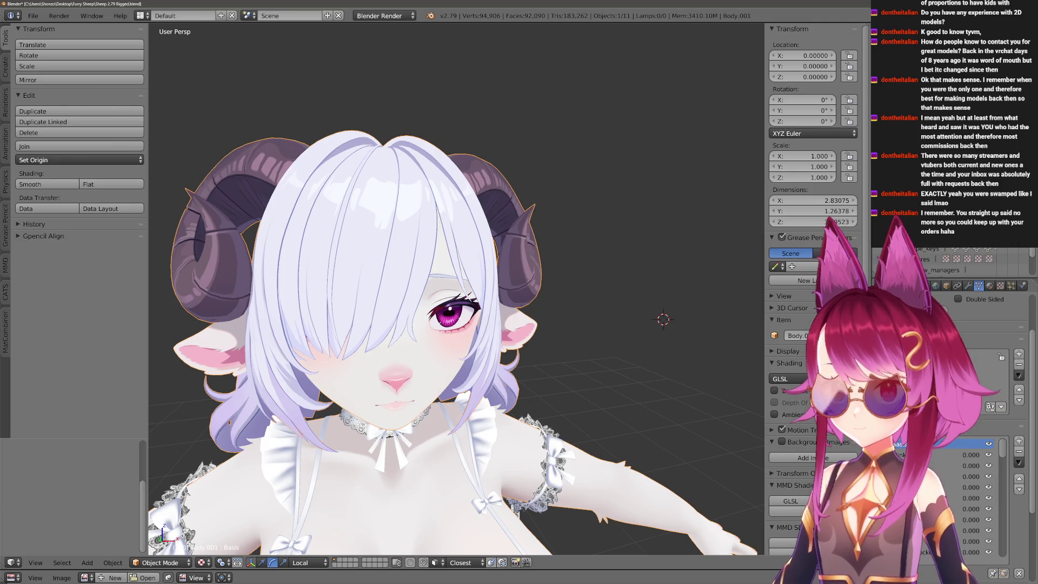
Save the cleaned model over Sheep 2.79 Rigged.blend, confirming the overwrite.
scroll("down", 3)
scroll("up", 3)
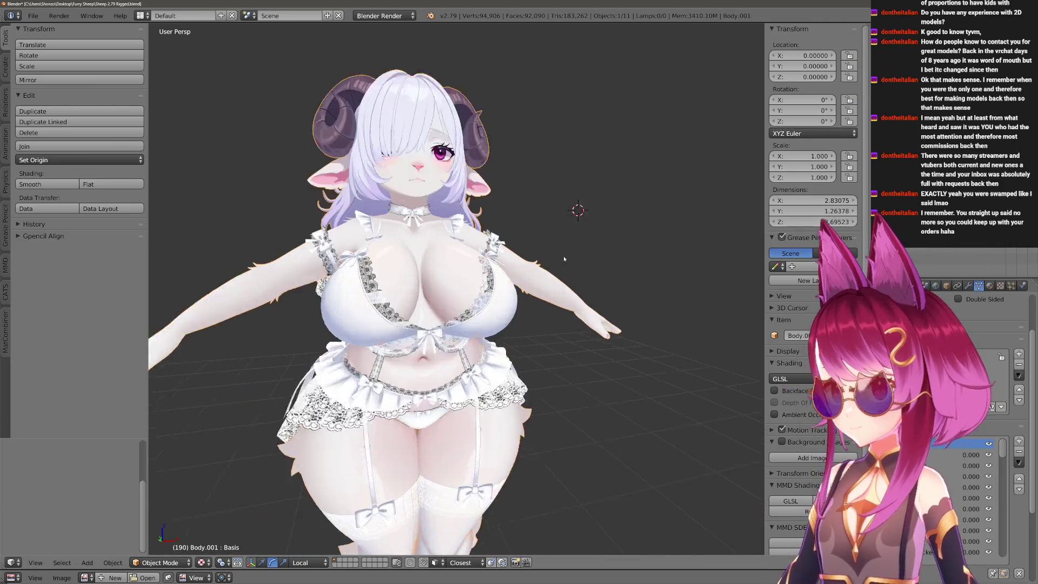
key("ctrl+s")
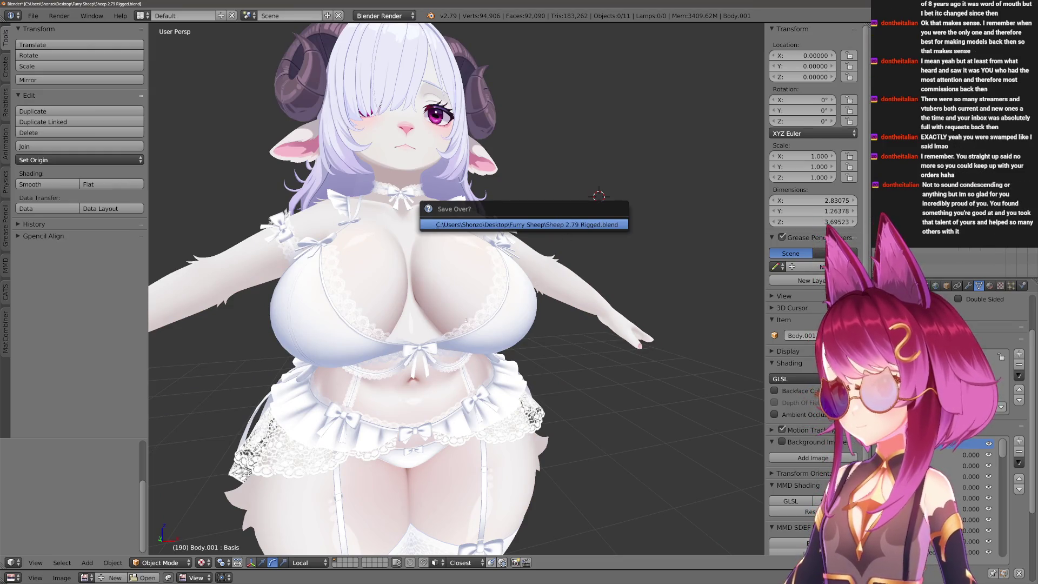
key("Return")
Orbit and zoom around the model's hips to inspect the saved result.
scroll("down", 3)
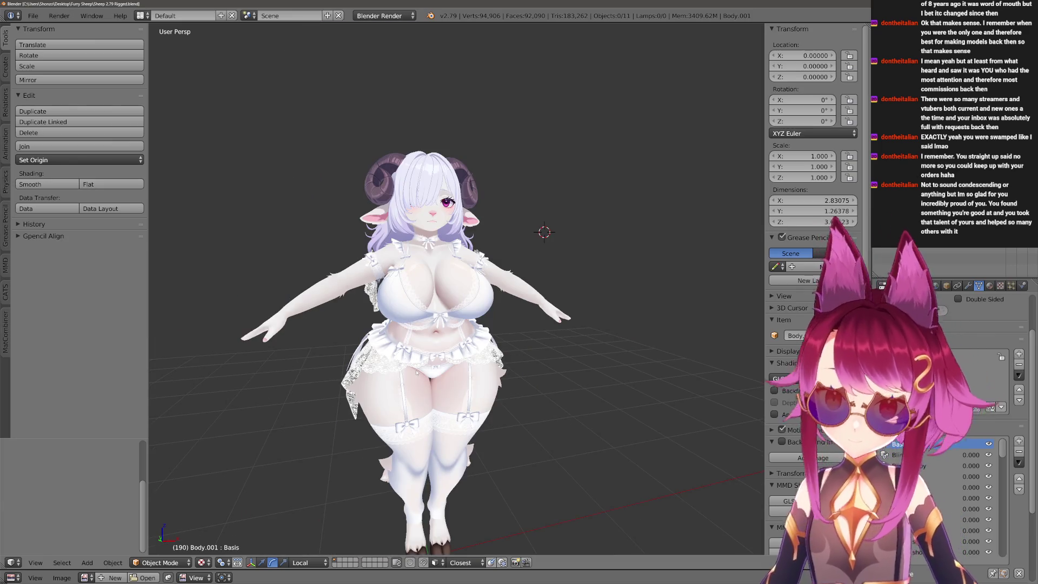
scroll("up", 3)
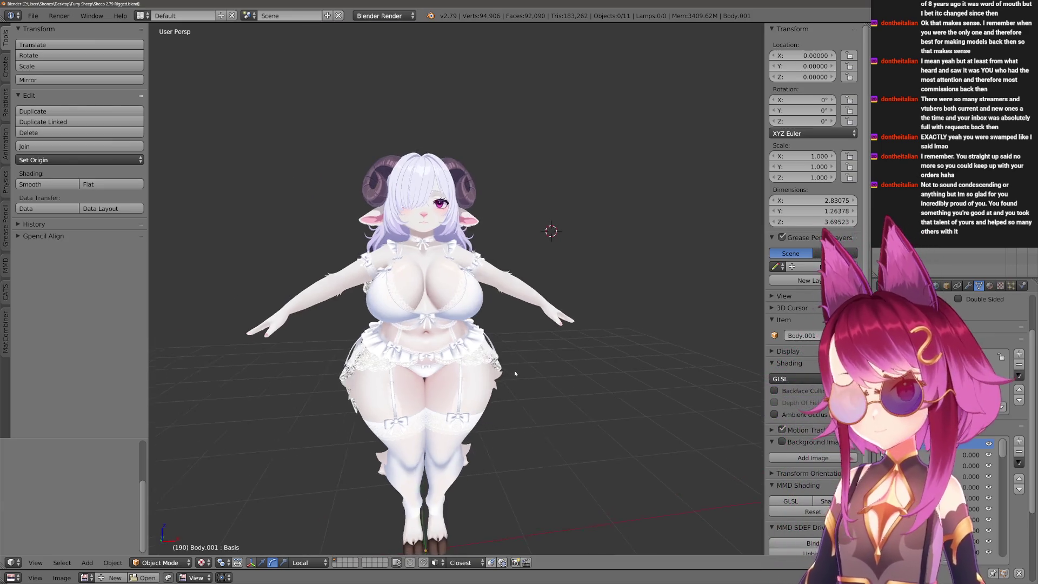
left_click_drag(552, 404, 546, 373)
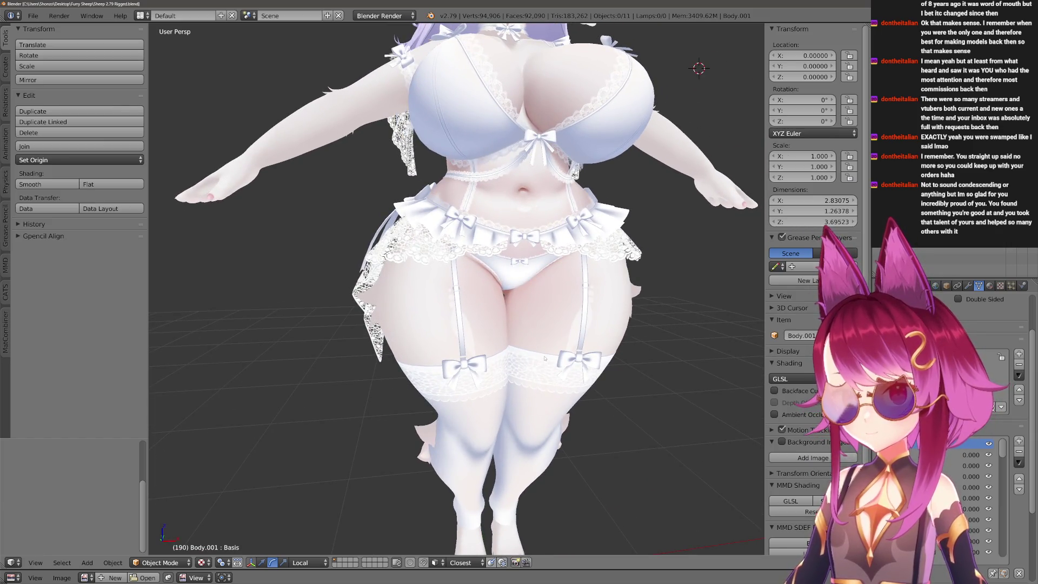
scroll("down", 3)
scroll("up", 3)
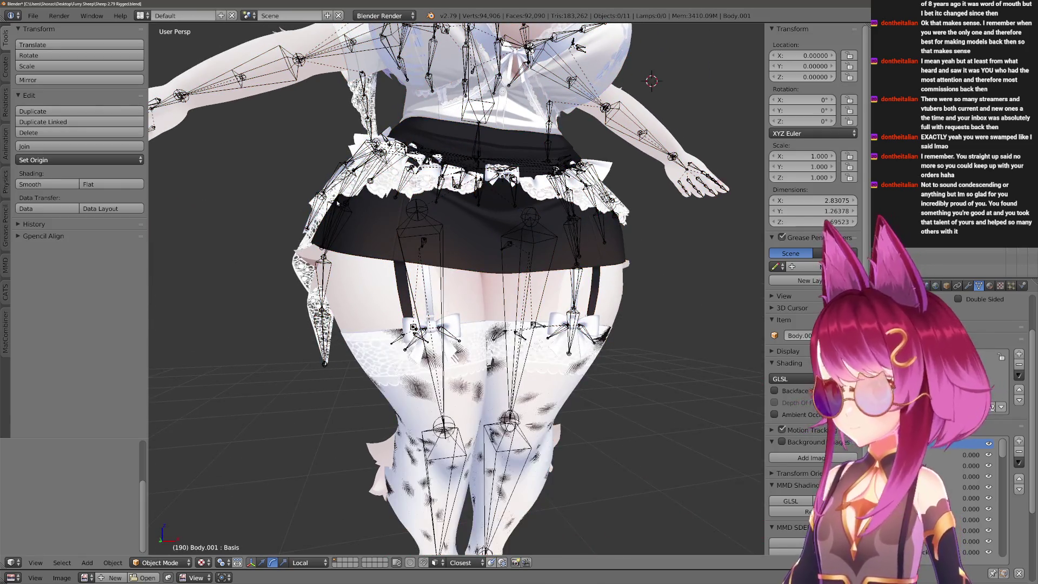
Orbit to a front view of the hips and select the Body.001 mesh.
right_click(338, 203)
left_click_drag(384, 192, 435, 296)
left_click_drag(412, 373, 702, 349)
right_click(444, 443)
scroll("up", 3)
scroll("down", 3)
Move to the end of Body.001's shape key list at BodyFix ThighHigh Fur.
left_click(968, 552)
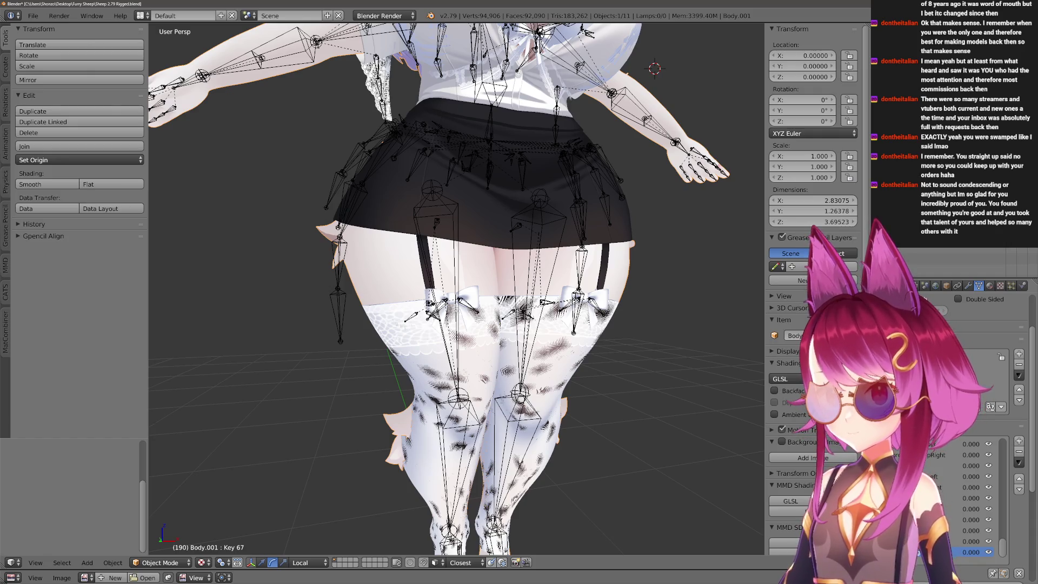
key("Down")
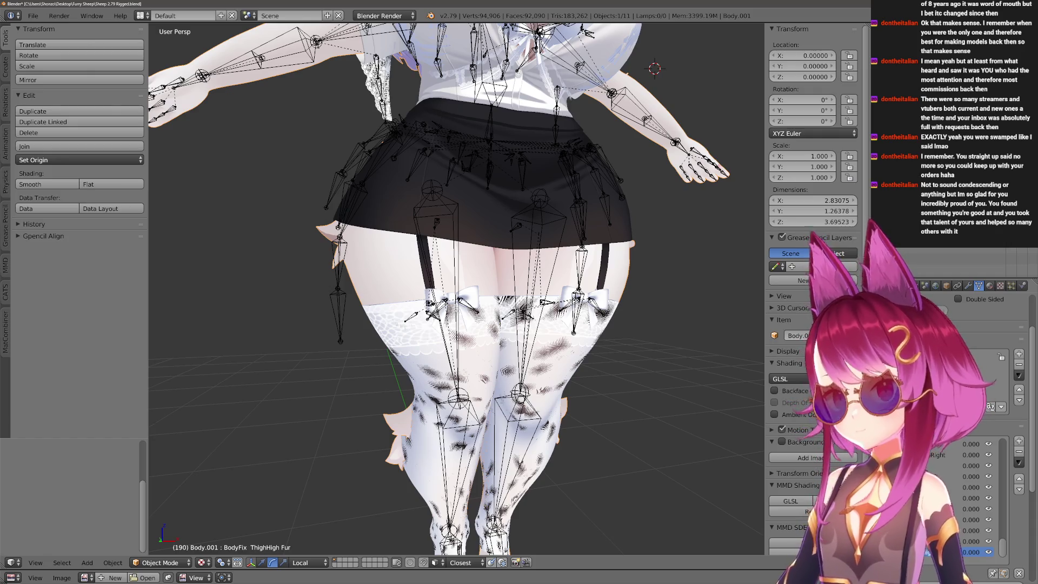
scroll("down", 3)
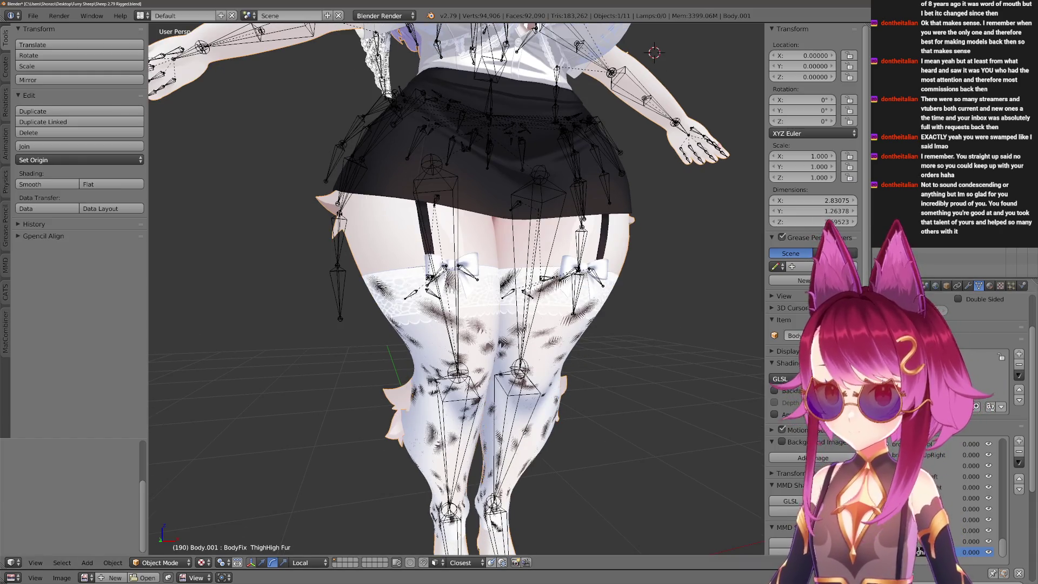
key("Delete")
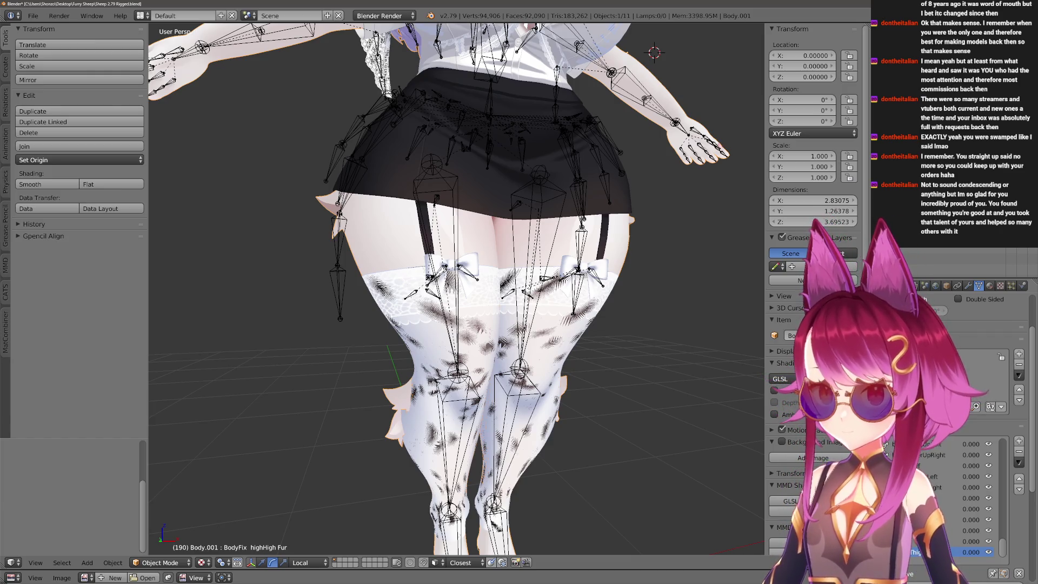
type("T")
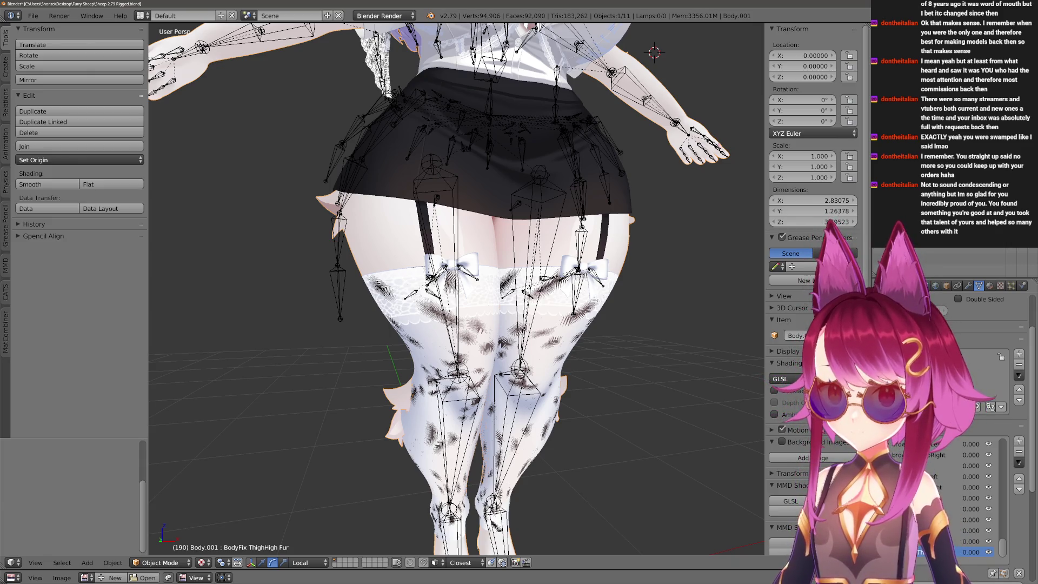
Delete the trailing shape key, checking the result with undo and redo.
left_click(1019, 452)
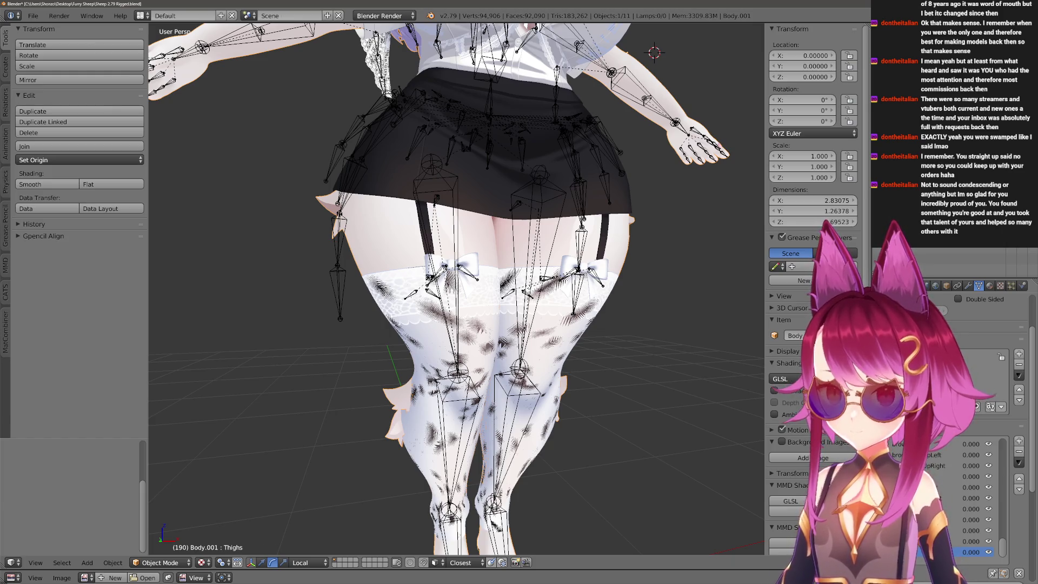
key("ctrl+z")
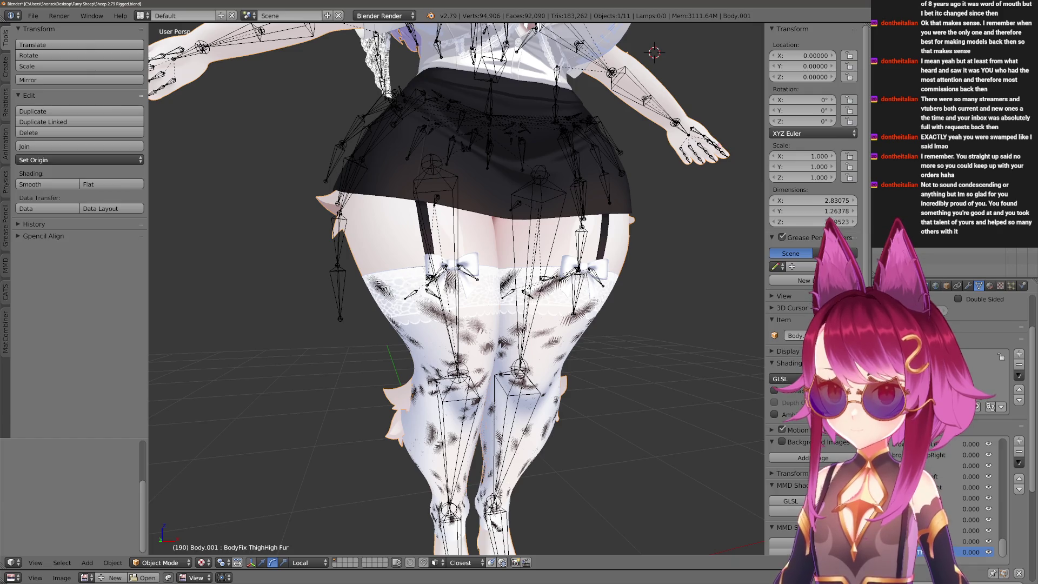
key("ctrl+shift+z")
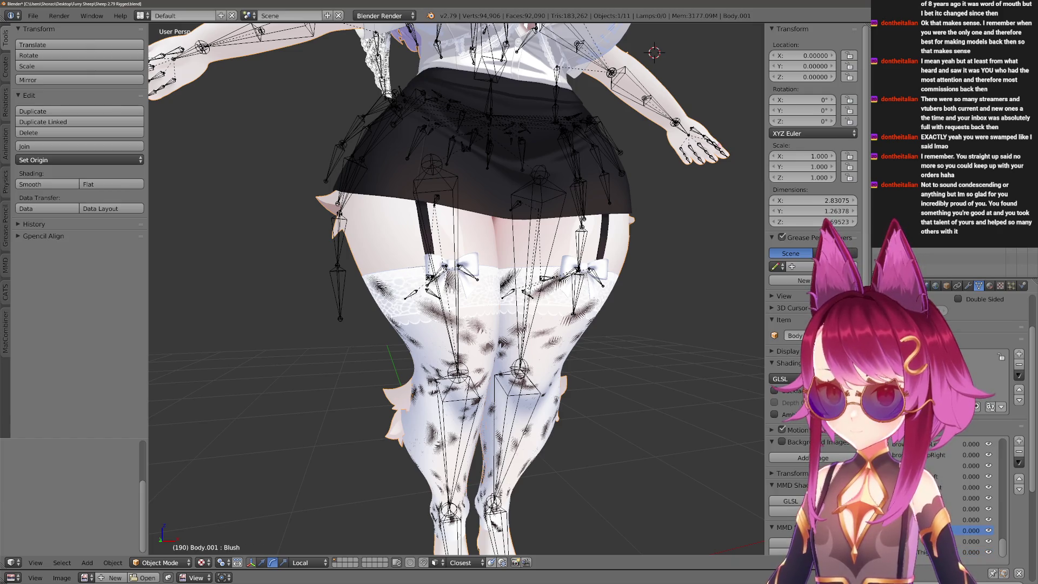
scroll("down", 3)
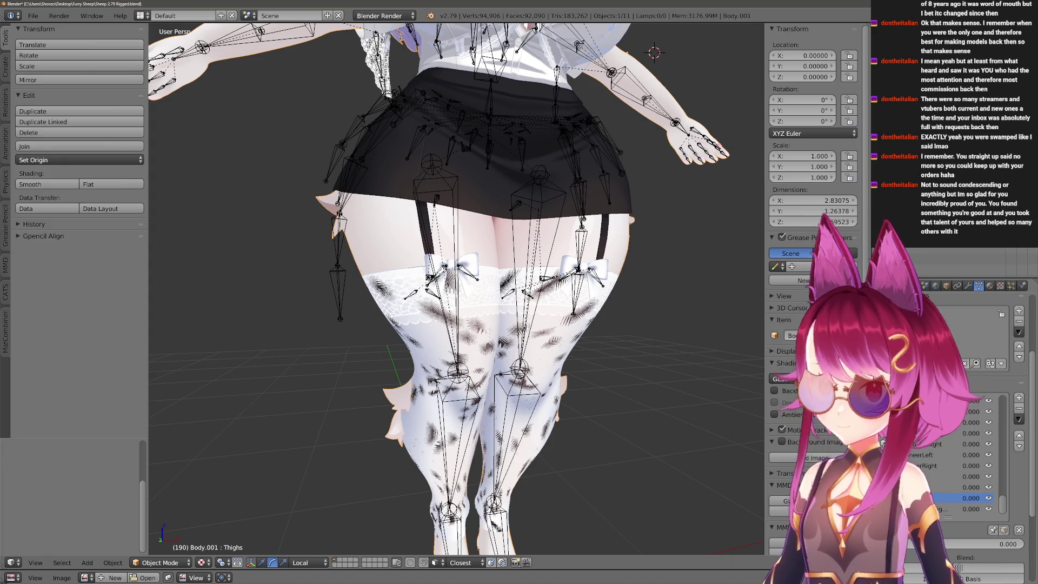
Remove the extra shape keys from Key 2 onward on the black Lib ThighHigh stockings.
right_click(412, 329)
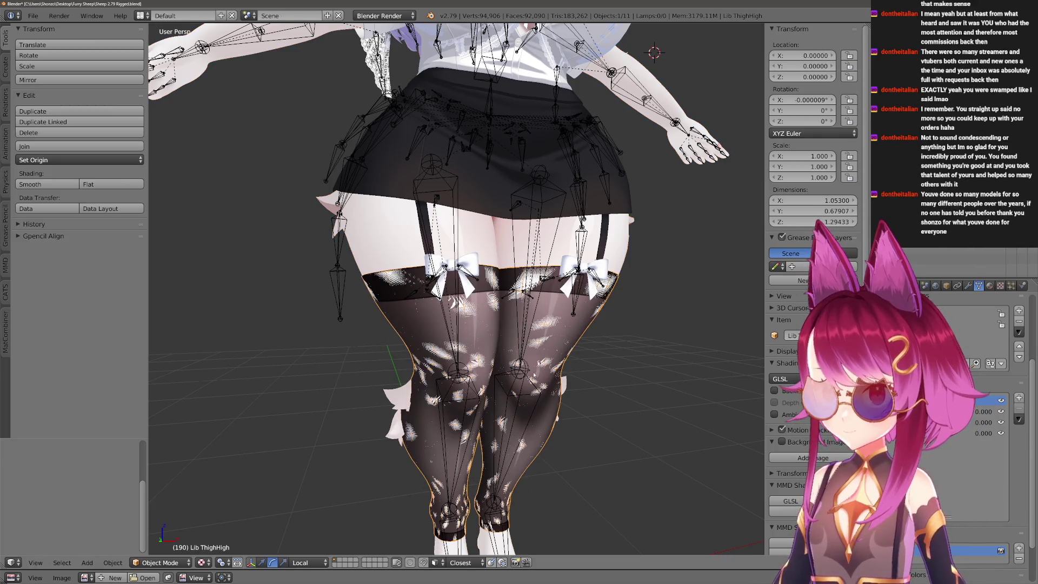
scroll("up", 3)
key("g")
right_click(543, 382)
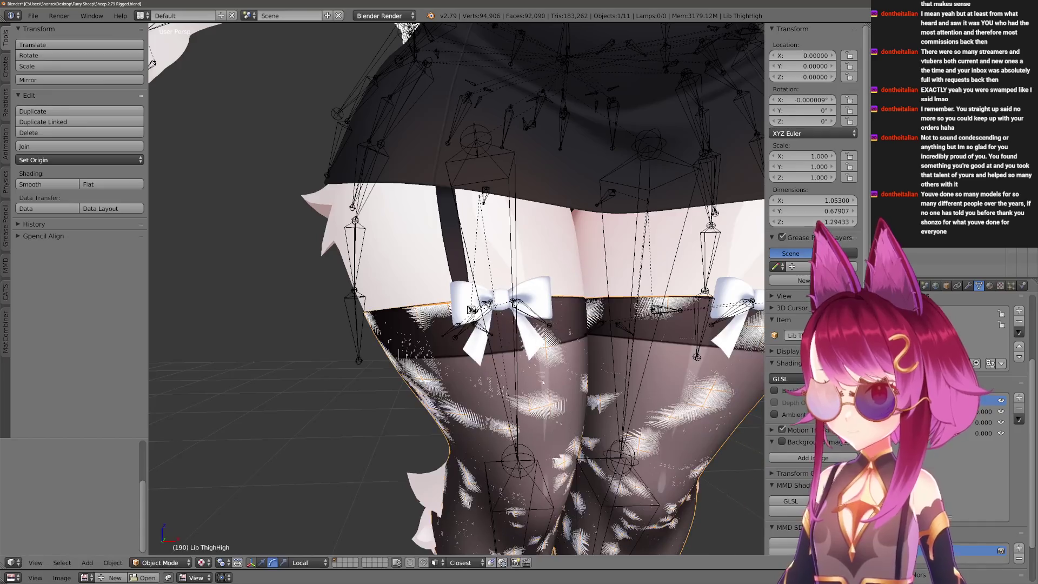
left_click_drag(690, 439, 697, 414)
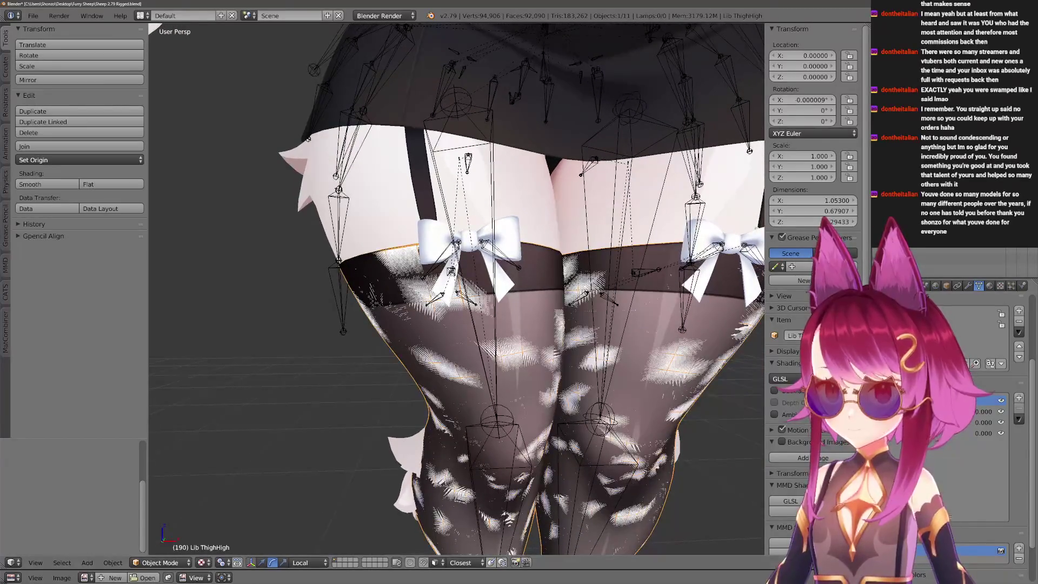
left_click(977, 432)
left_click(1019, 408)
left_click(1019, 408)
left_click(1019, 409)
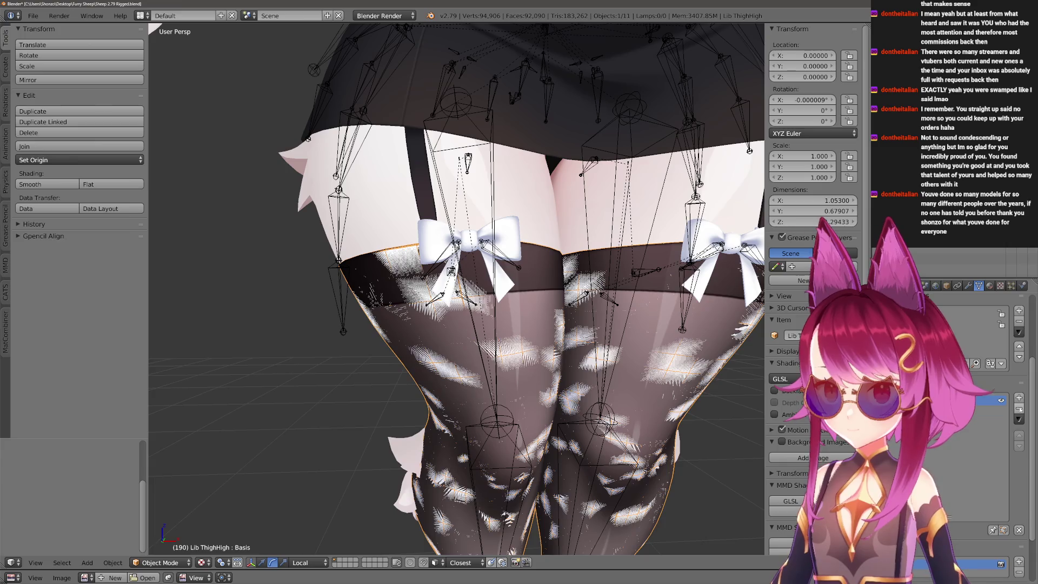
Delete all face shape keys on the white Lin ThighHigh stockings, leaving only Basis.
right_click(595, 352)
scroll("down", 3)
key("g")
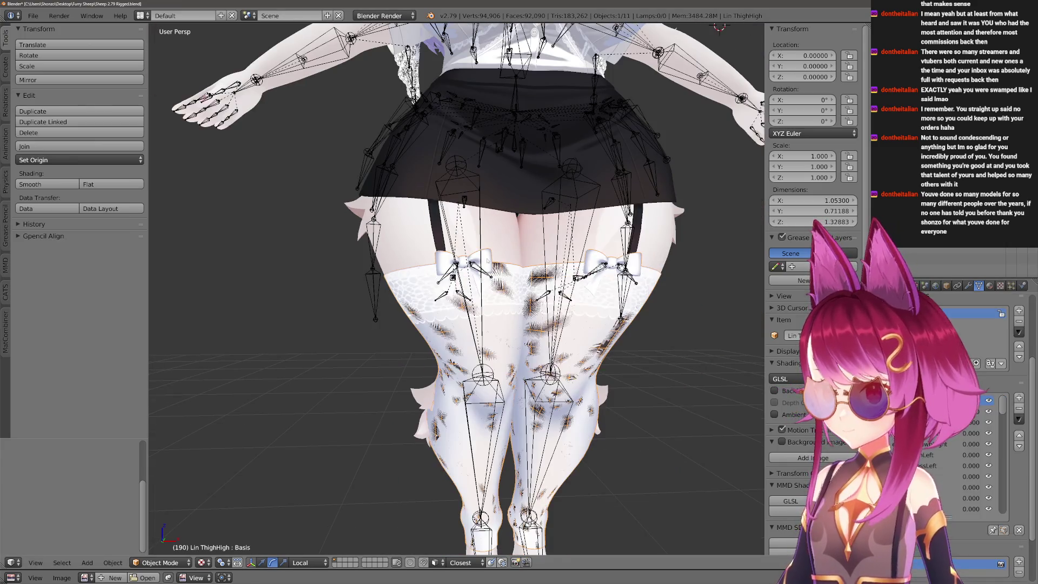
key("Escape")
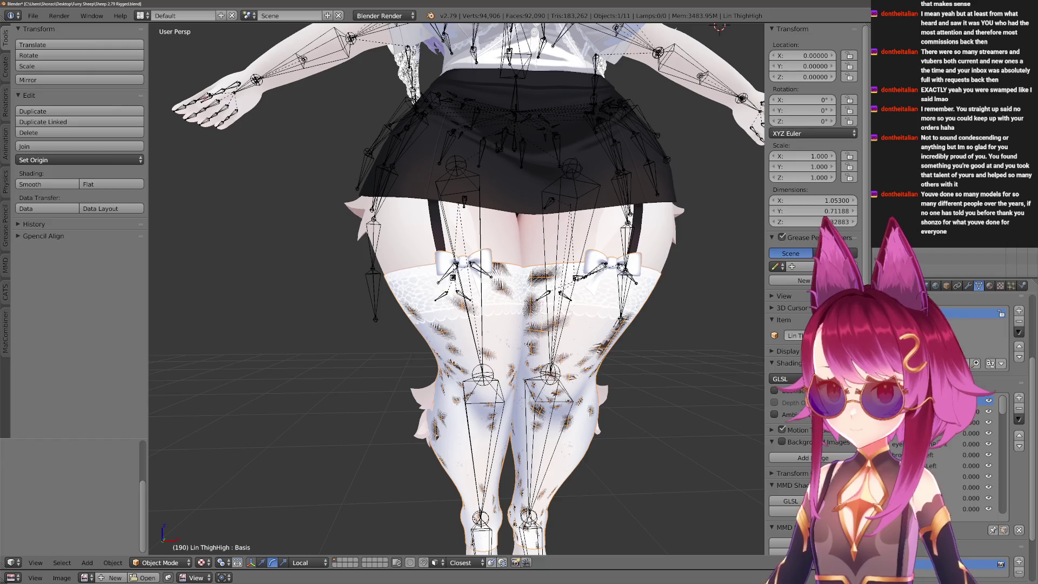
left_click_drag(1002, 410, 1012, 533)
left_click(968, 498)
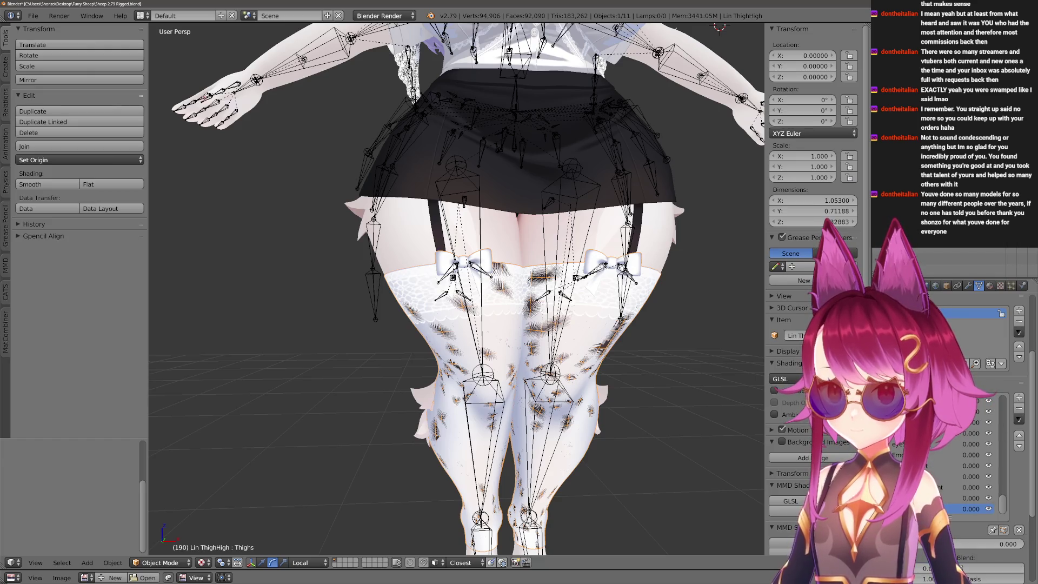
left_click(1018, 410)
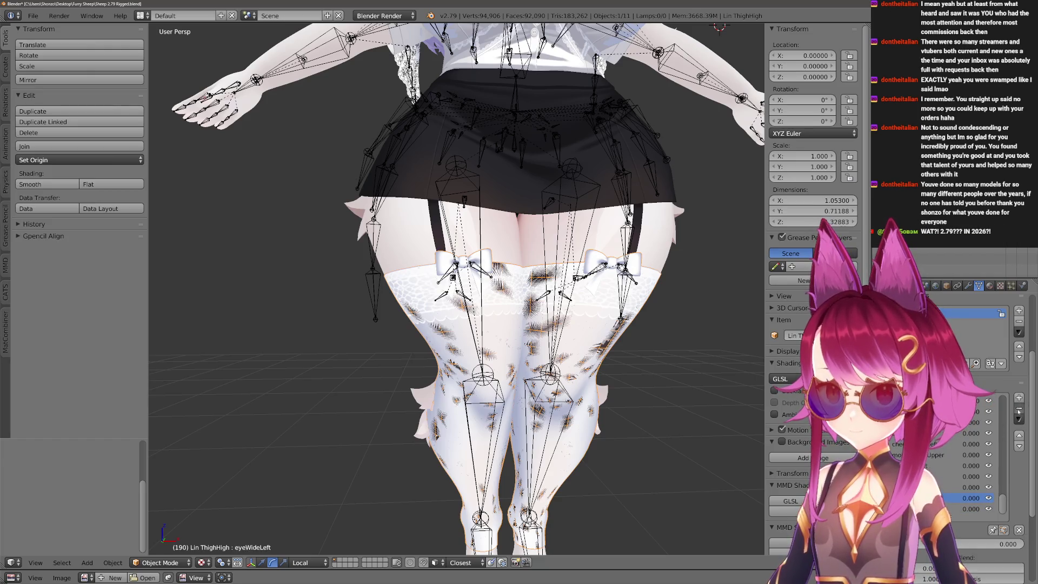
left_click(1019, 409)
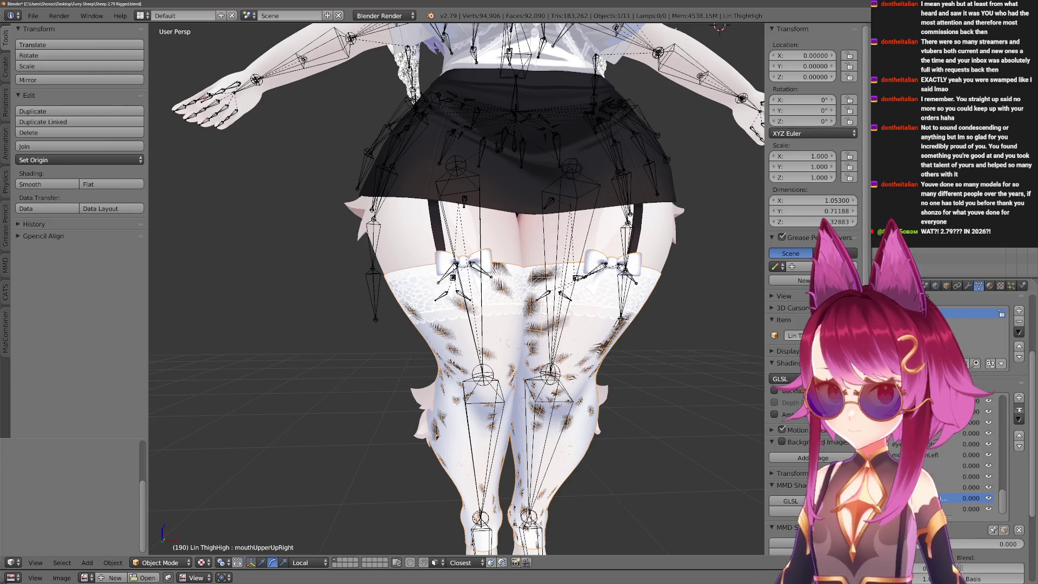
left_click(1019, 410)
left_click(1019, 409)
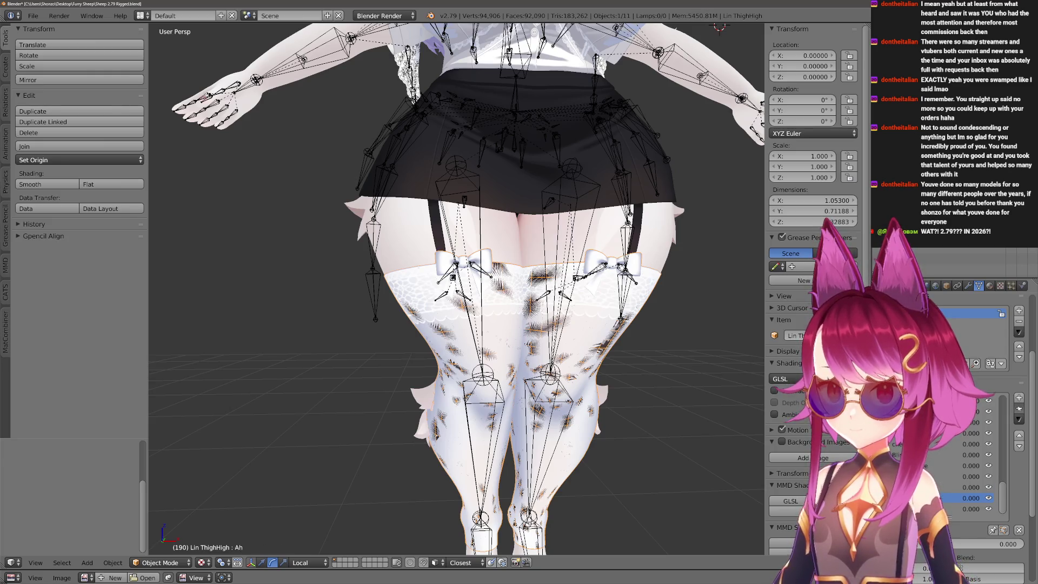
left_click(1019, 409)
left_click(1019, 409)
left_click(1018, 409)
left_click(1018, 410)
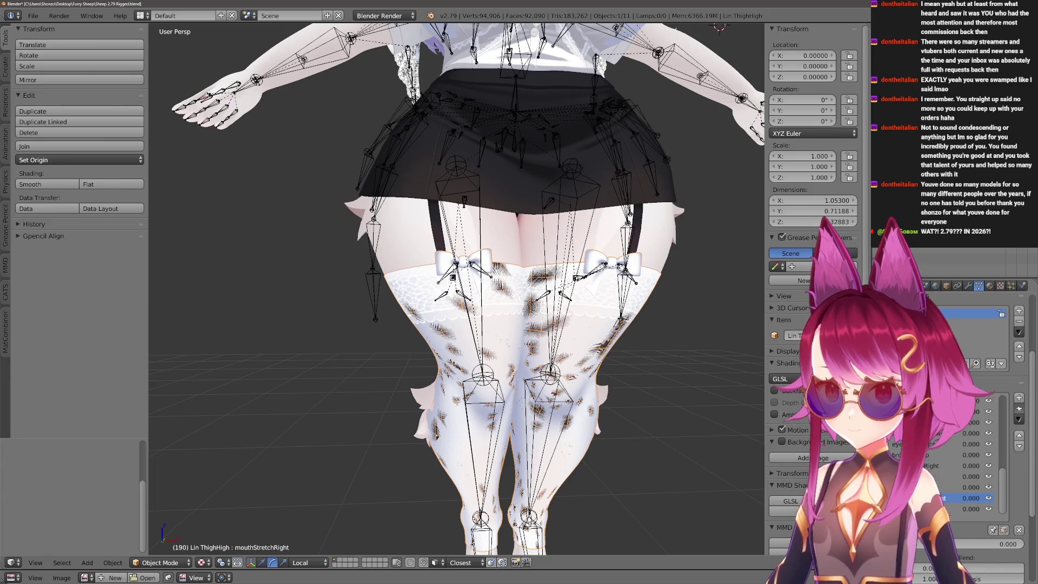
left_click(1018, 409)
left_click(1019, 410)
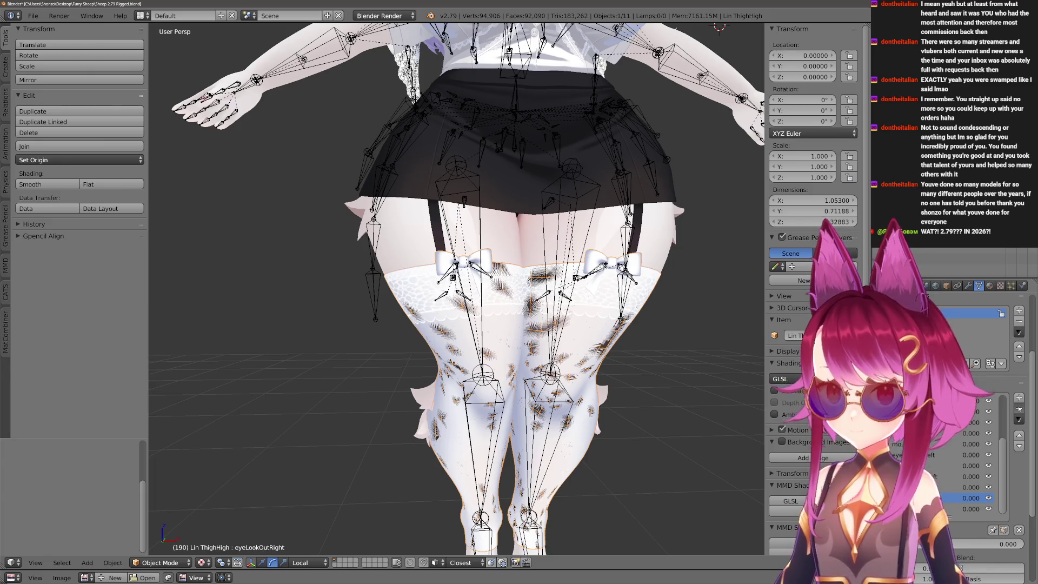
left_click(1019, 409)
left_click(1019, 409)
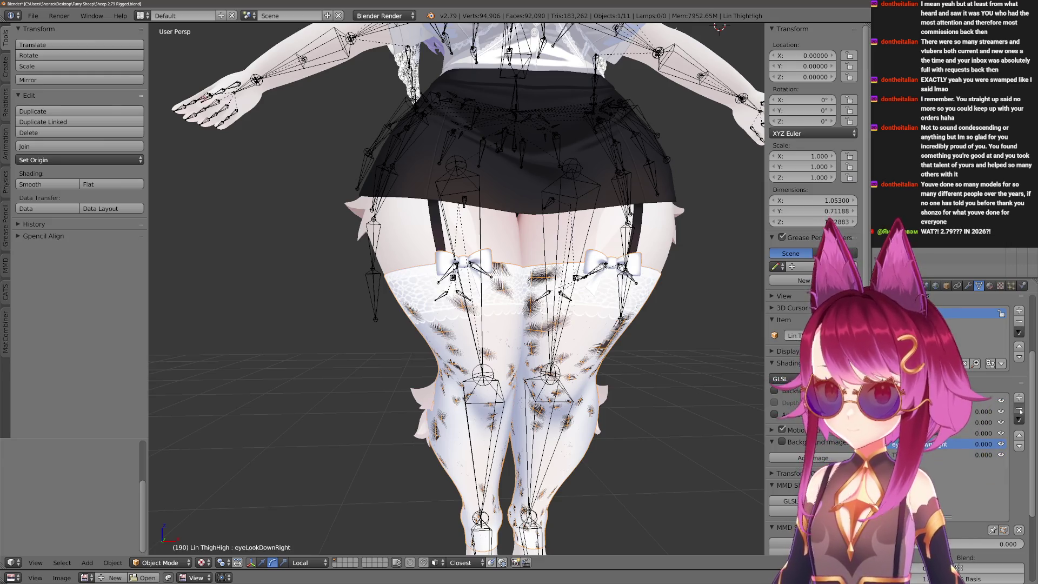
left_click(1019, 410)
left_click(1019, 409)
Hide the skirt and shirt to reveal the white lace lingerie.
scroll("up", 3)
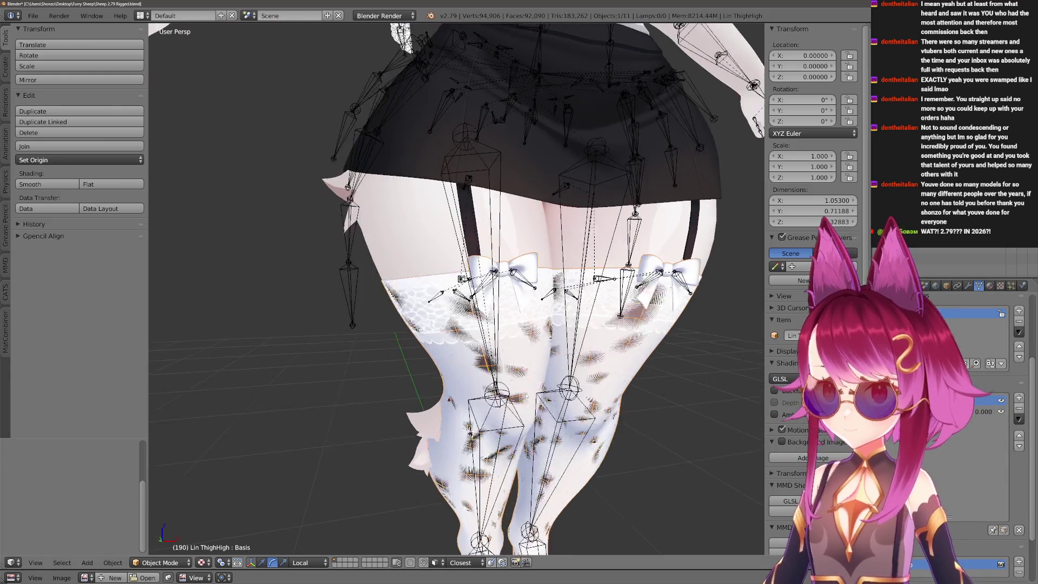
scroll("down", 3)
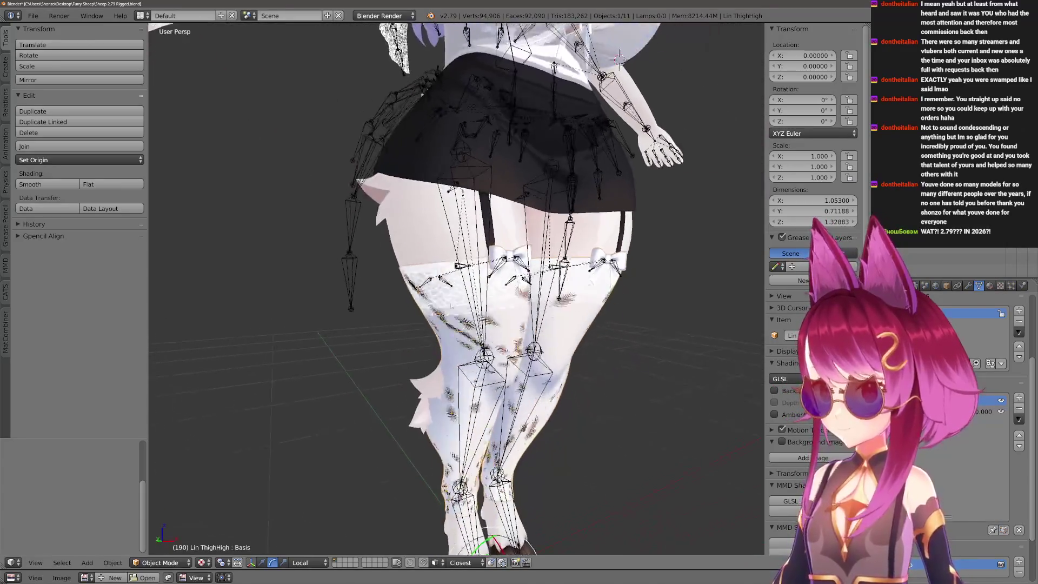
scroll("up", 3)
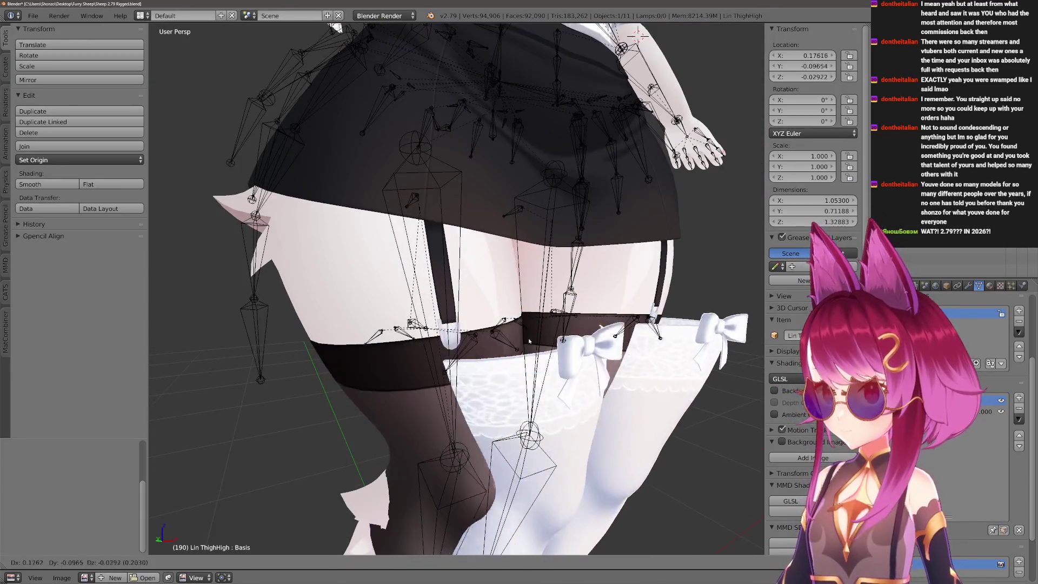
scroll("up", 3)
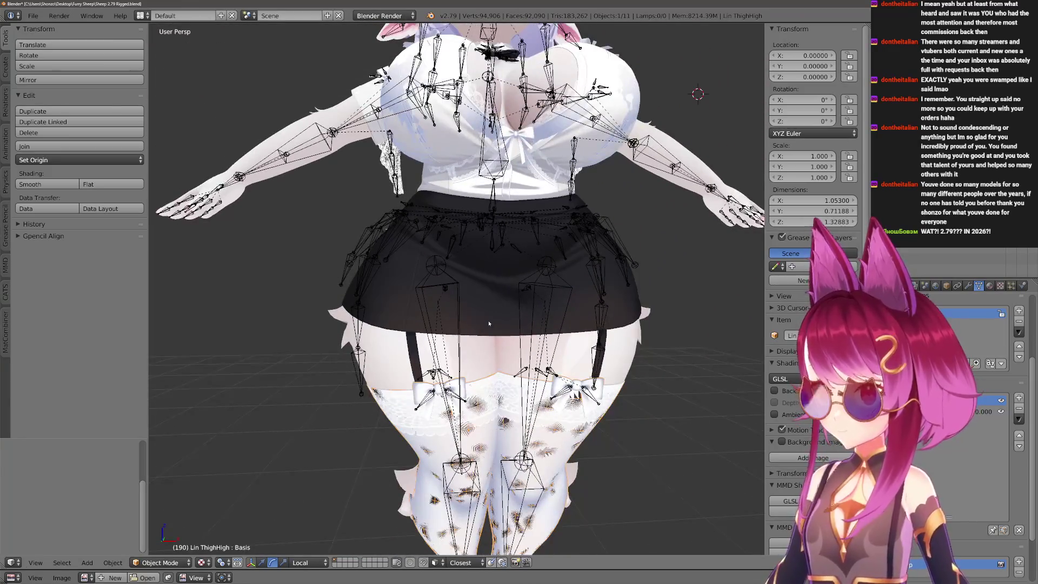
key("h")
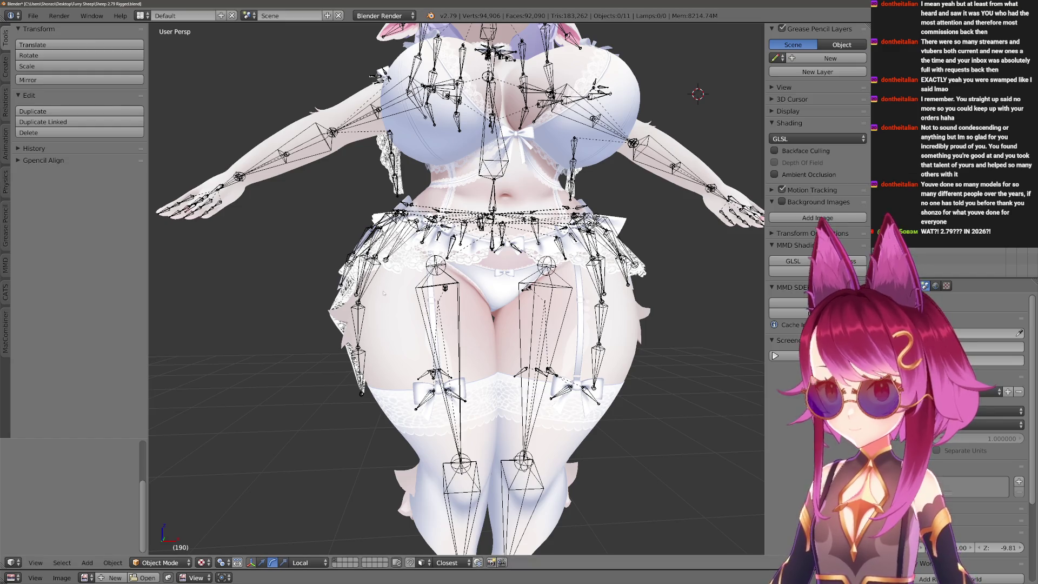
Select the Lin Garter and check its mouthRollUpper, Basis and Thighs shape keys.
left_click_drag(402, 308, 423, 267)
scroll("up", 3)
right_click(423, 267)
scroll("up", 3)
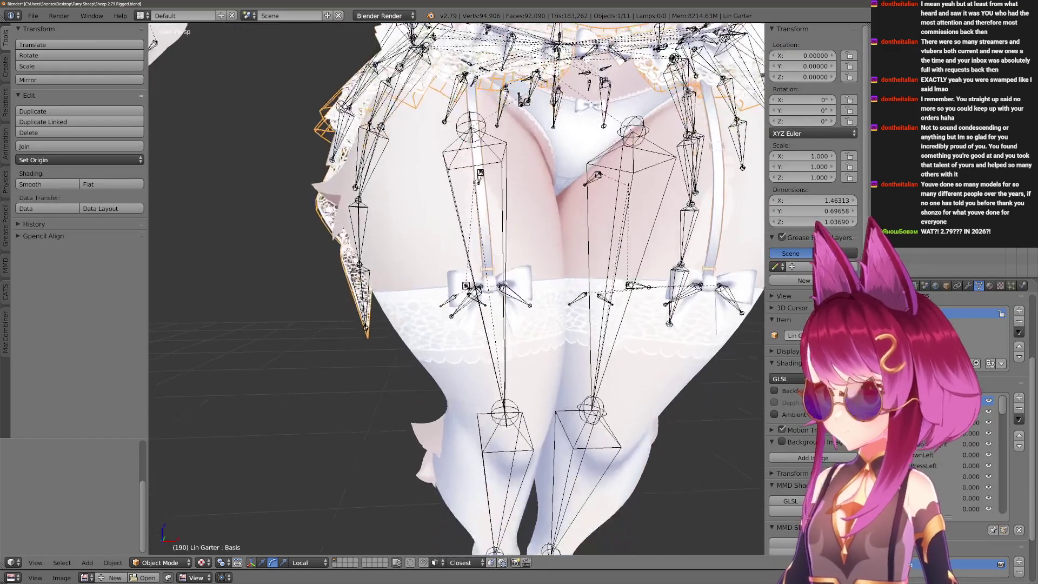
left_click(967, 498)
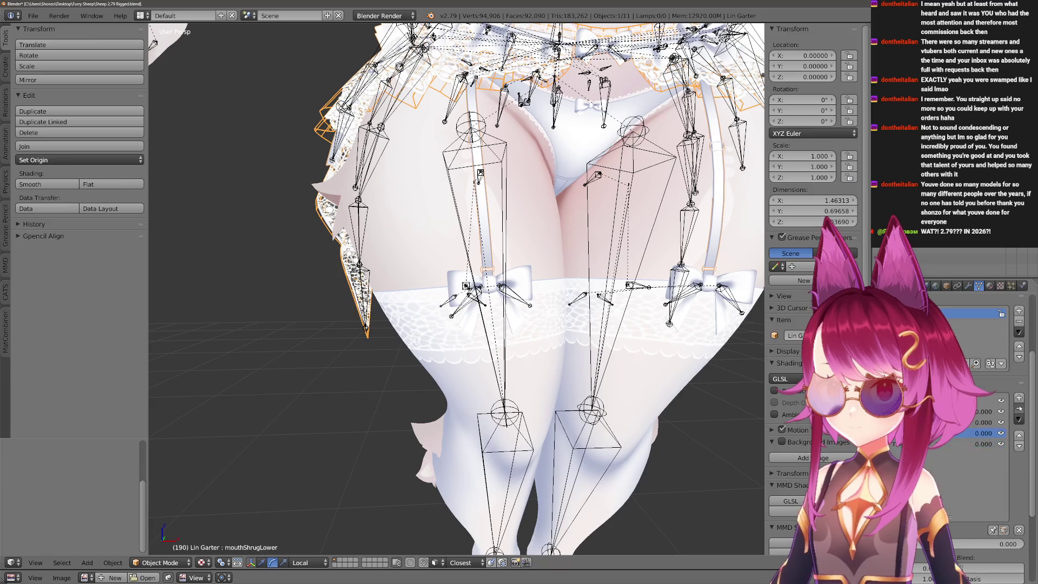
left_click(973, 400)
left_click(973, 411)
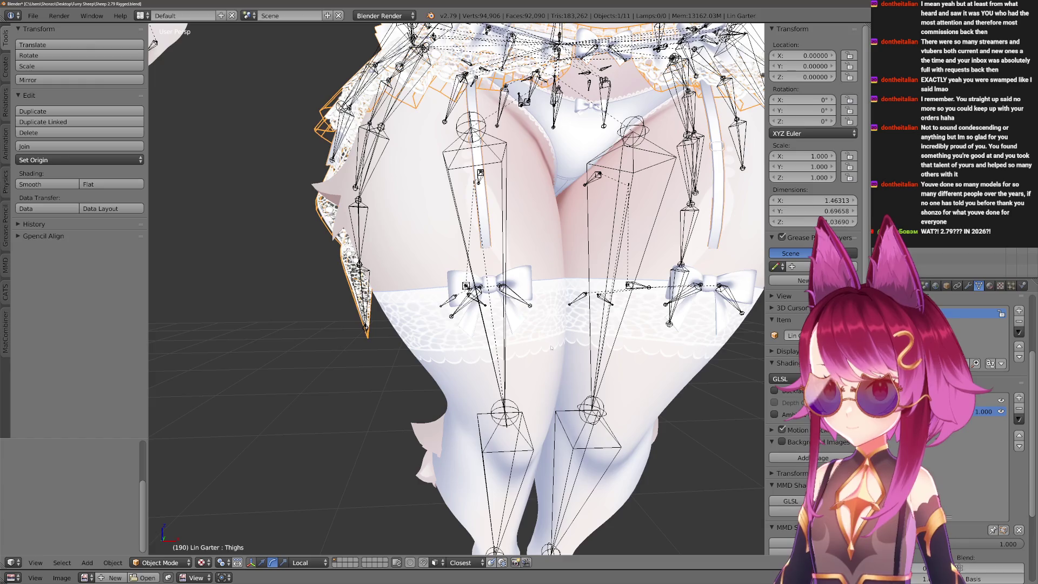
Select Body.001 and set its Thighs shape key to 1.000.
right_click(638, 476)
right_click(419, 262)
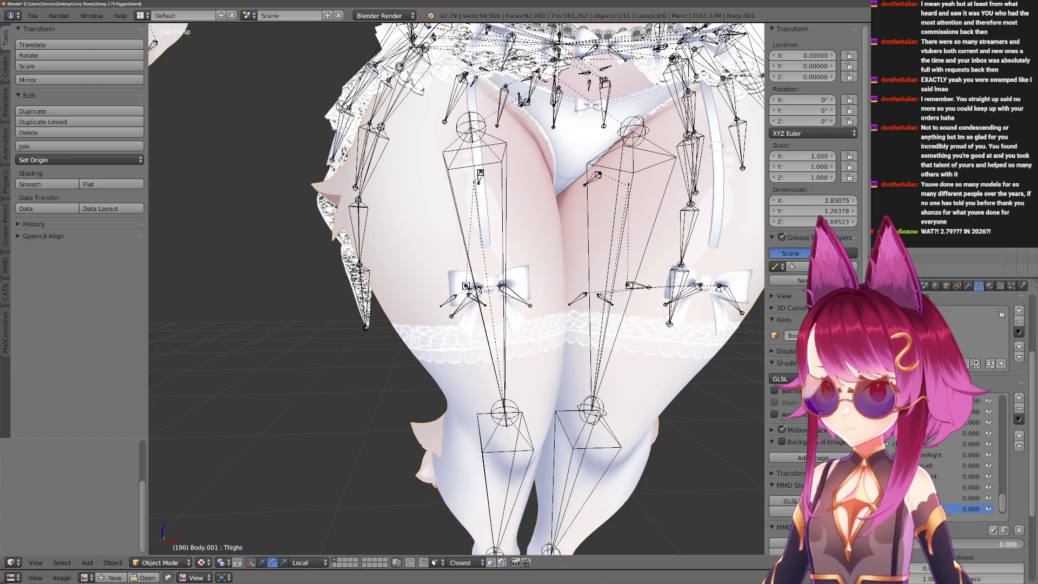
left_click_drag(962, 544, 1022, 544)
left_click_drag(487, 352, 478, 396)
scroll("down", 3)
scroll("up", 3)
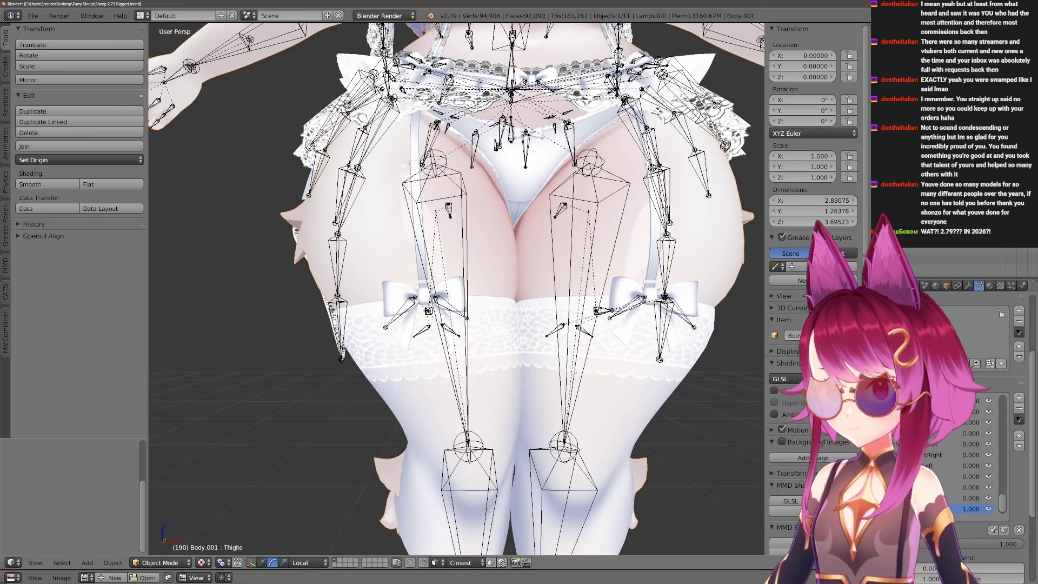
scroll("down", 3)
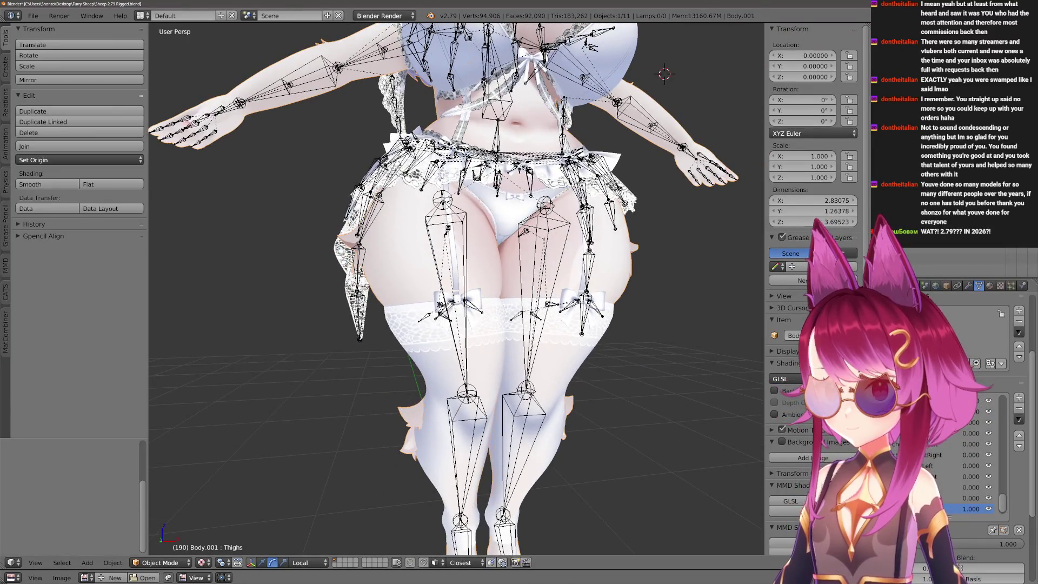
Unhide all clothing and add a shape key named Thighs to Lib ThighHigh.
key("alt+h")
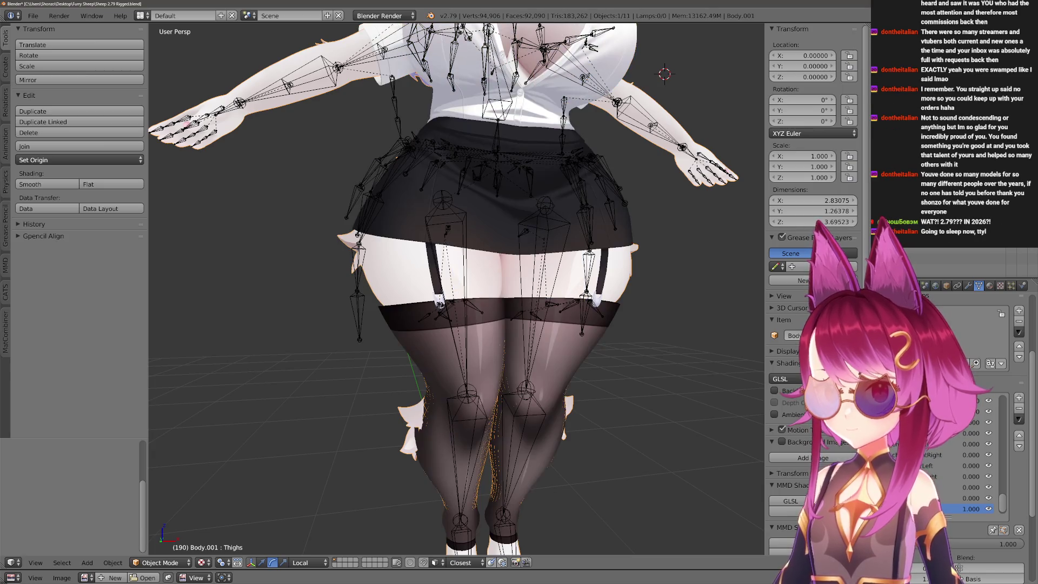
key("KP_Decimal")
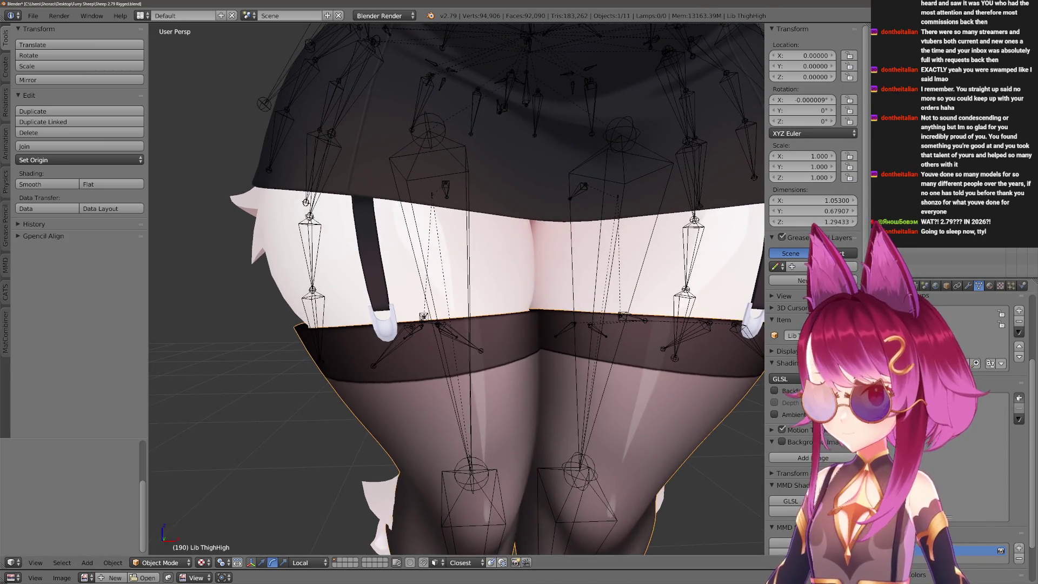
left_click(1019, 397)
type("Thighs")
key("Return")
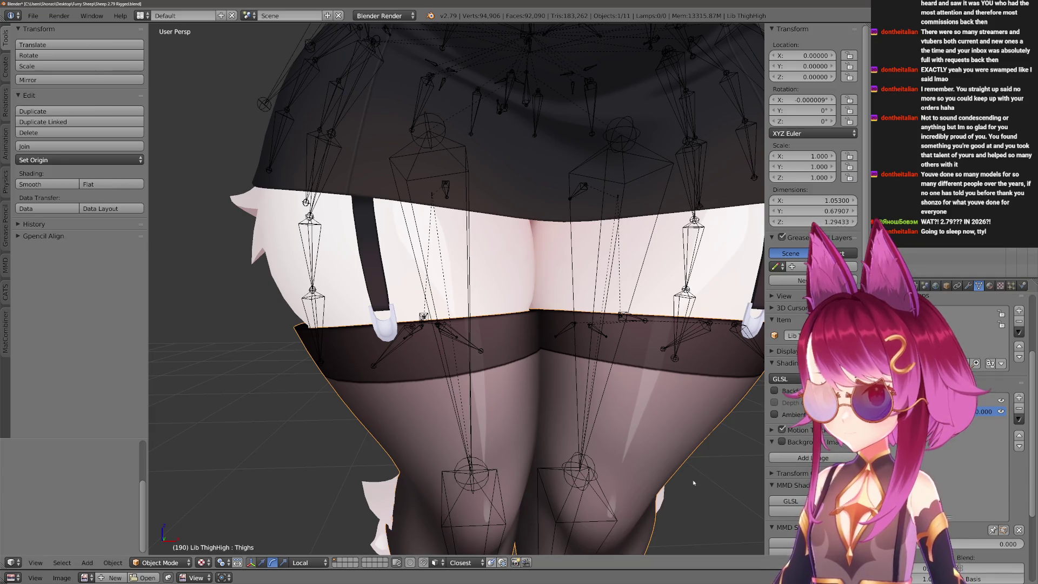
Rework the garter panties' shape keys, adding one, removing the extra and adding another.
right_click(378, 260)
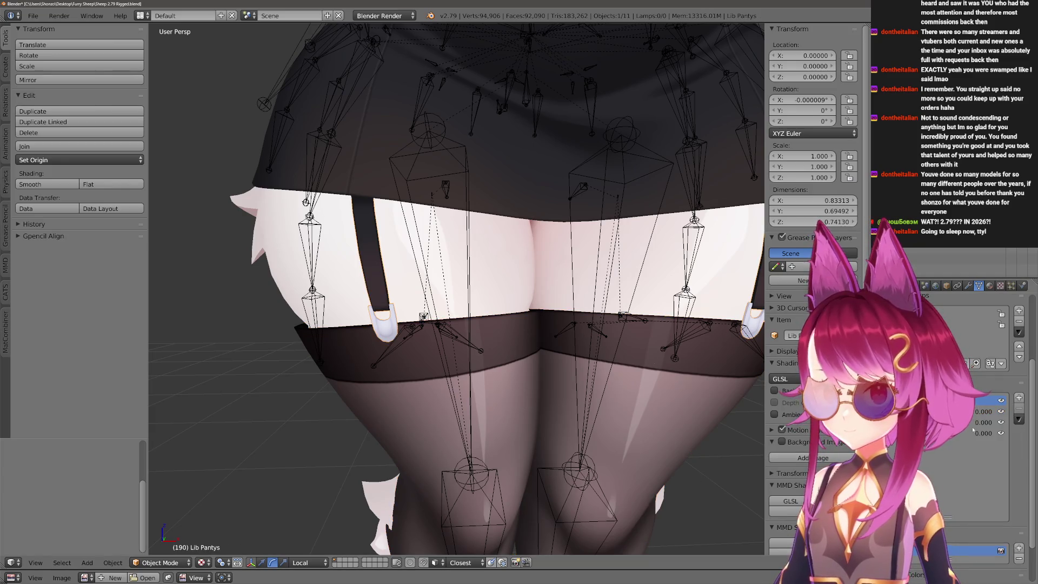
left_click(1019, 397)
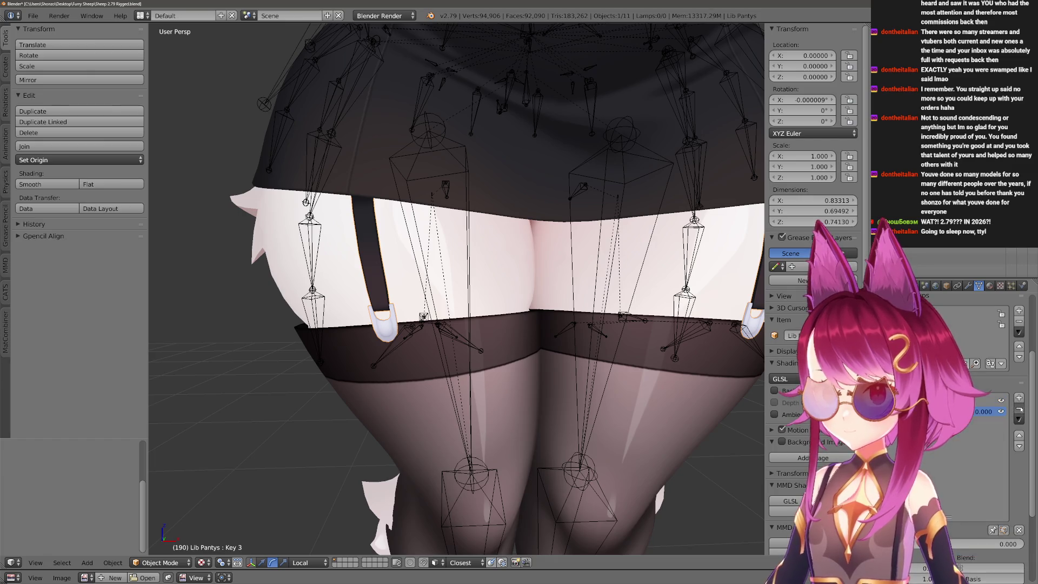
left_click(1019, 409)
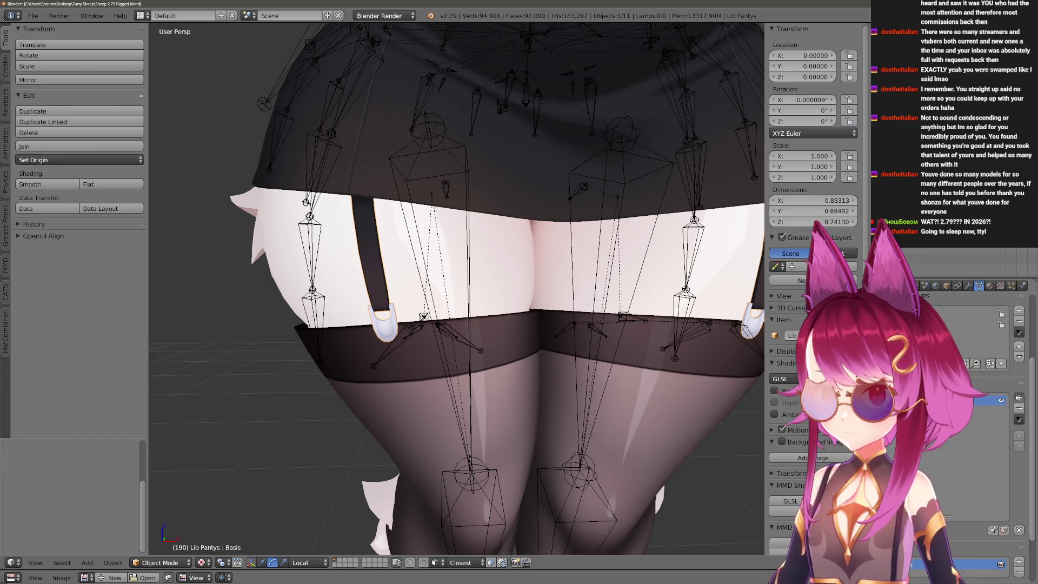
left_click(1019, 397)
Enter Edit Mode on the thigh-high stocking mesh and view it from beneath the thighs.
right_click(495, 339)
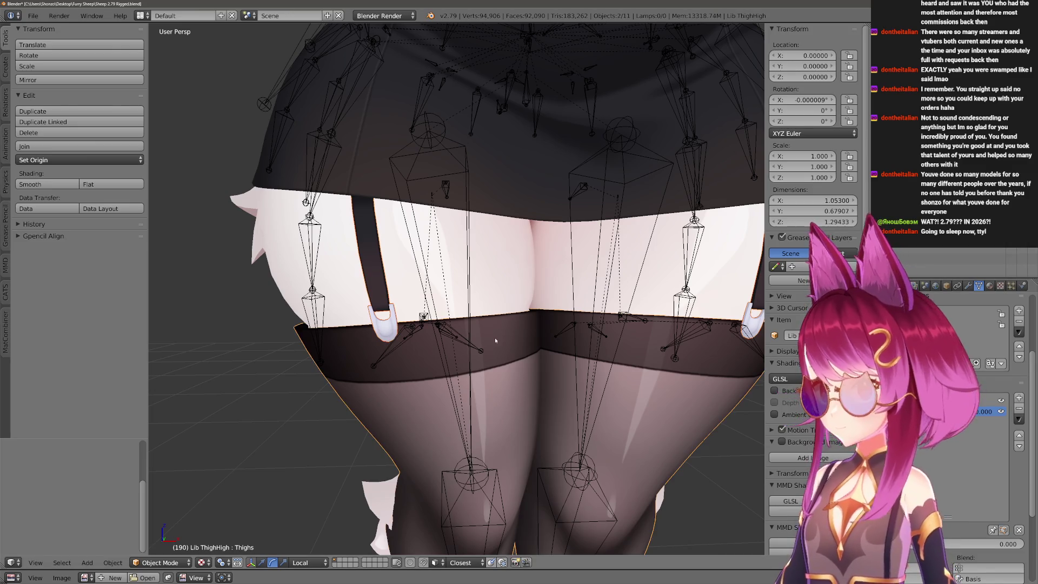
key("Tab")
left_click_drag(529, 343, 419, 373)
Scale the stocking's top rim loop inward horizontally with proportional editing.
right_click(427, 364)
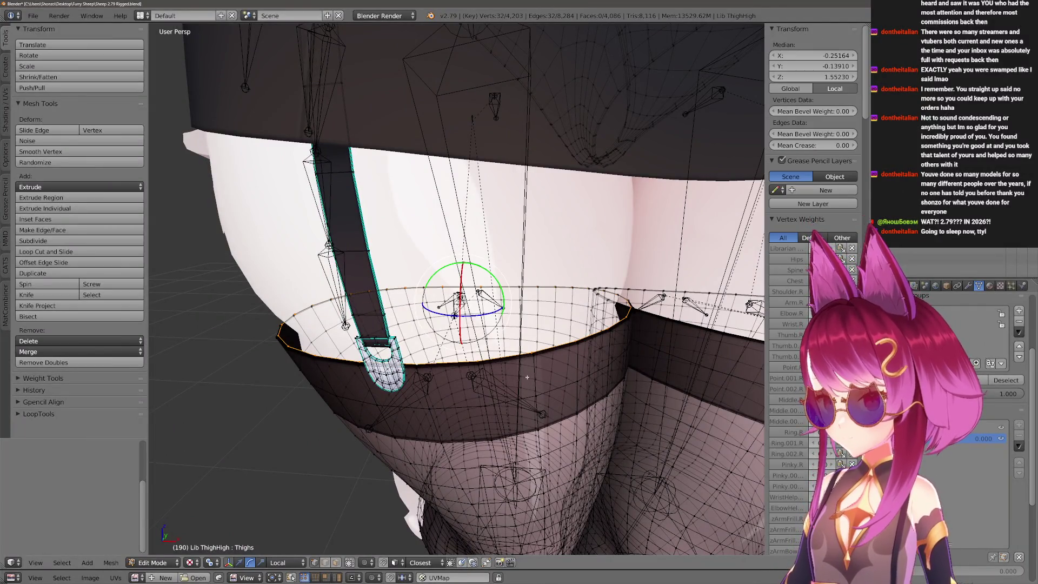
key("o")
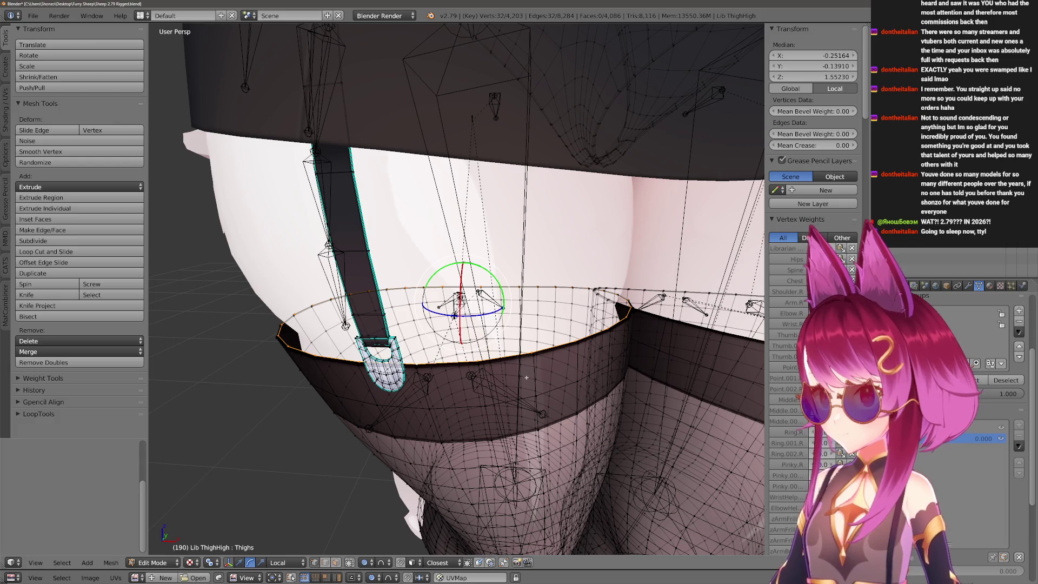
left_click_drag(562, 386, 589, 356)
key("s")
key("shift+z")
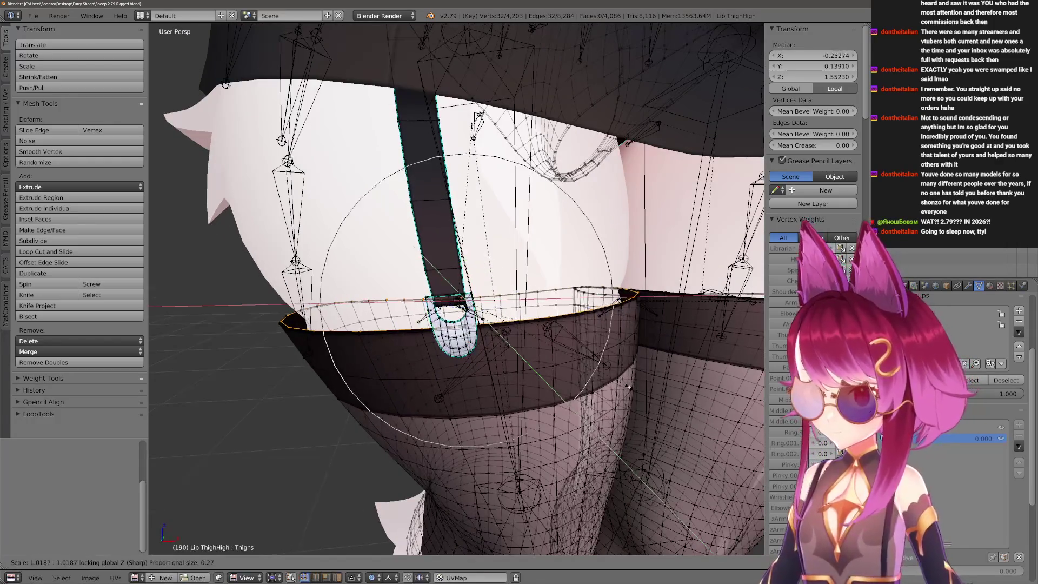
scroll("up", 3)
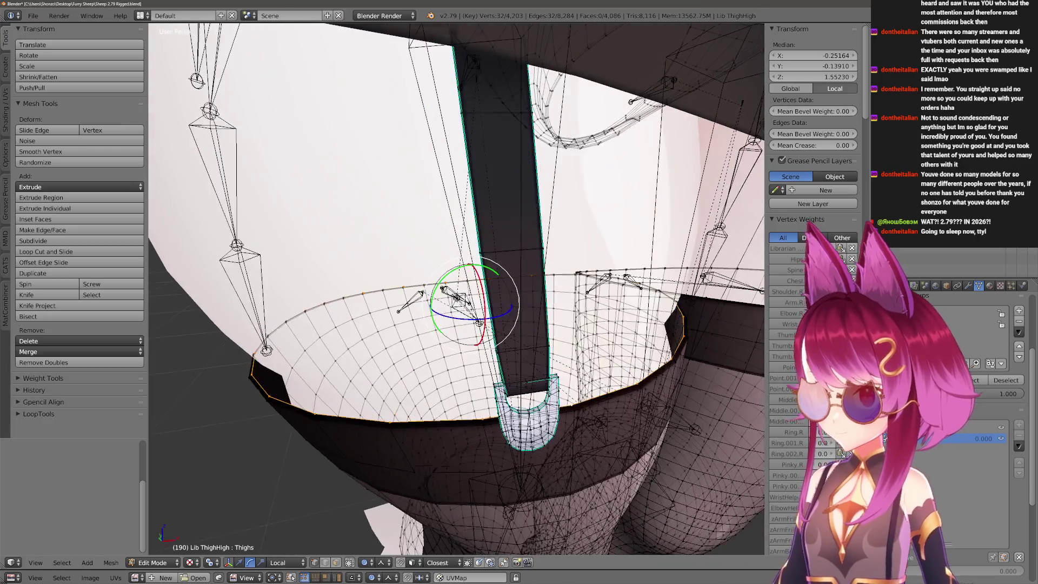
scroll("up", 3)
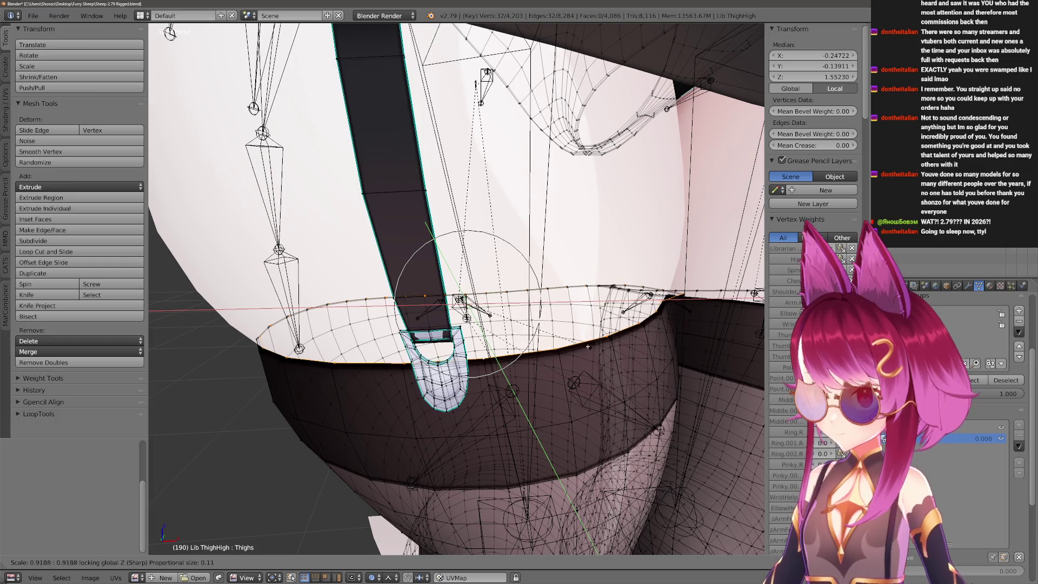
left_click(588, 345)
left_click_drag(588, 346, 543, 393)
key("s")
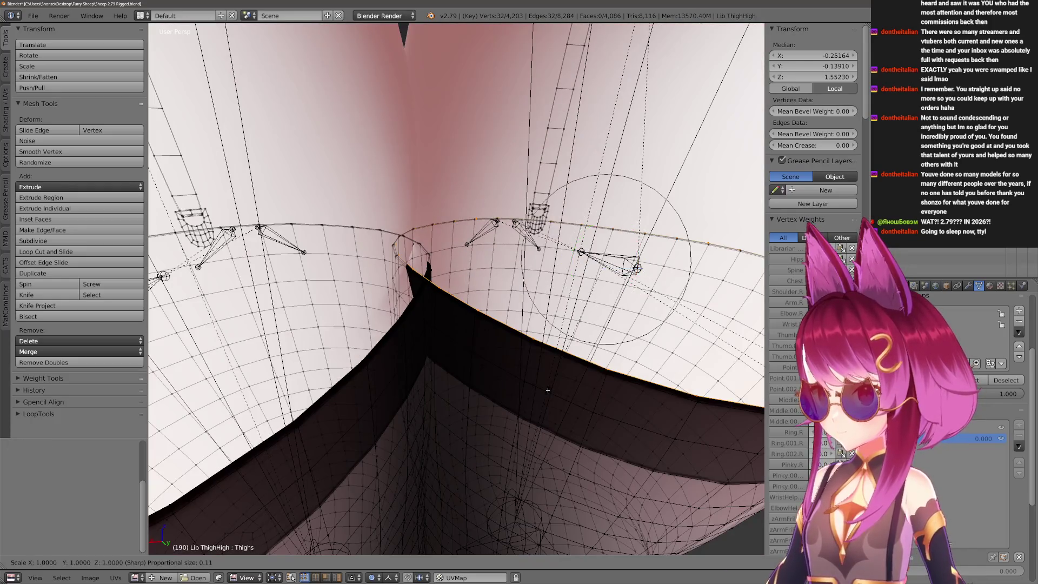
right_click(387, 282)
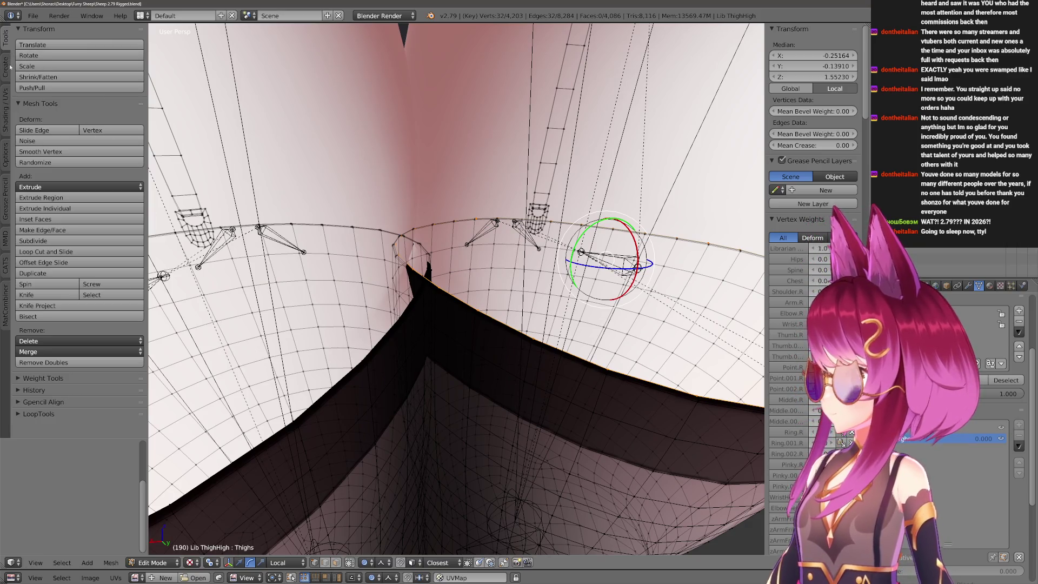
Select the full loop around the stocking opening and shrink it horizontally.
left_click(5, 154)
left_click_drag(417, 284, 435, 296)
left_click_drag(362, 288, 503, 324)
left_click(245, 310)
key("s")
key("shift+z")
left_click(573, 257)
scroll("up", 3)
key("s")
key("shift+z")
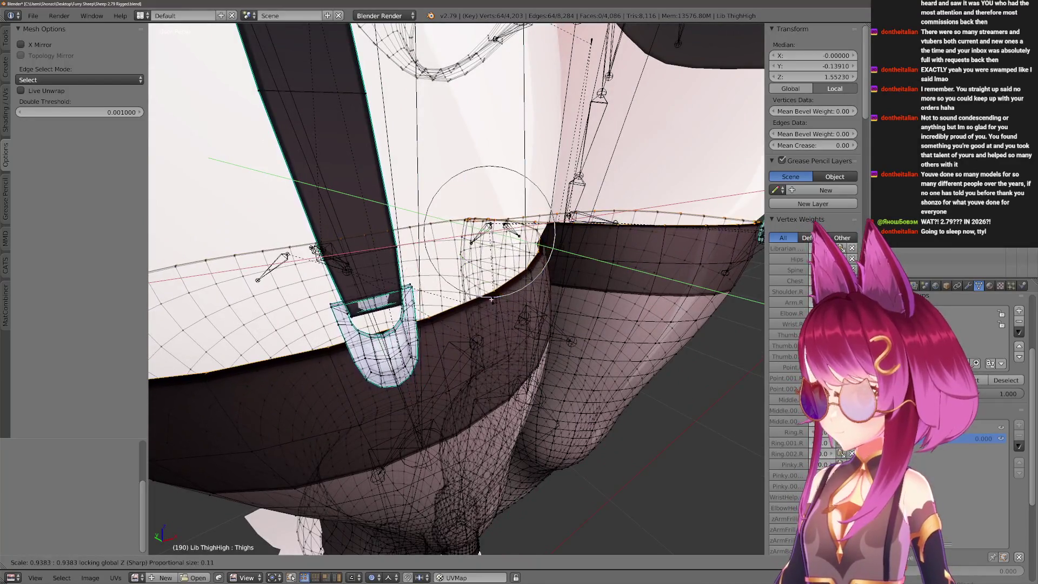
Confirm the tighter stocking rim and leave Edit Mode to check the fit.
scroll("up", 3)
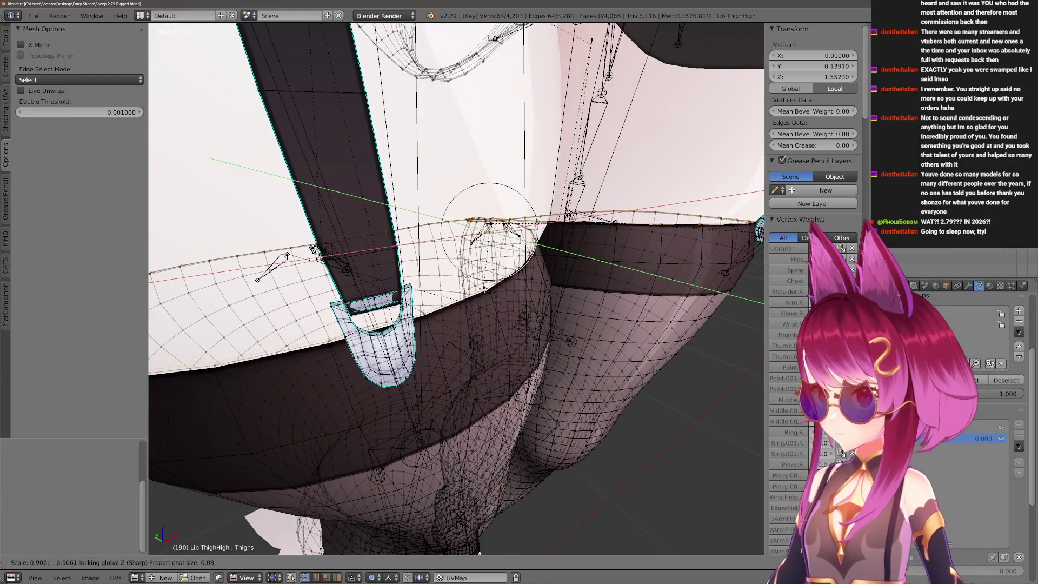
left_click_drag(495, 296, 463, 273)
scroll("up", 3)
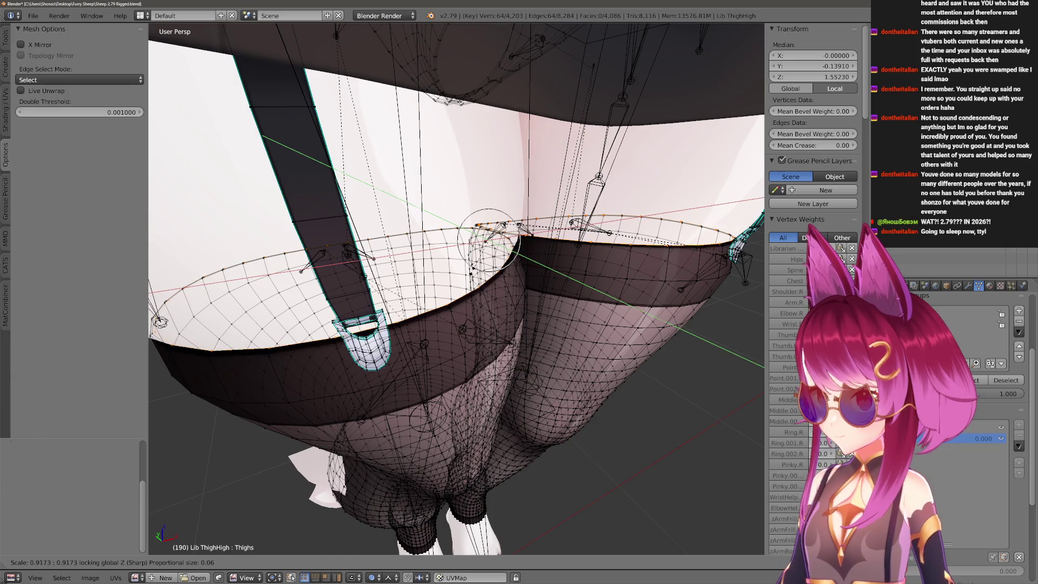
left_click(463, 273)
left_click_drag(462, 273, 532, 315)
key("Tab")
scroll("up", 3)
Re-enter Edit Mode and scale the rim loop horizontally (Shift+Z) to about 0.92, then check.
key("Tab")
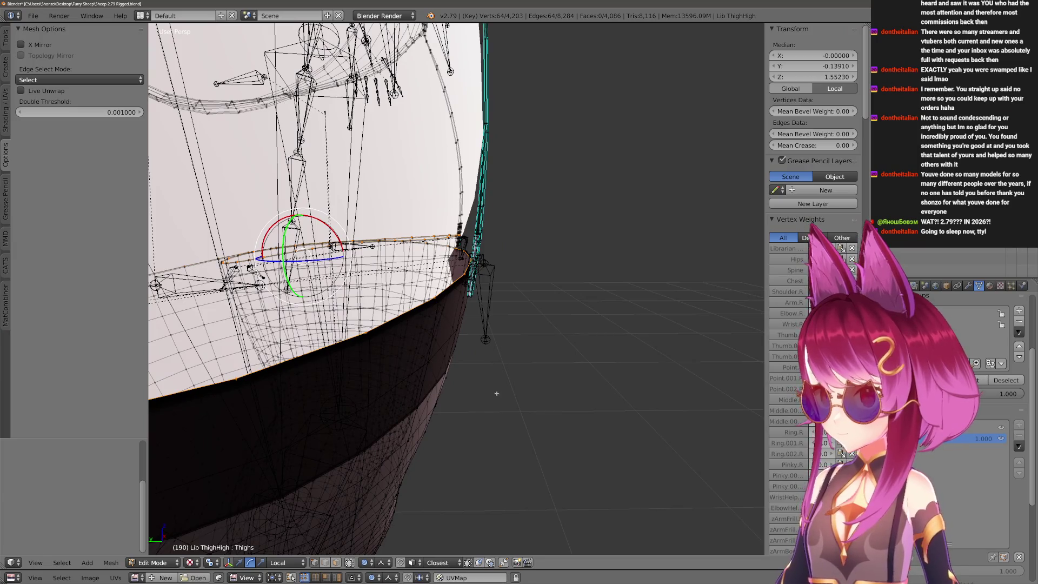
left_click_drag(487, 419, 506, 367)
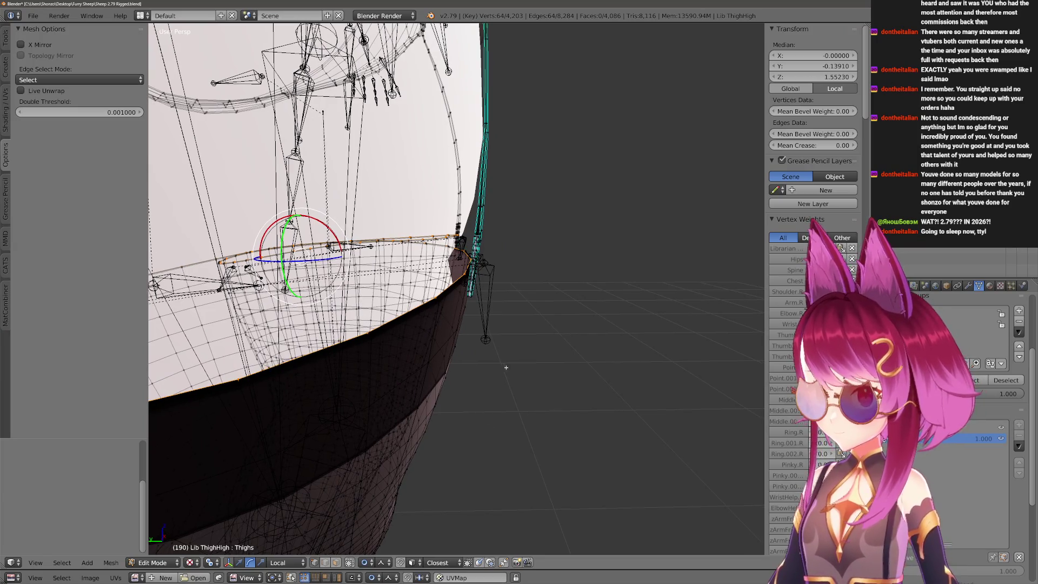
key("s")
key("shift+z")
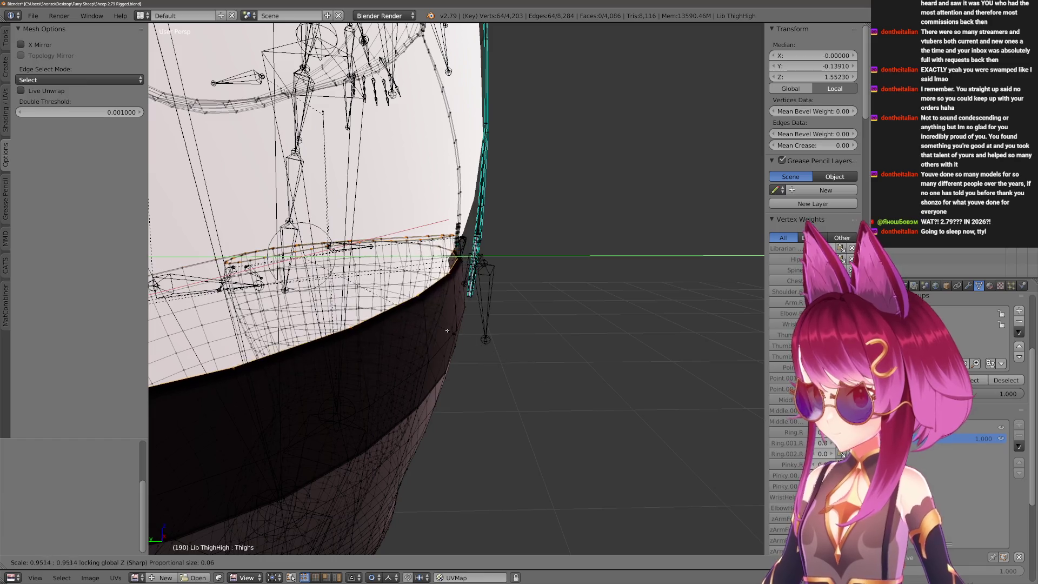
scroll("up", 3)
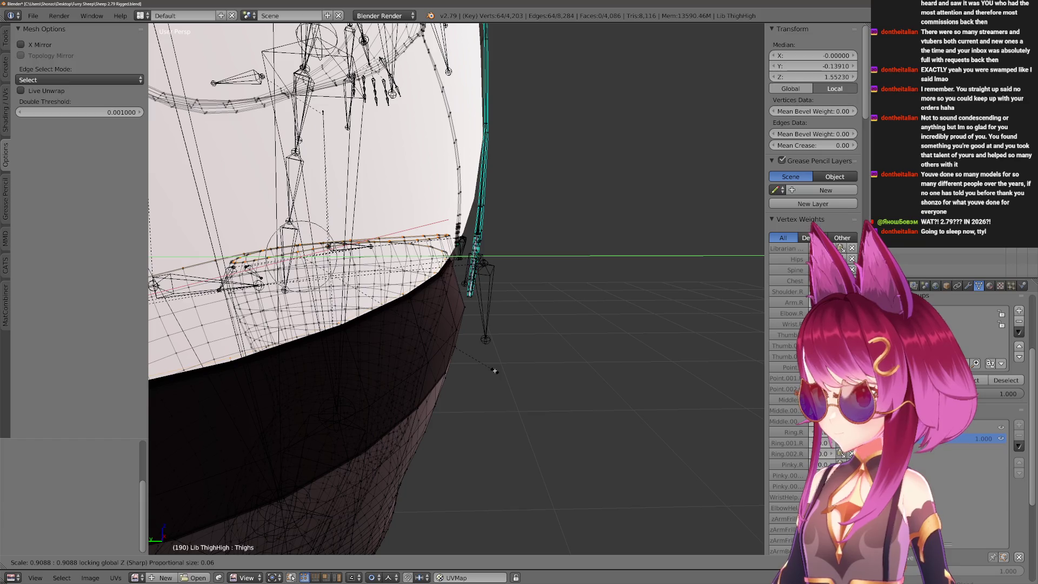
scroll("down", 3)
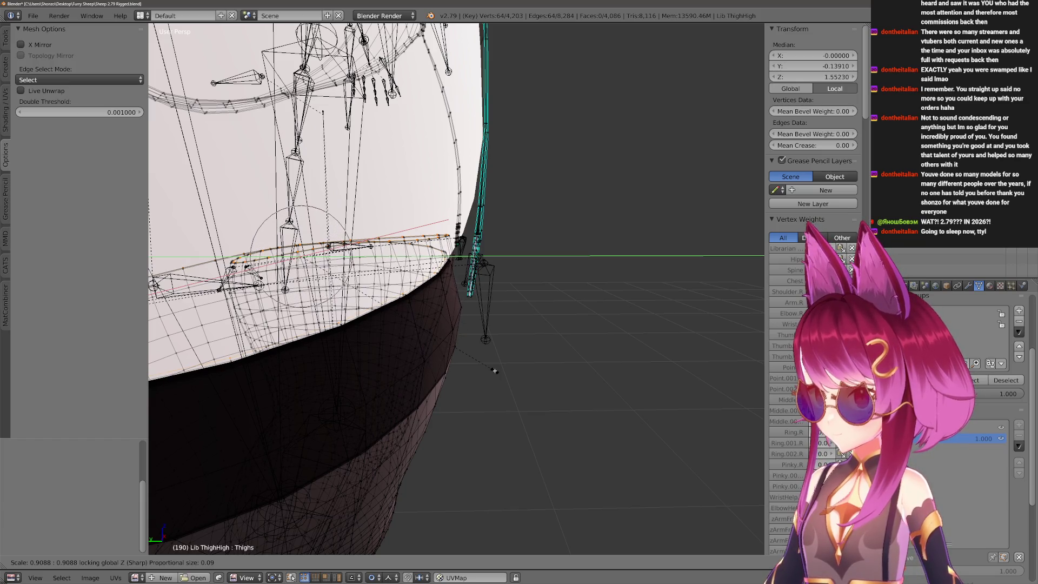
scroll("down", 3)
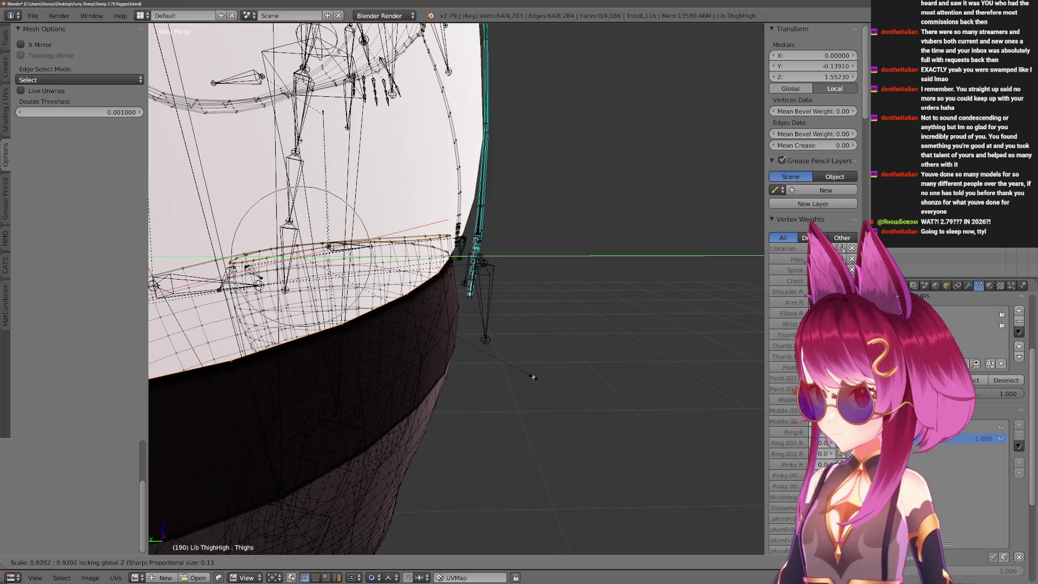
scroll("up", 3)
left_click(534, 377)
left_click_drag(529, 375, 481, 324)
scroll("up", 3)
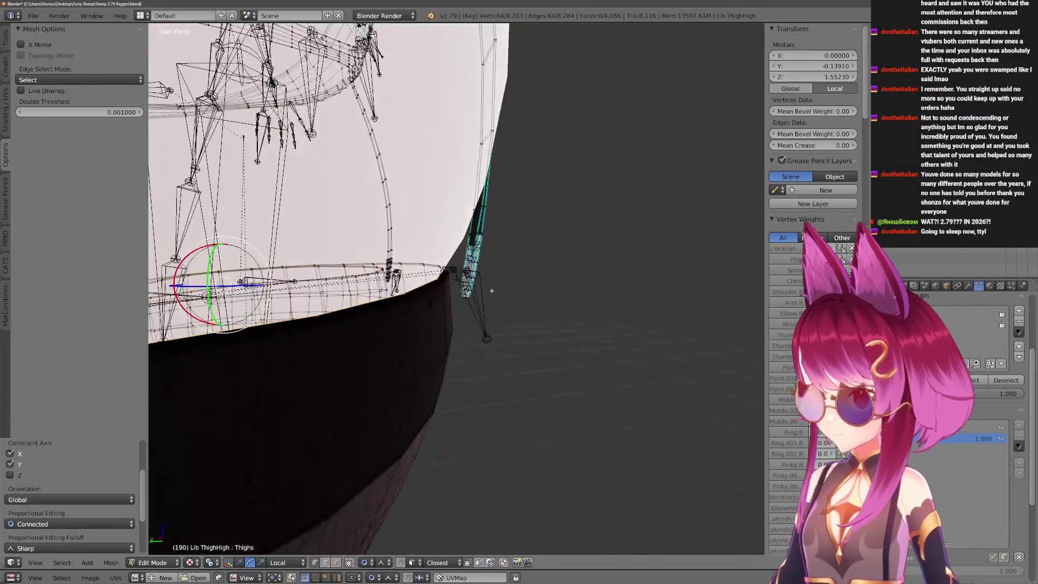
key("Tab")
key("Tab")
Select the strap vertices at the hip and move them front-to-back along Y twice.
key("a")
key("c")
scroll("up", 3)
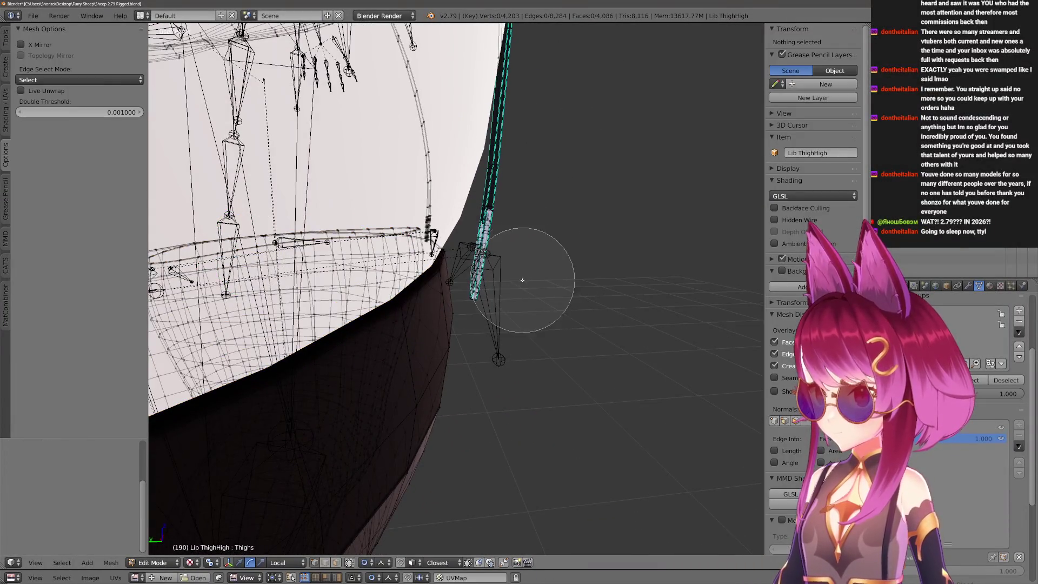
left_click(512, 256)
left_click(475, 250)
left_click_drag(475, 251, 475, 239)
key("g")
key("y")
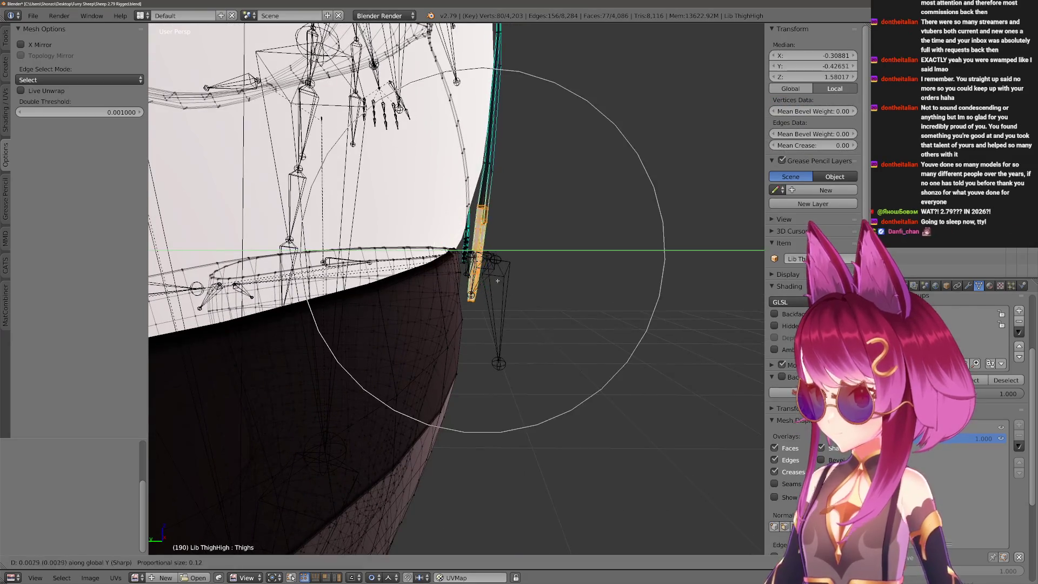
left_click(446, 275)
left_click_drag(446, 276, 431, 297)
key("g")
key("y")
left_click(429, 281)
Paint-select the strap strip vertices and push them back along Y, checking from side view.
scroll("up", 3)
key("a")
key("c")
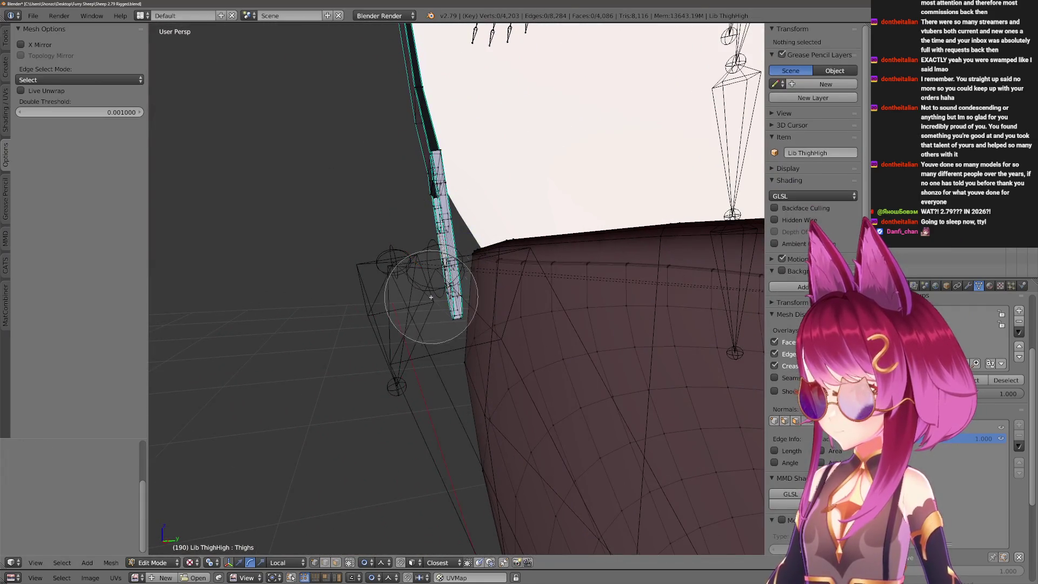
left_click_drag(436, 302, 448, 254)
key("Escape")
left_click_drag(449, 311, 471, 311)
key("g")
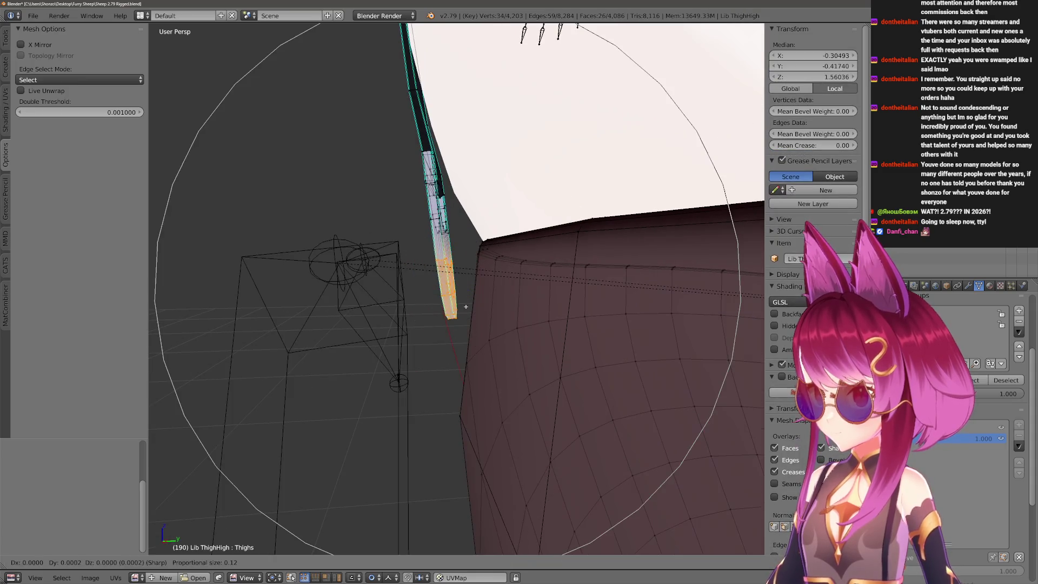
key("y")
scroll("up", 3)
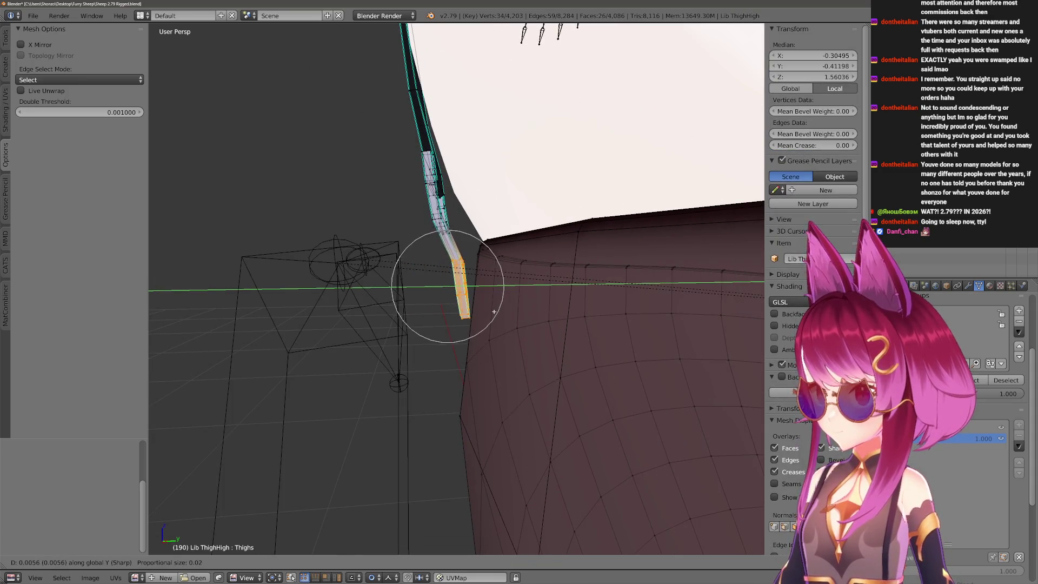
scroll("down", 3)
left_click(484, 312)
left_click_drag(484, 312, 451, 285)
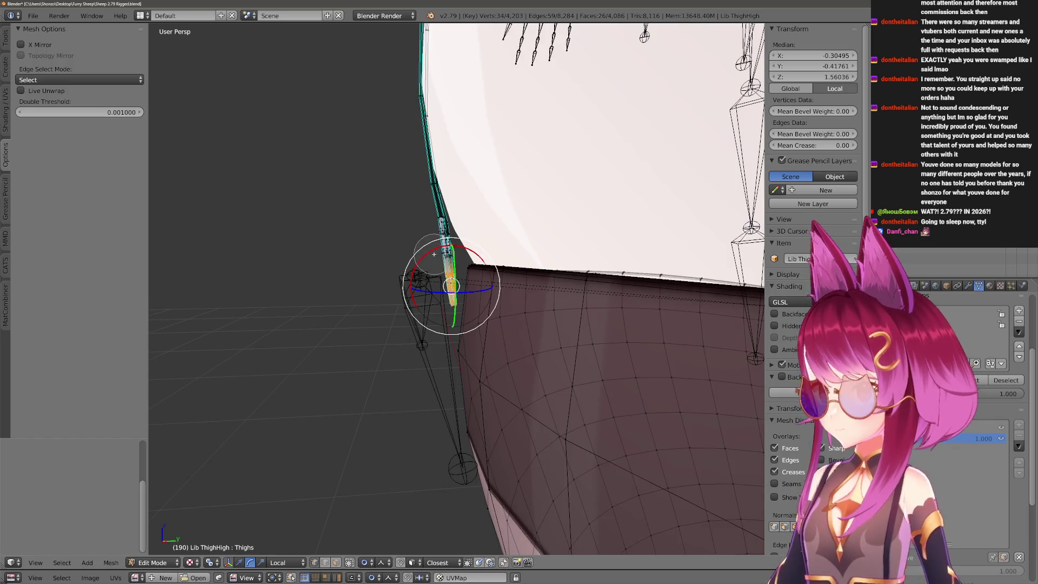
key("KP_3")
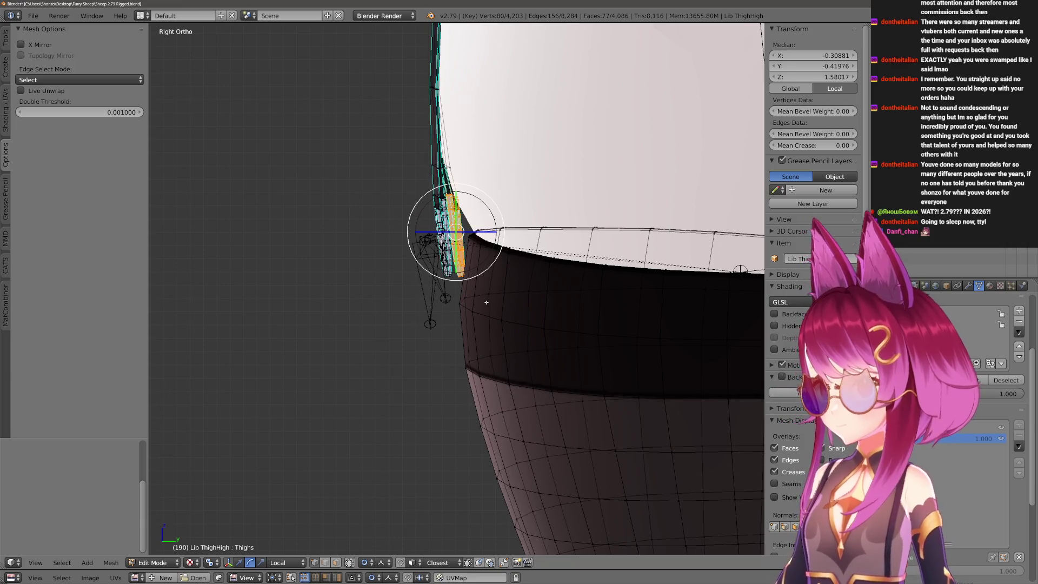
left_click_drag(487, 302, 476, 390)
key("g")
key("y")
left_click(462, 388)
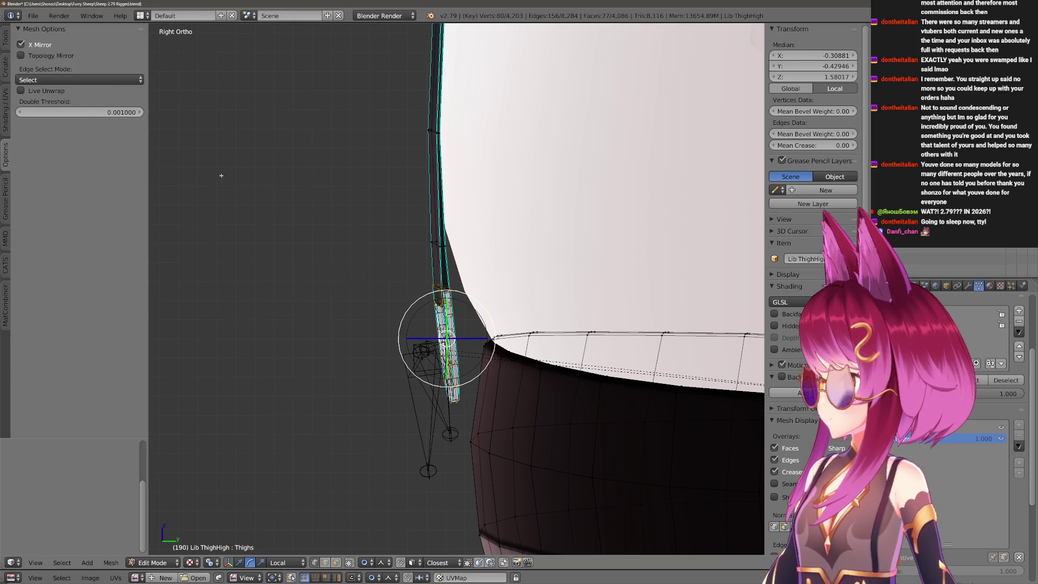
Rotate the stocking edge vertices and shift them along Y with proportional falloff.
left_click_drag(221, 176, 217, 166)
key("g")
key("y")
key("Return")
key("r")
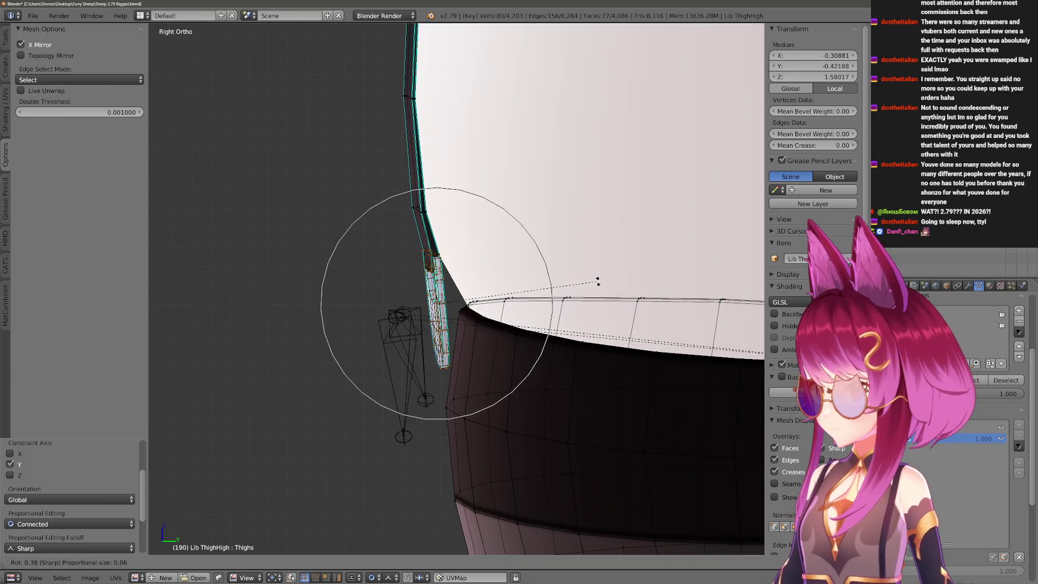
left_click(600, 267)
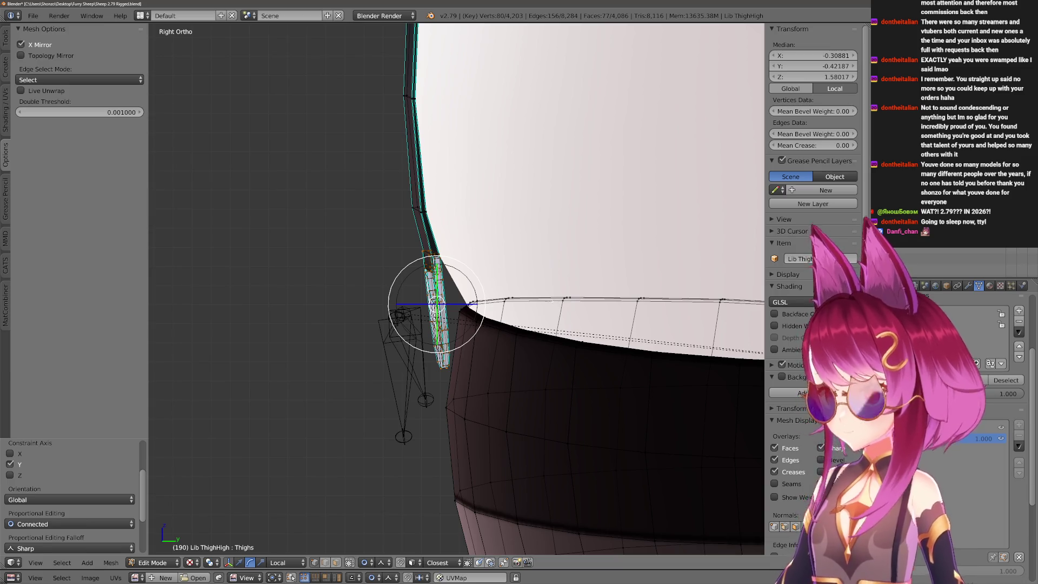
key("g")
key("y")
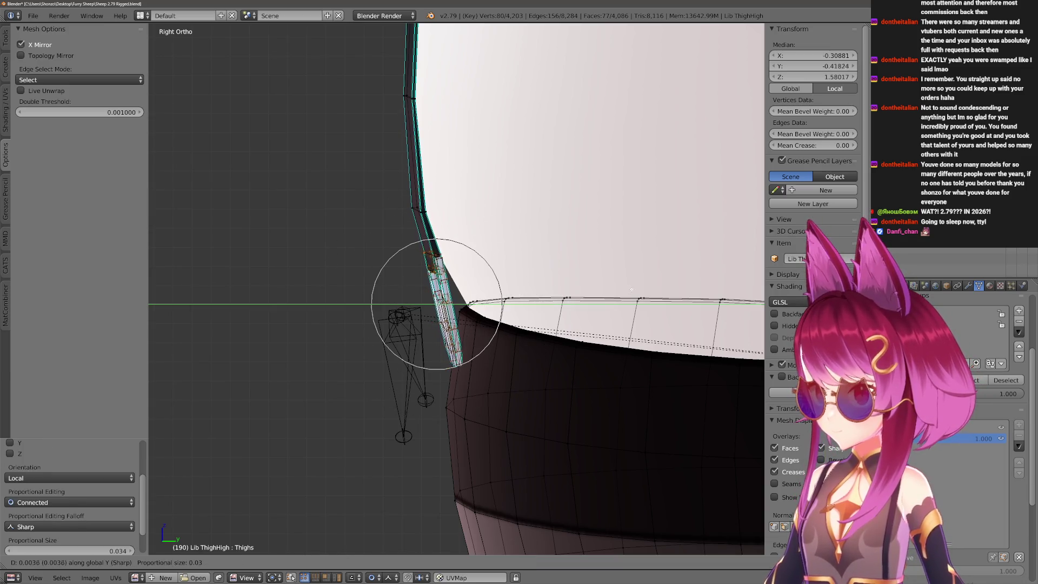
left_click(631, 289)
Select a stocking edge loop, move it along Y, and return to Object Mode.
left_click_drag(631, 289, 627, 297)
right_click(521, 197)
key("g")
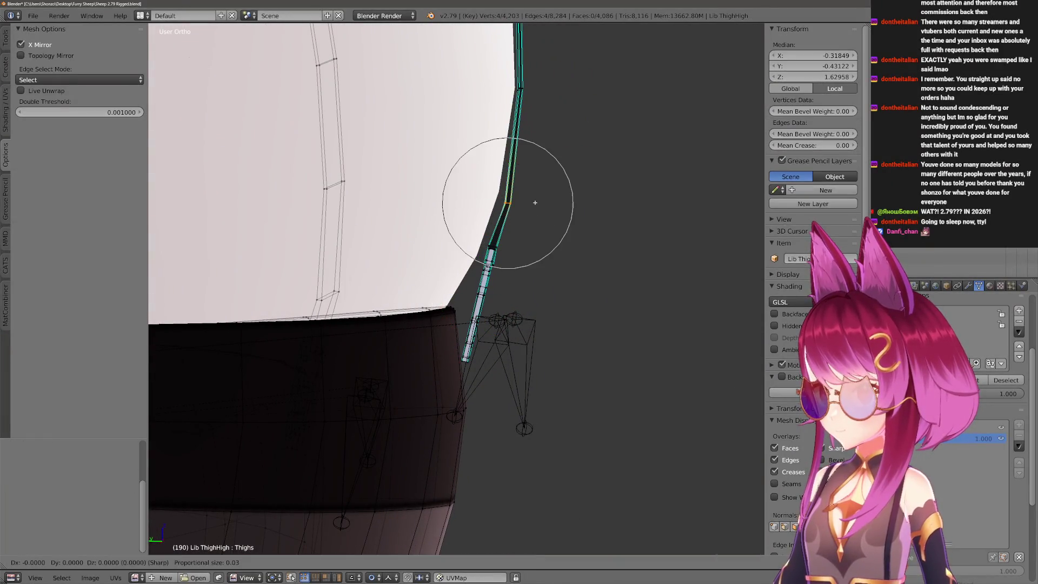
key("y")
scroll("up", 3)
left_click(605, 269)
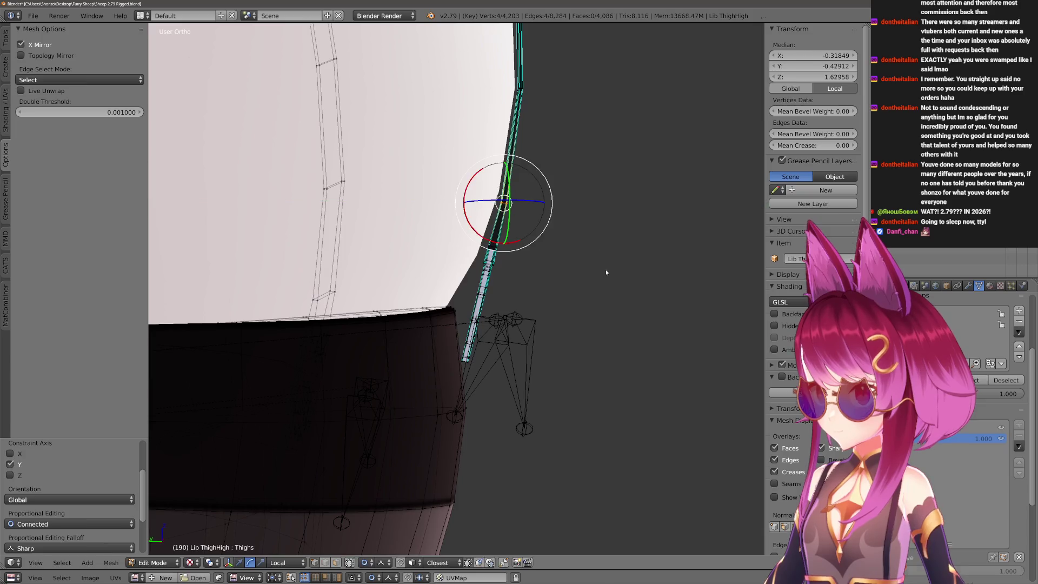
key("Tab")
scroll("down", 3)
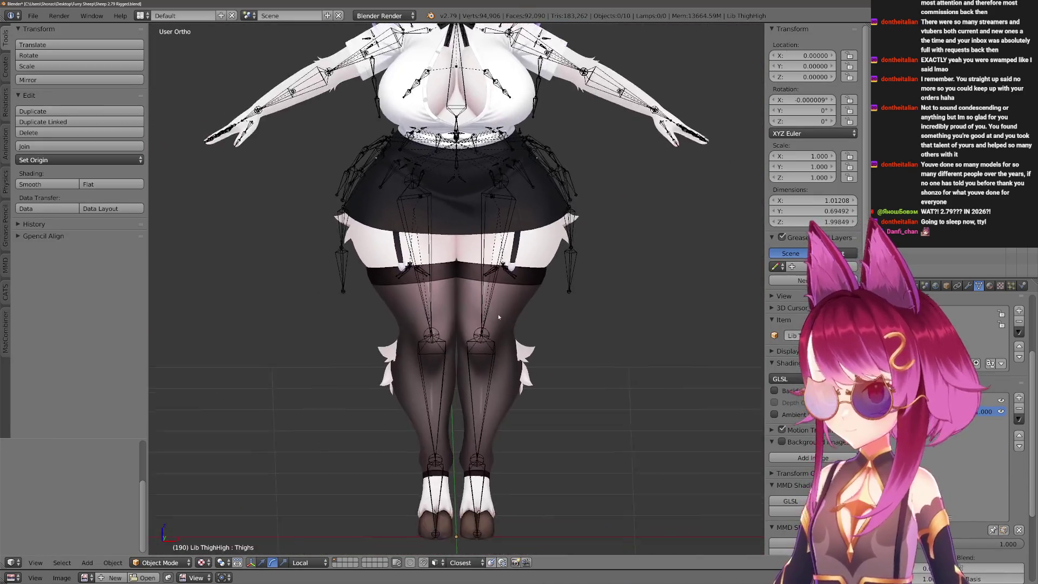
Set Body.001's active shape key value to 0, then hide and reveal the meshes.
scroll("up", 3)
right_click(489, 292)
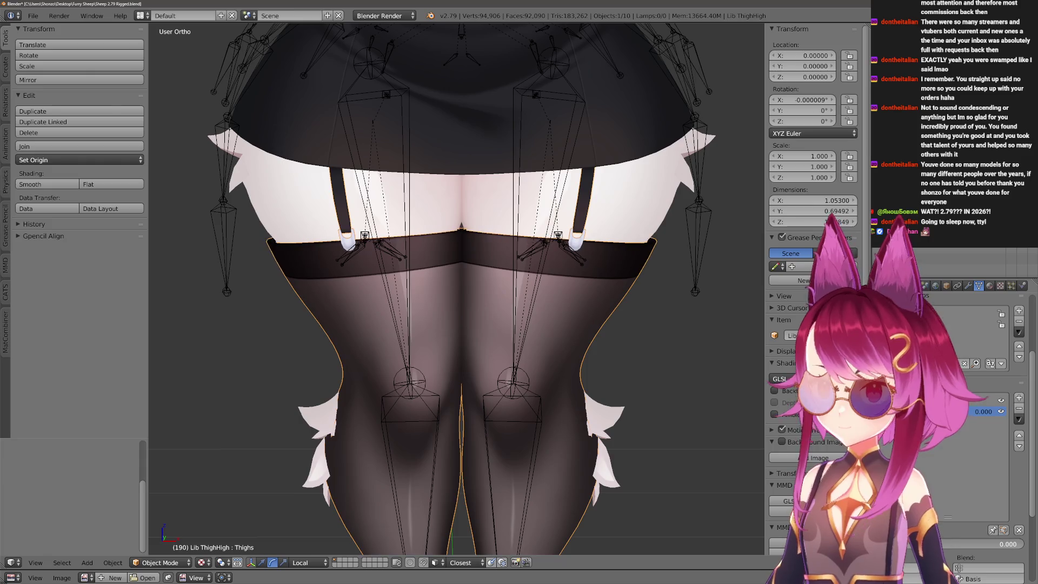
right_click(489, 303)
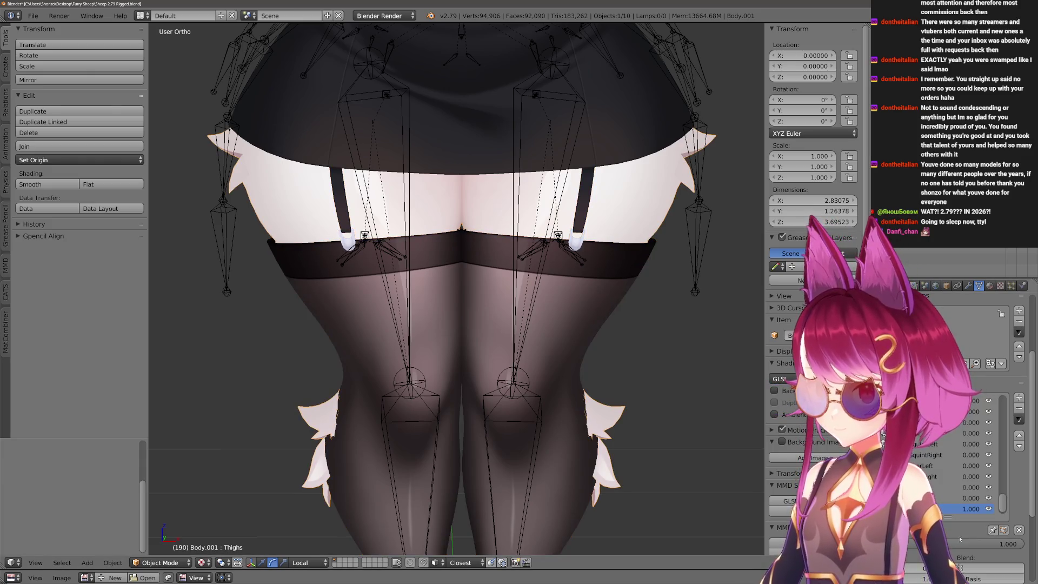
key("BackSpace")
key("h")
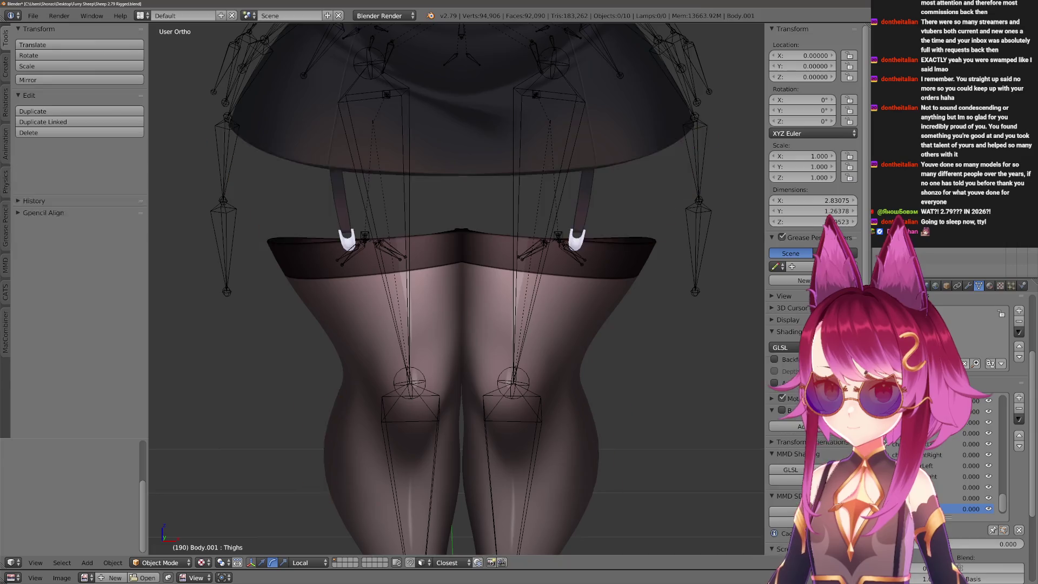
key("alt+h")
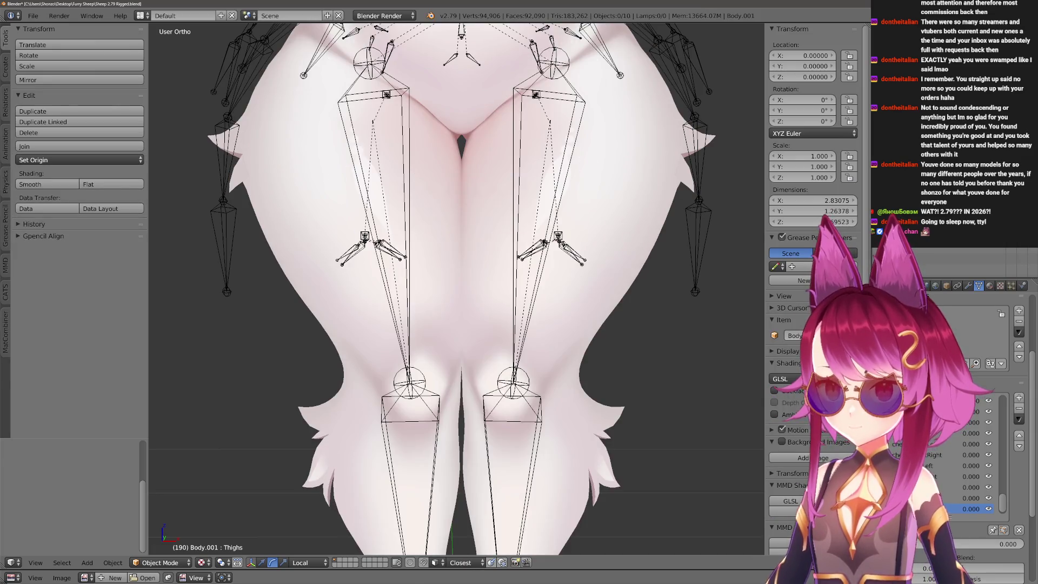
Select the Lin ThighHigh stockings and orbit to an oblique view of them.
right_click(562, 357)
scroll("up", 3)
left_click_drag(562, 357, 593, 360)
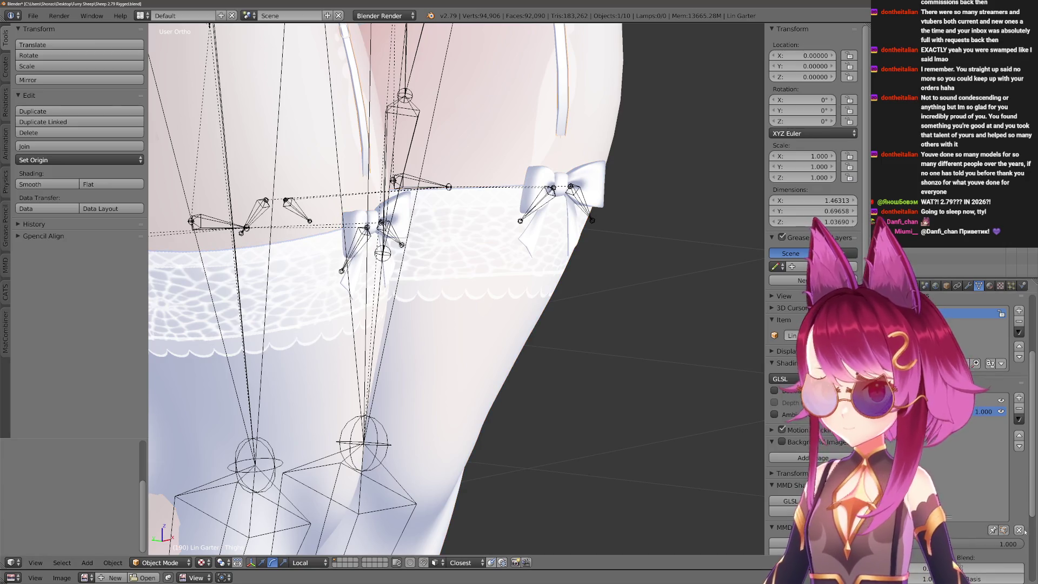
Set the Lin Garter shape key value to 0.000 and inspect the hips and garter bows closely.
left_click(1019, 530)
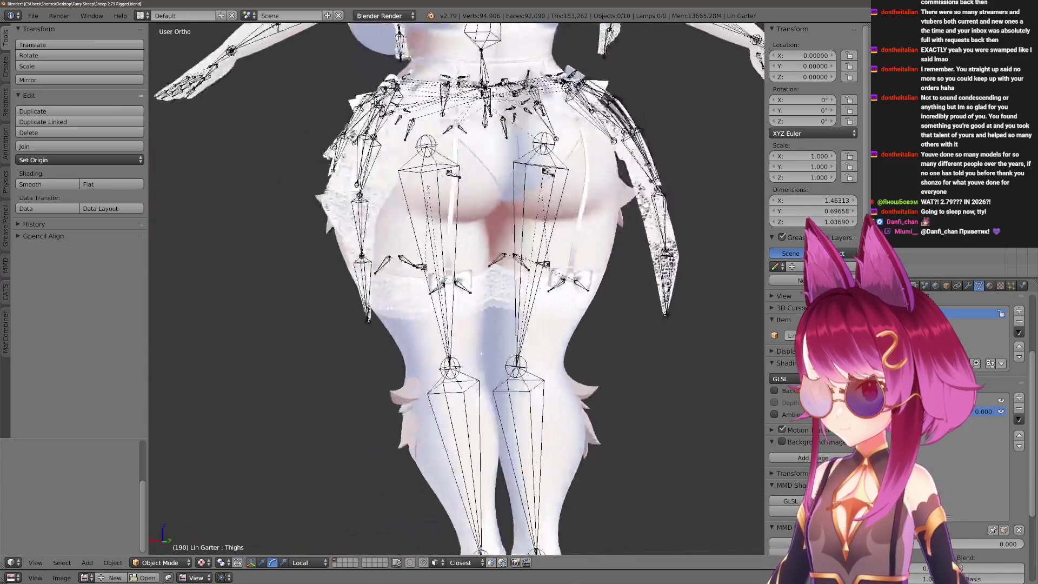
left_click_drag(519, 411, 543, 440)
scroll("up", 3)
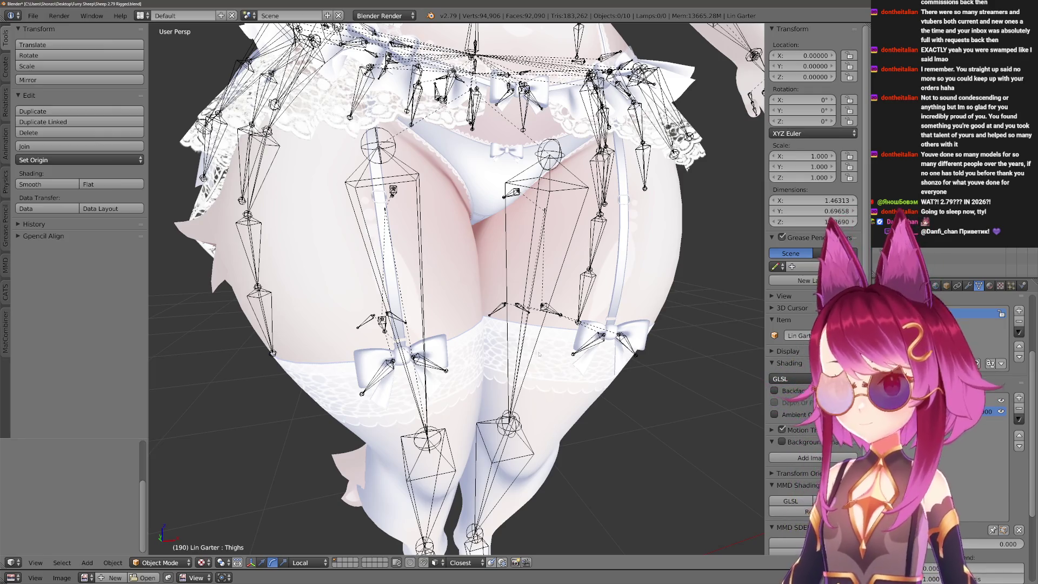
left_click_drag(539, 354, 465, 312)
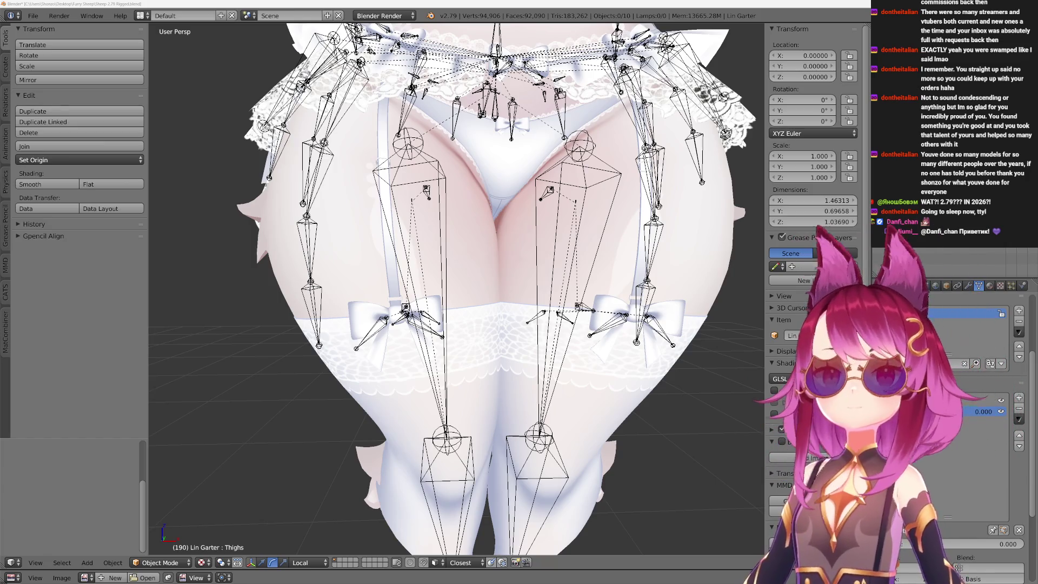
scroll("up", 3)
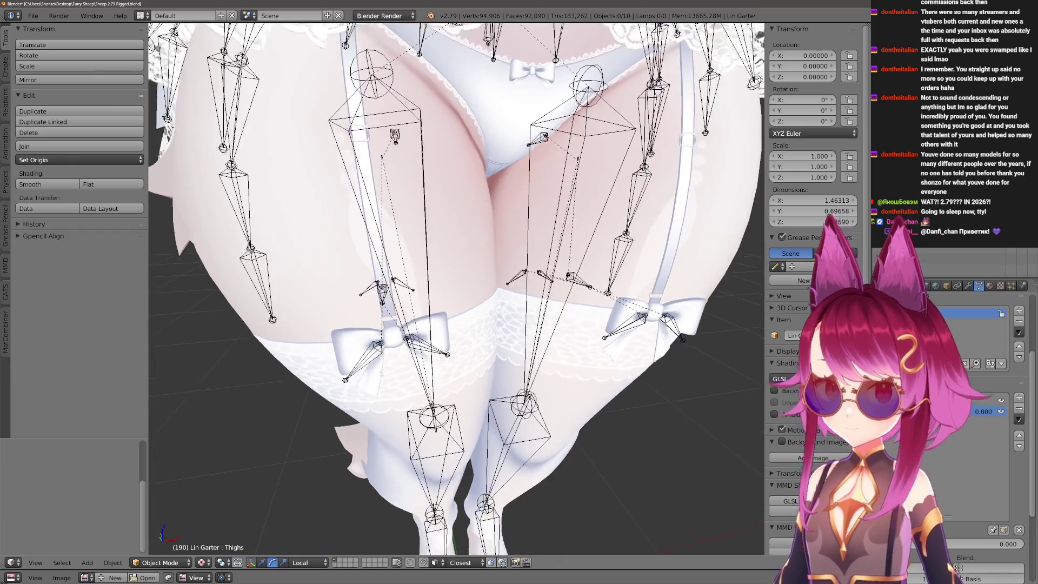
Zoom in on the knees and select the Body.001 mesh.
scroll("up", 3)
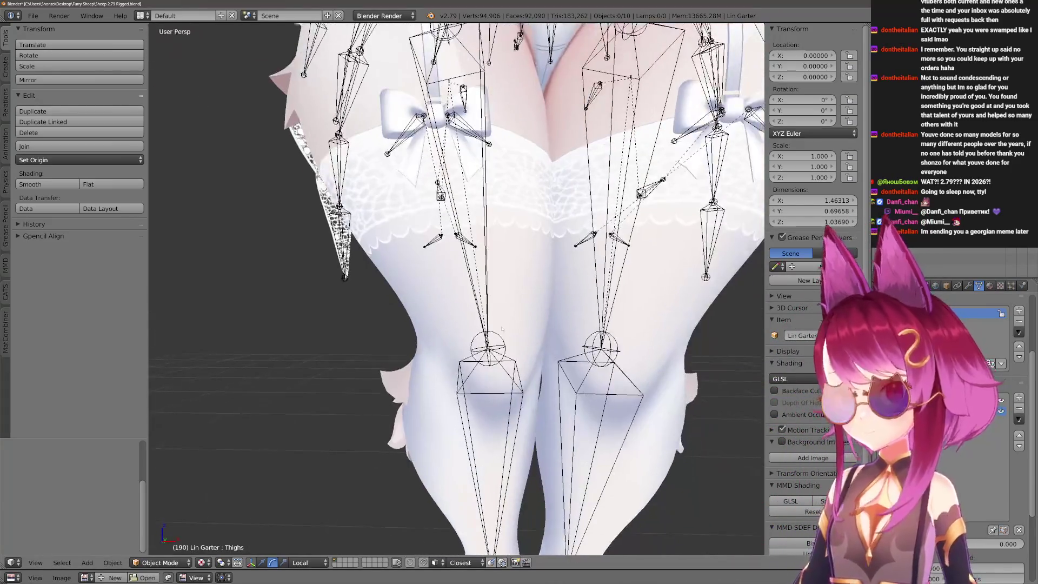
scroll("up", 3)
right_click(464, 277)
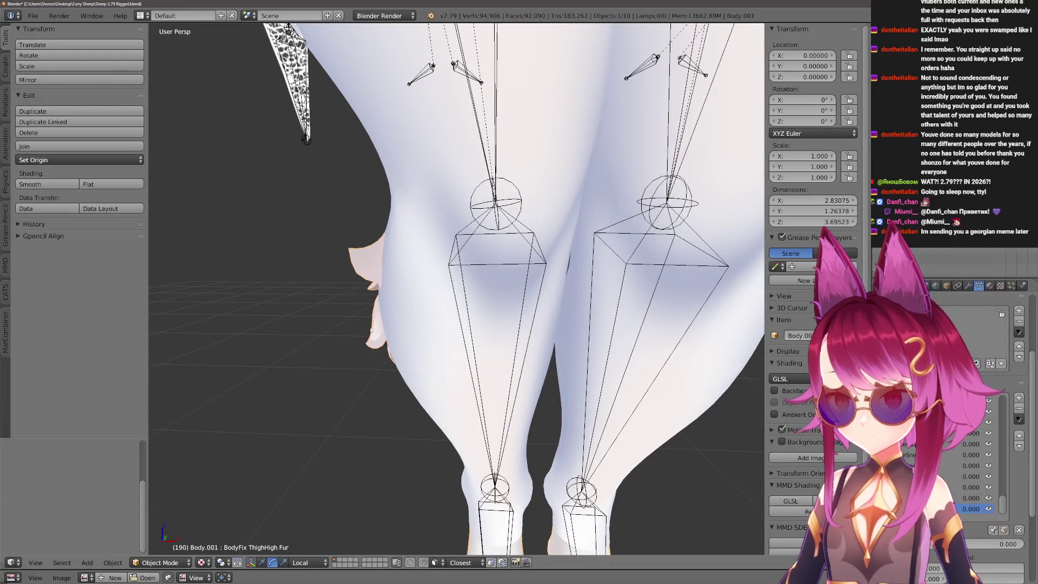
Enter Edit Mode on Body.001 in vertex selection and orbit to look up at the knees.
key("Tab")
key("ctrl+Tab")
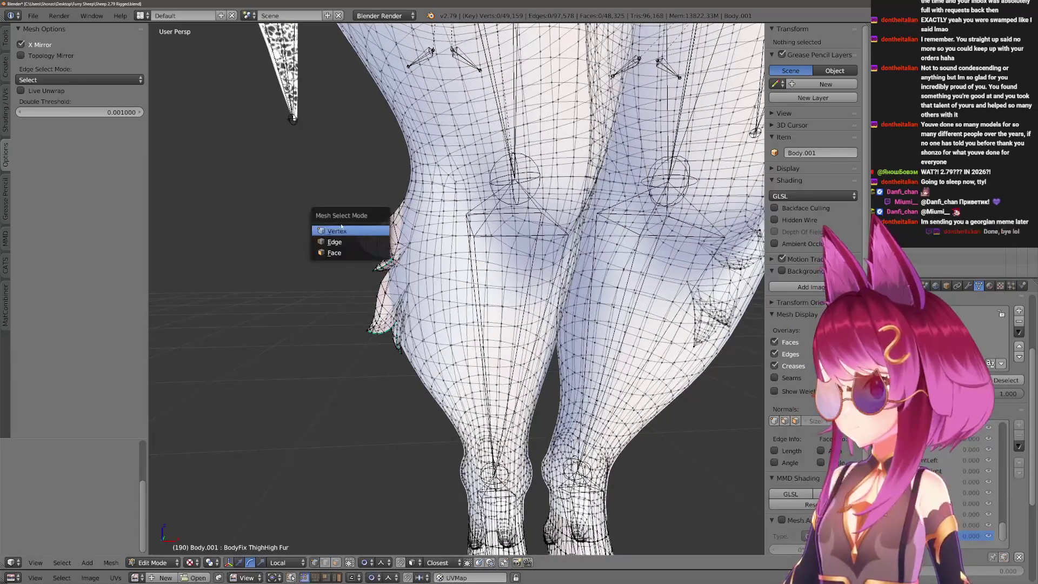
left_click_drag(354, 206, 371, 224)
key("Tab")
key("Tab")
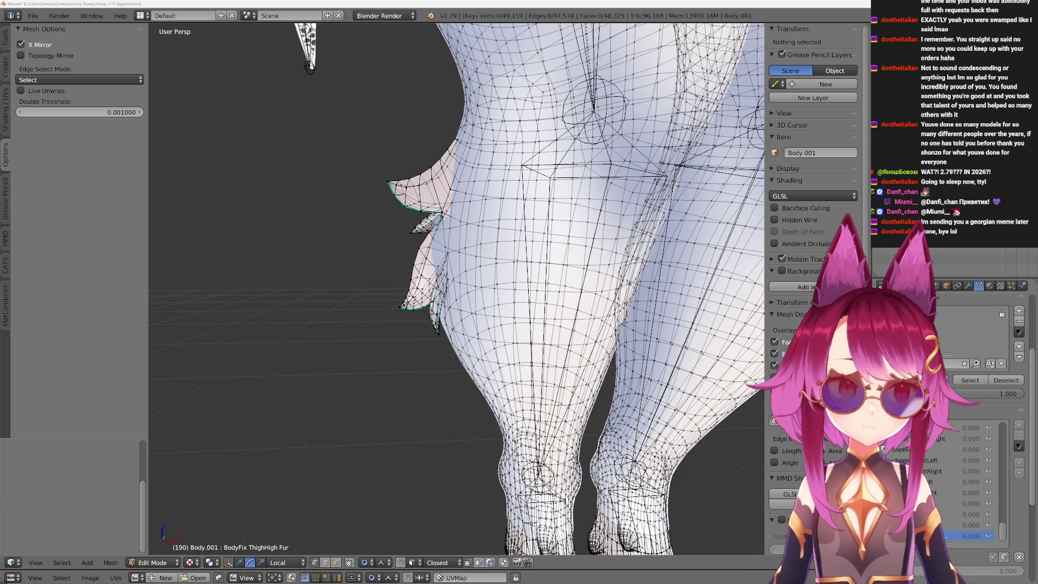
left_click_drag(373, 303, 405, 257)
Brush-select the knee fur tuft vertices and pull them inward with proportional falloff.
key("c")
left_click(413, 269)
key("Escape")
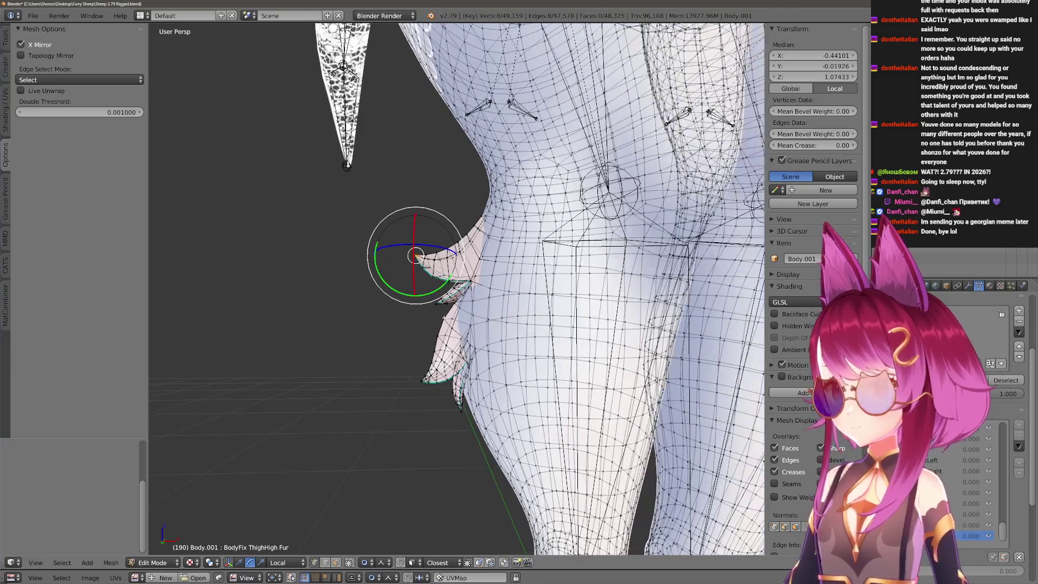
key("g")
scroll("down", 3)
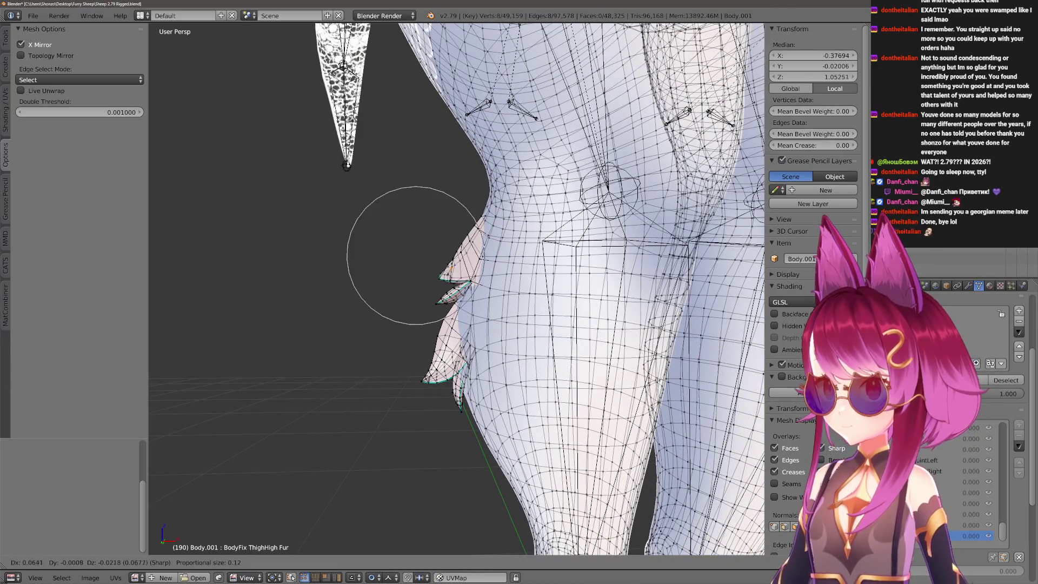
left_click(406, 257)
left_click_drag(405, 257, 433, 248)
Narrow the tuft selection to eight vertices and move them inward with adjusted falloff size.
left_click(475, 292)
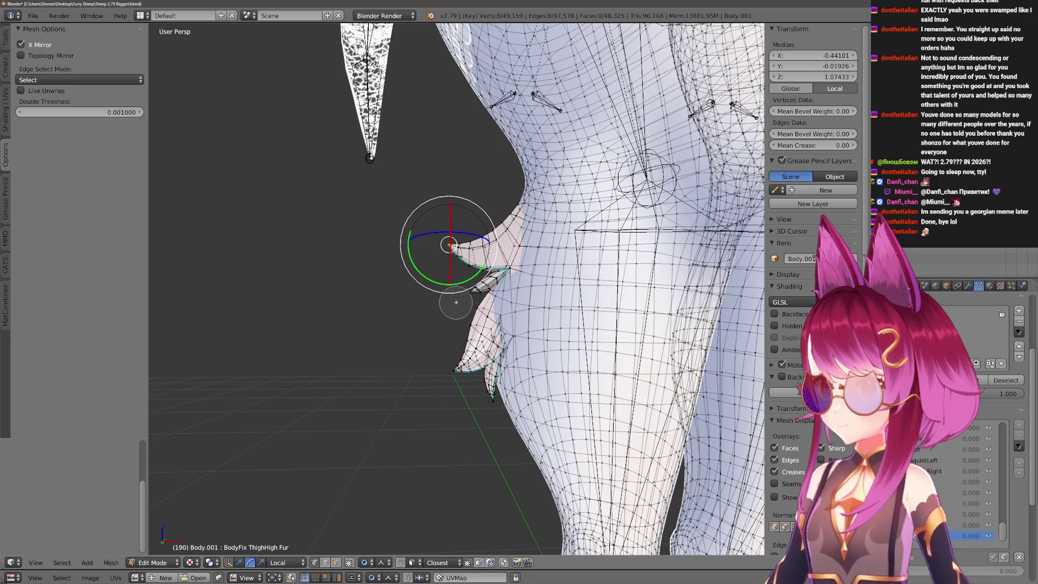
left_click_drag(478, 294, 466, 300)
key("g")
scroll("down", 3)
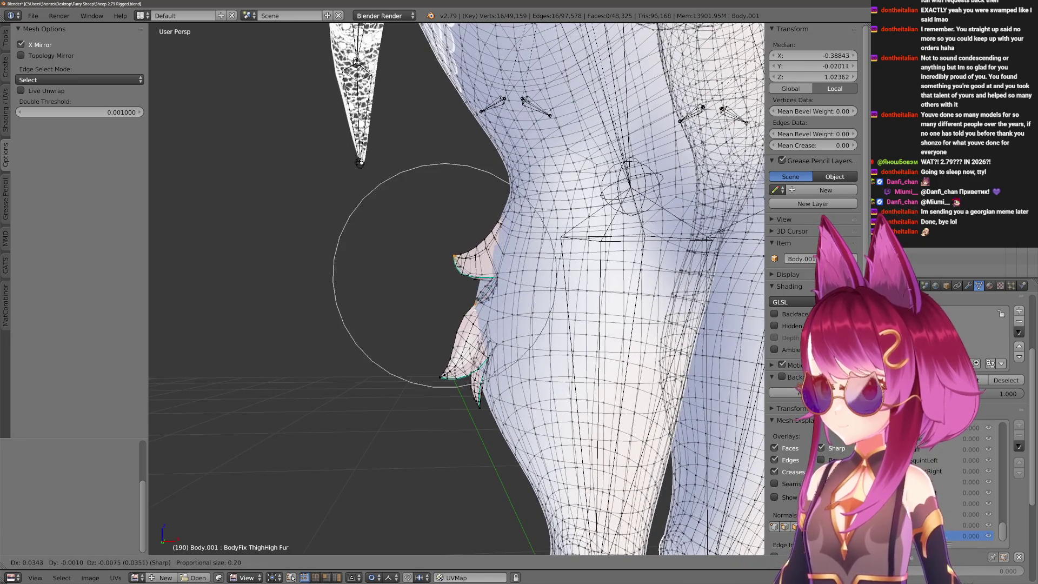
key("Escape")
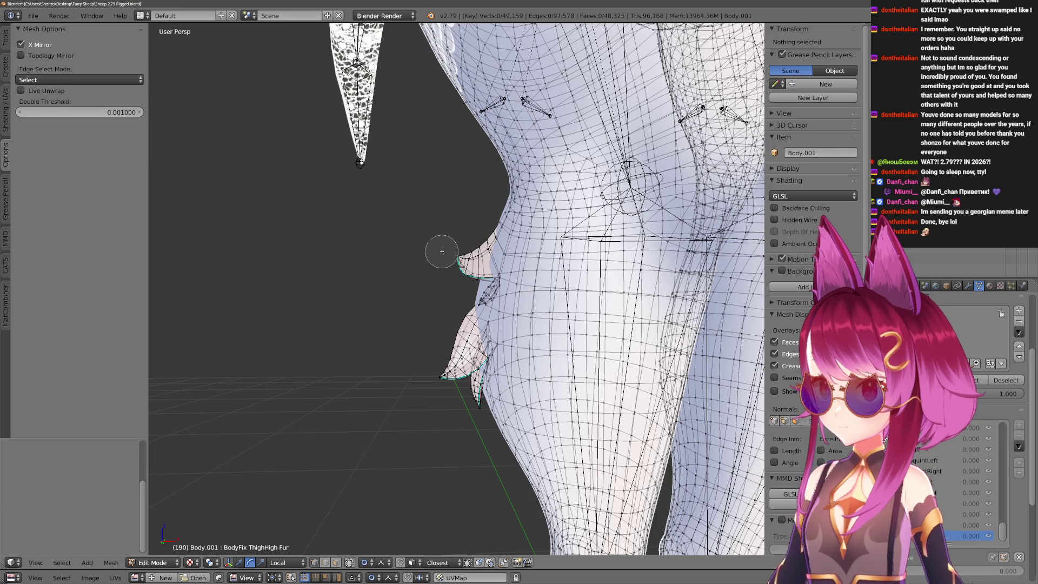
key("ctrl+z")
left_click_drag(448, 292, 436, 282)
key("g")
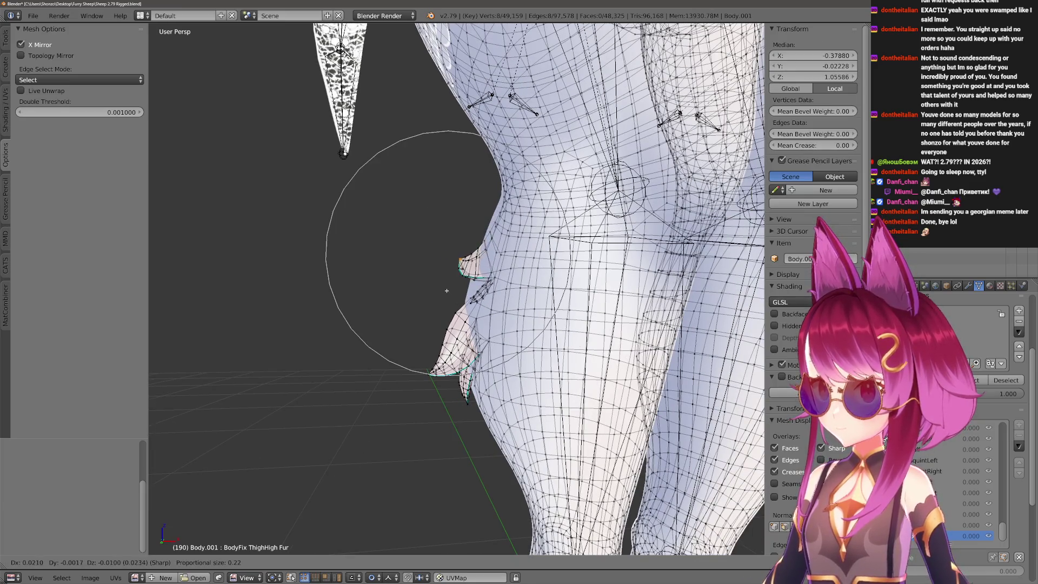
scroll("up", 3)
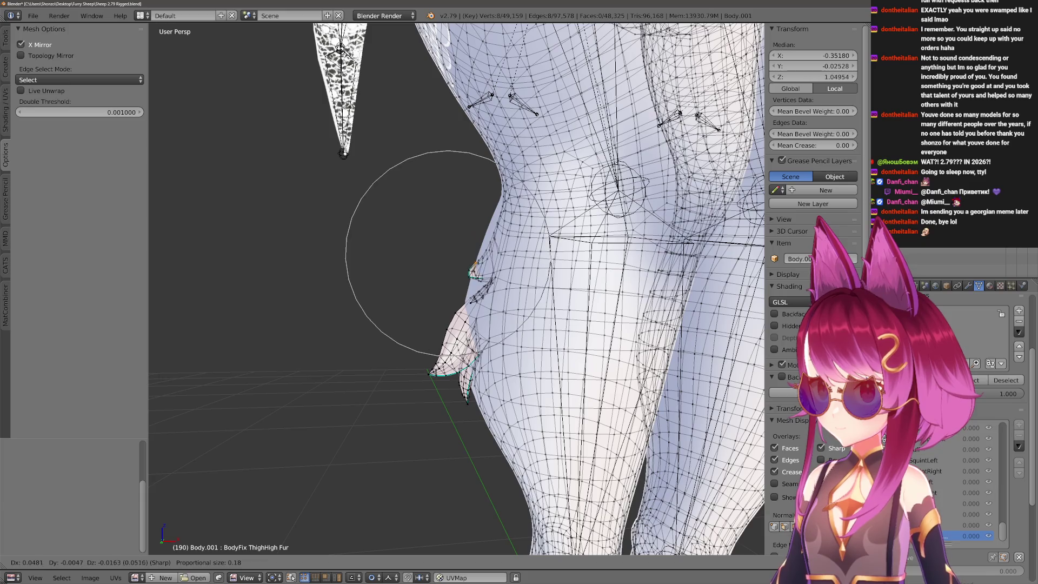
scroll("down", 3)
left_click(479, 265)
Move the tuft once more and pull the individual lower fur tip vertices toward the leg.
left_click_drag(480, 265, 465, 430)
key("g")
scroll("up", 3)
left_click(479, 280)
right_click(466, 433)
key("g")
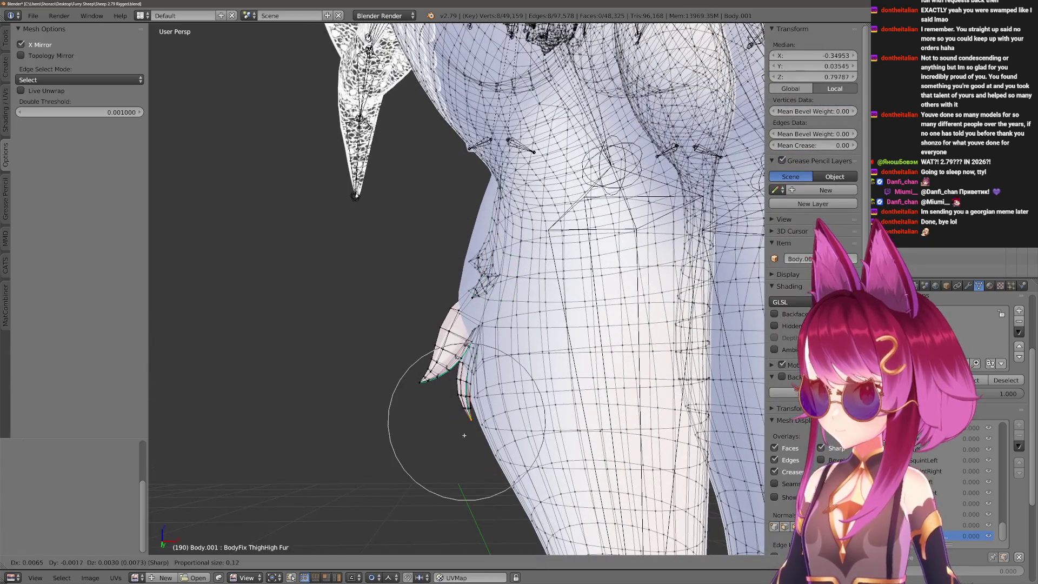
scroll("down", 3)
left_click(481, 411)
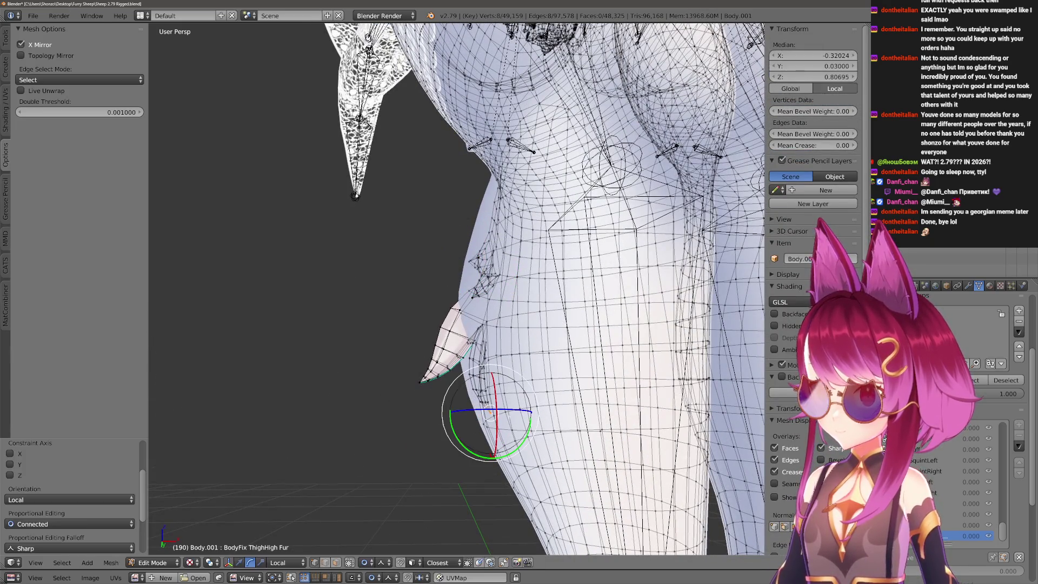
right_click(427, 411)
key("g")
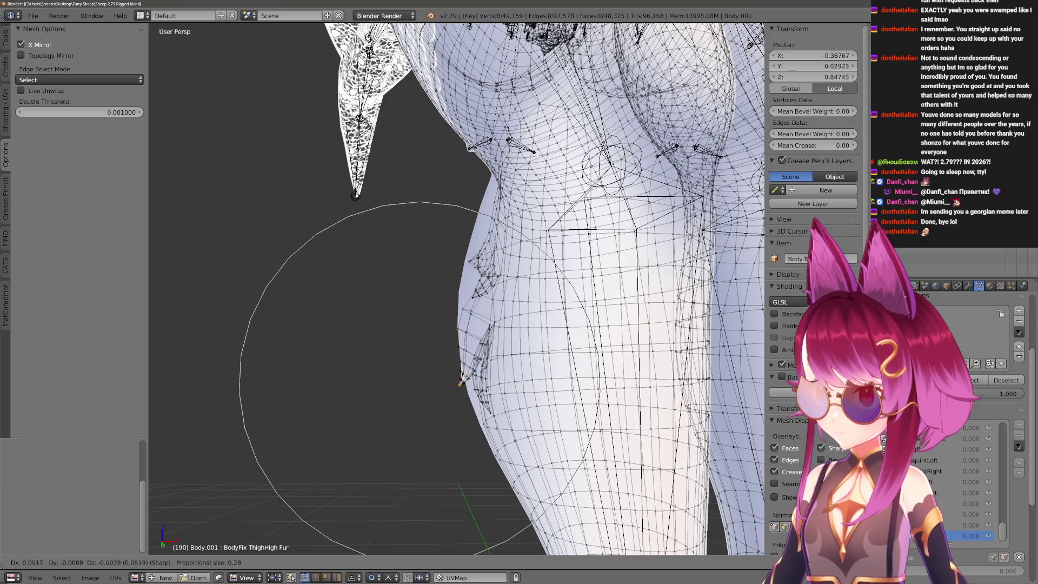
left_click(489, 398)
left_click_drag(489, 398, 324, 356)
key("g")
left_click(310, 346)
Return to Object Mode and orbit to a rear-side close-up of the hip beside the black skirt.
key("Tab")
scroll("down", 3)
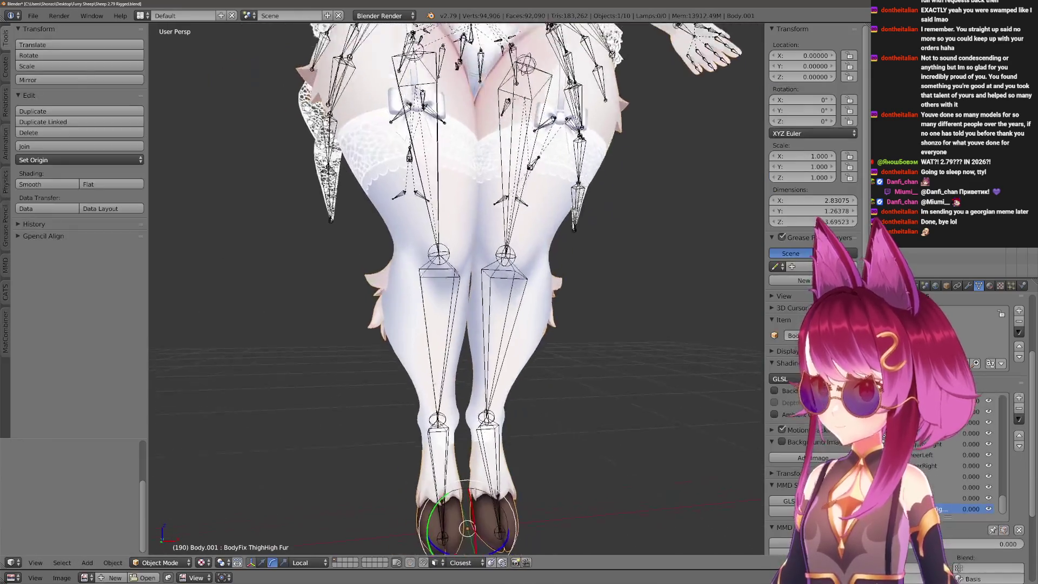
scroll("up", 3)
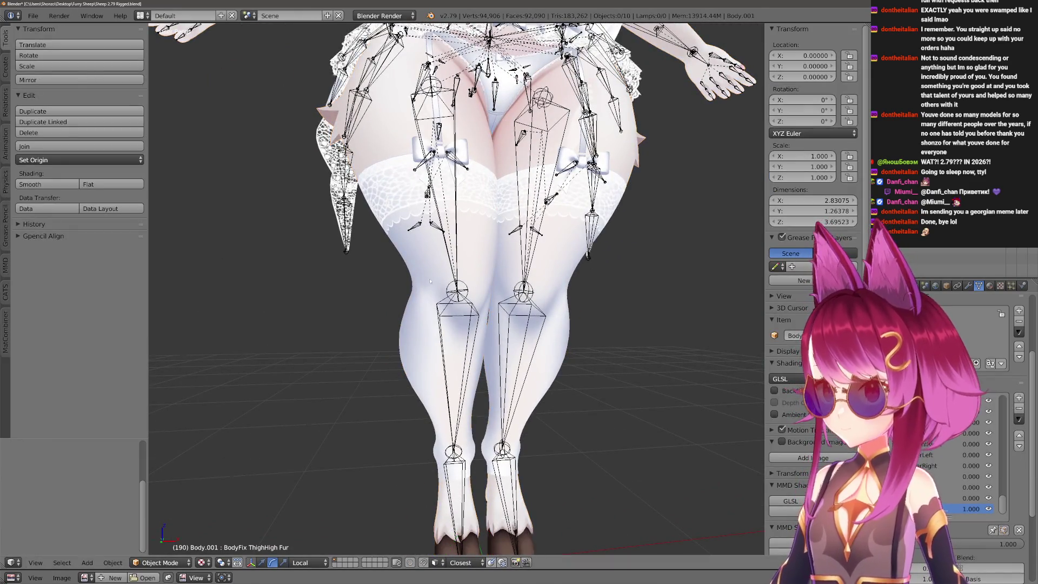
left_click_drag(311, 346, 671, 335)
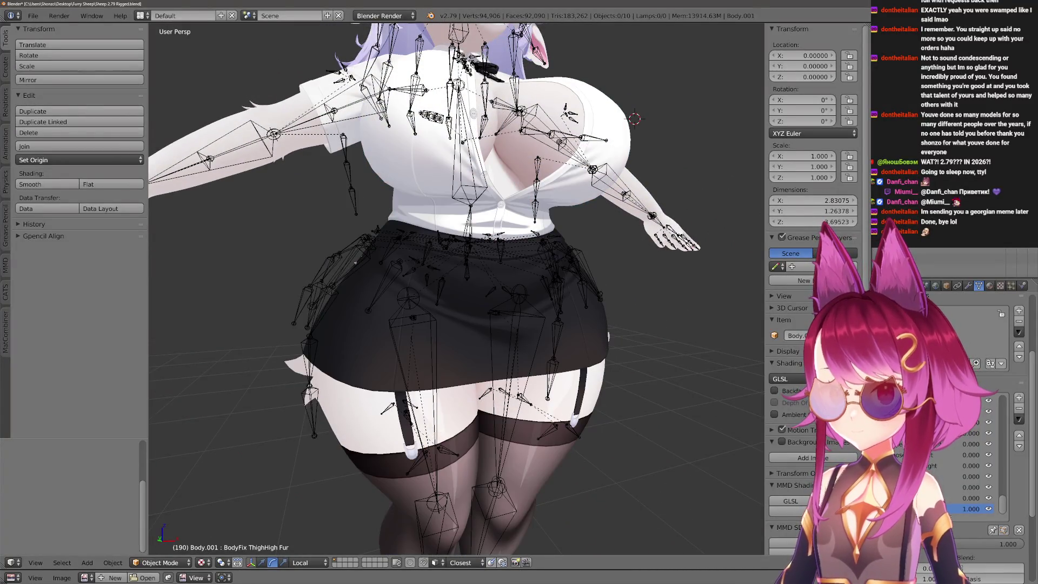
left_click_drag(487, 270, 504, 302)
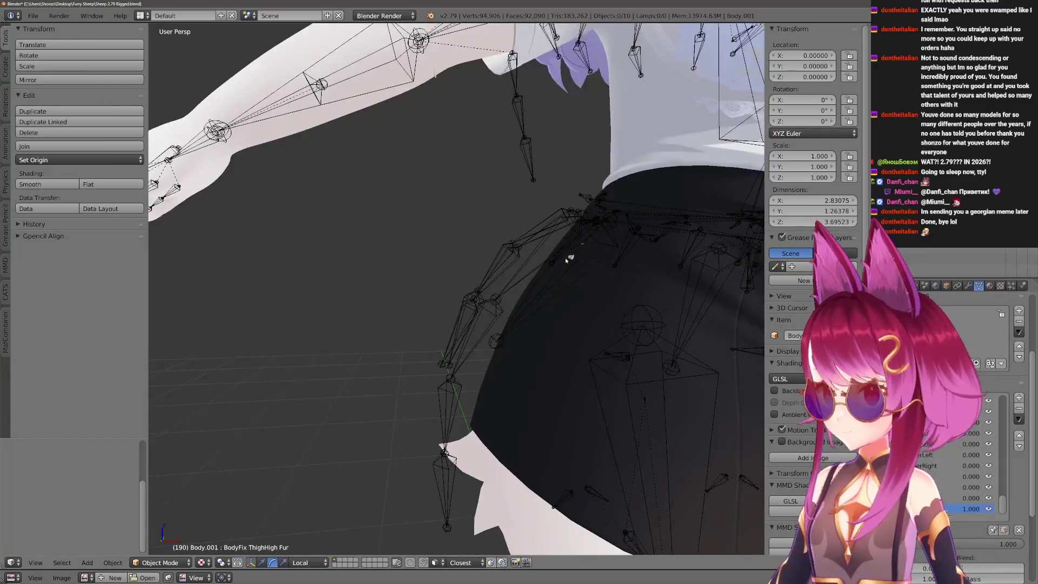
right_click(565, 258)
left_click_drag(565, 258, 530, 251)
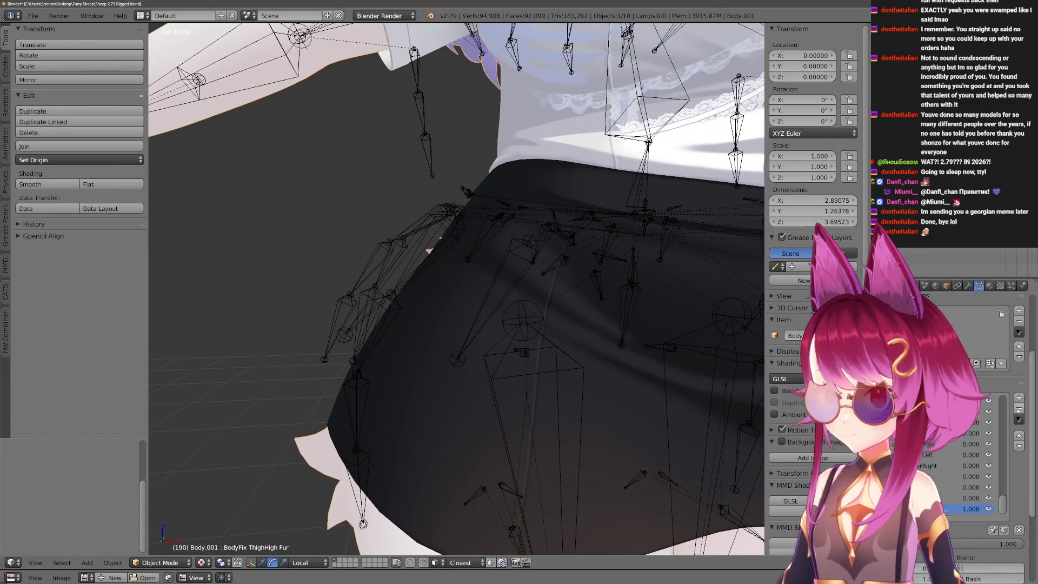
scroll("down", 3)
scroll("up", 3)
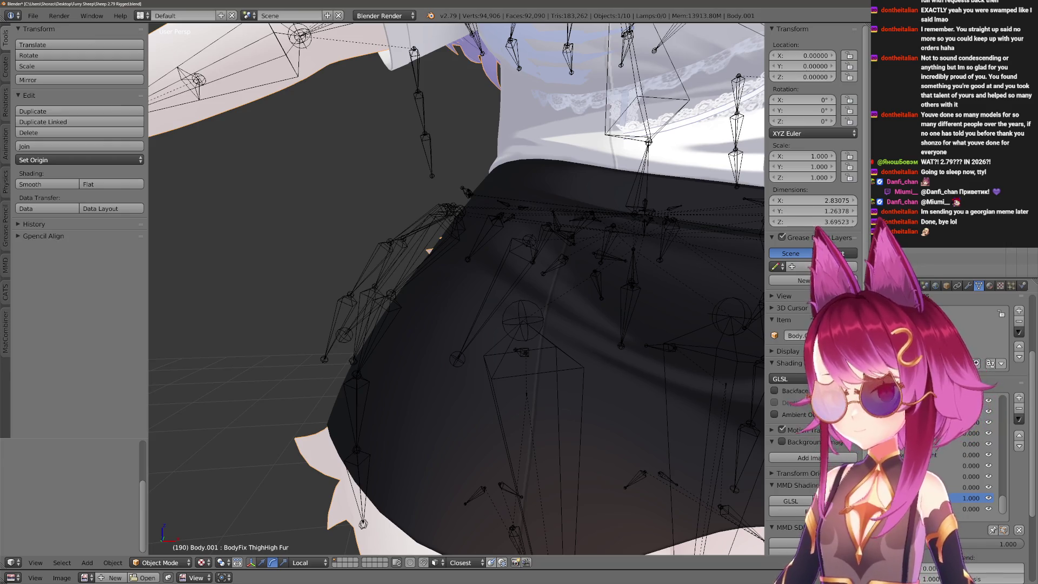
In Edit Mode, select the hip fur tuft and move it with proportional falloff.
left_click_drag(411, 271, 382, 233)
key("Tab")
key("c")
key("Escape")
key("a")
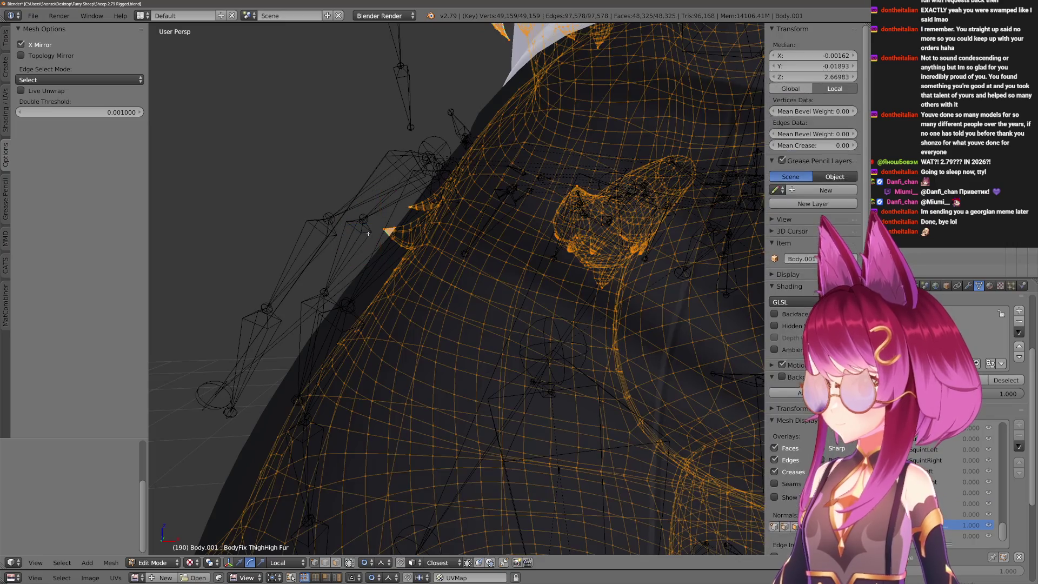
key("a")
key("l")
key("g")
scroll("down", 3)
scroll("up", 3)
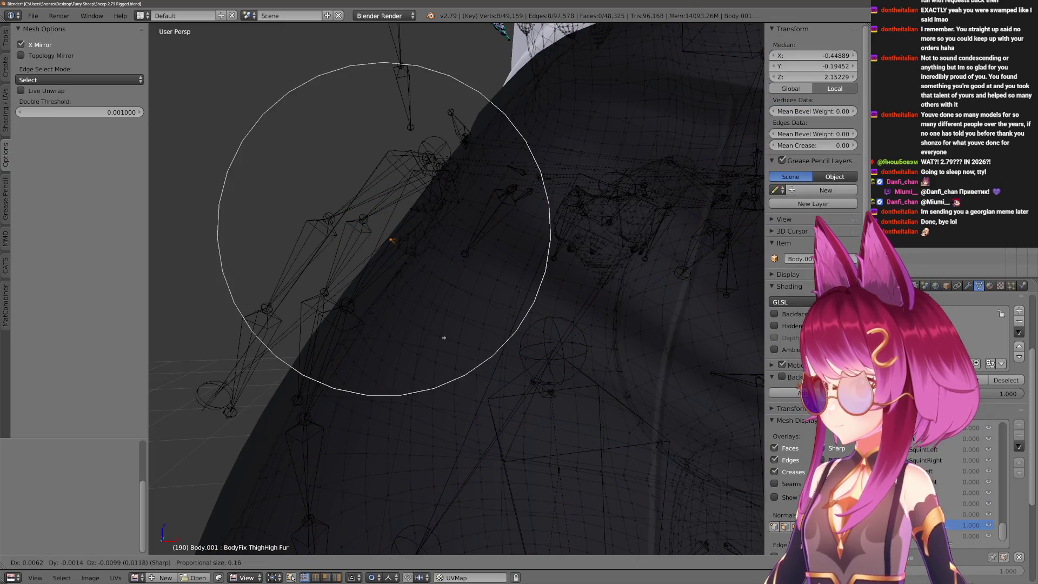
scroll("up", 3)
scroll("up", 3)
left_click(422, 226)
Reselect the linked fur piece, tuck it under the skirt edge, and return to Object Mode.
key("a")
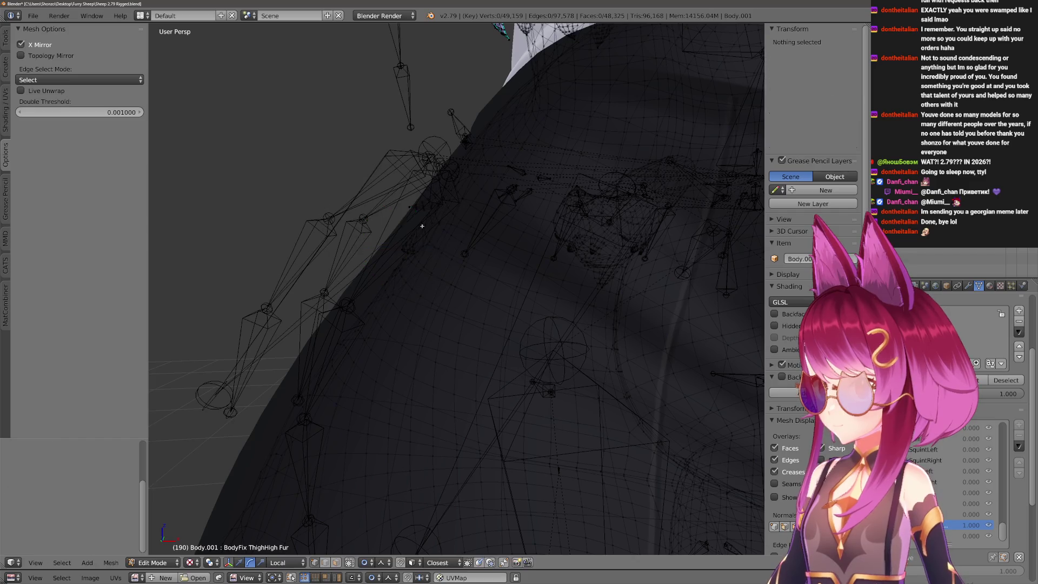
key("l")
key("g")
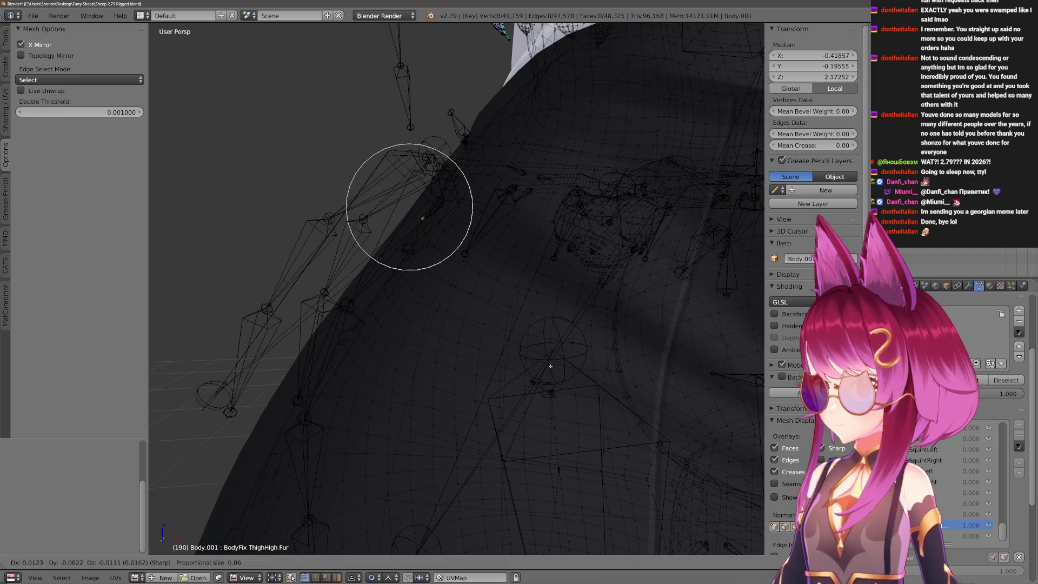
left_click(550, 366)
scroll("down", 3)
key("Tab")
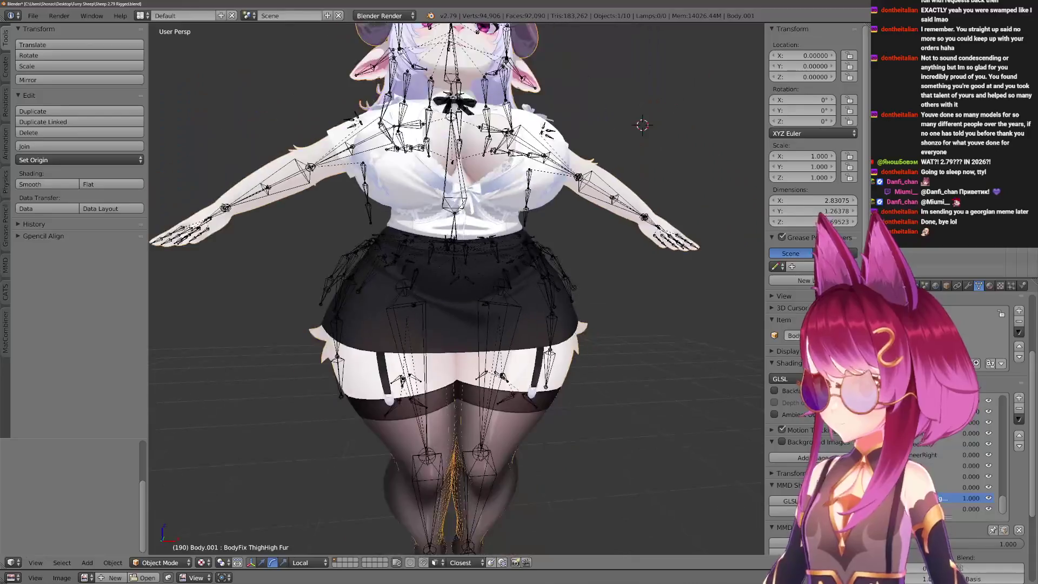
scroll("up", 3)
Select Body.001, add a shape key named BodyFix Shoulder Fur, and edit the mesh at the shoulder.
right_click(512, 190)
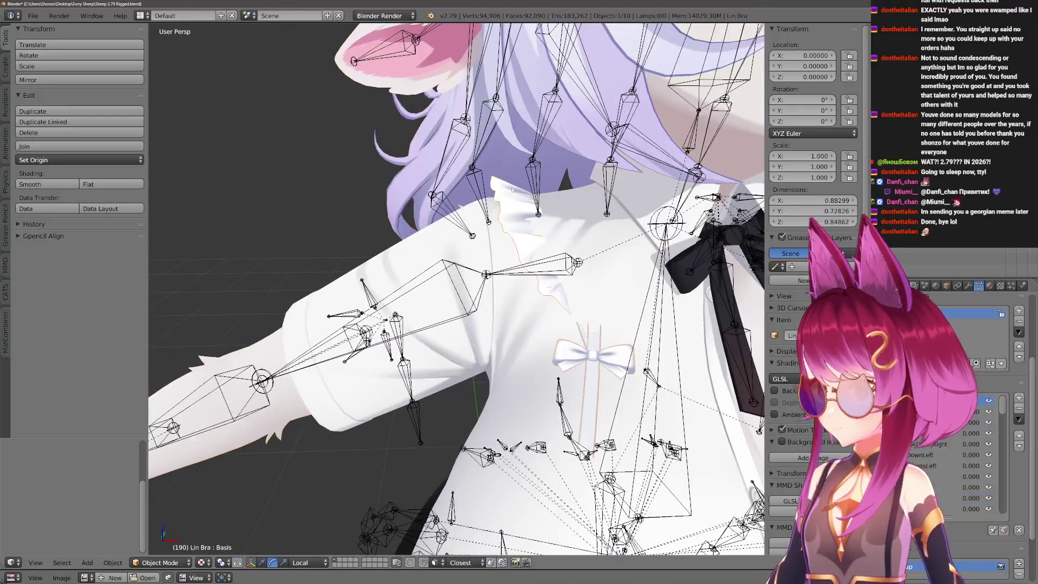
scroll("down", 3)
right_click(512, 189)
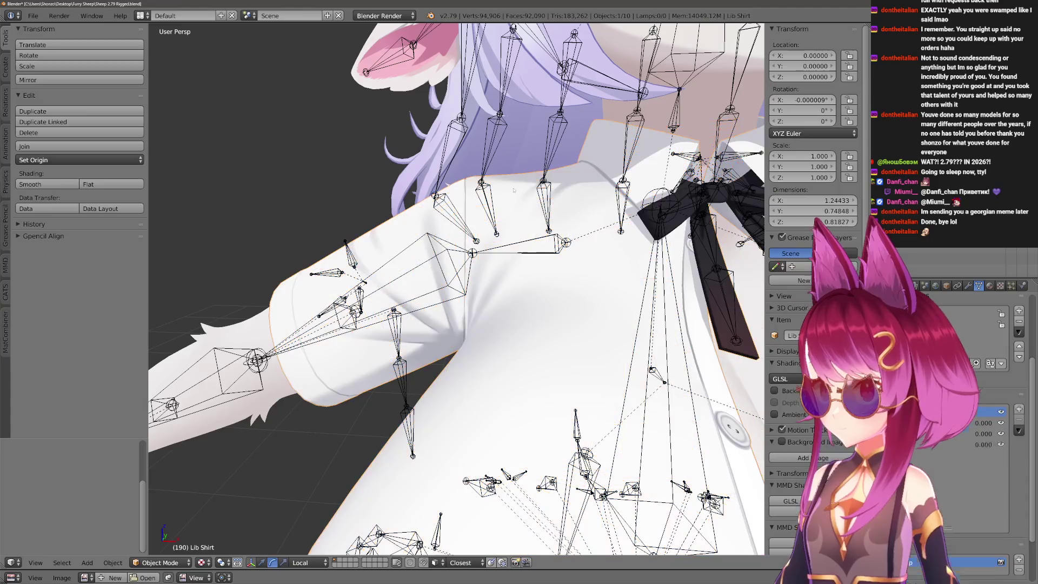
right_click(514, 189)
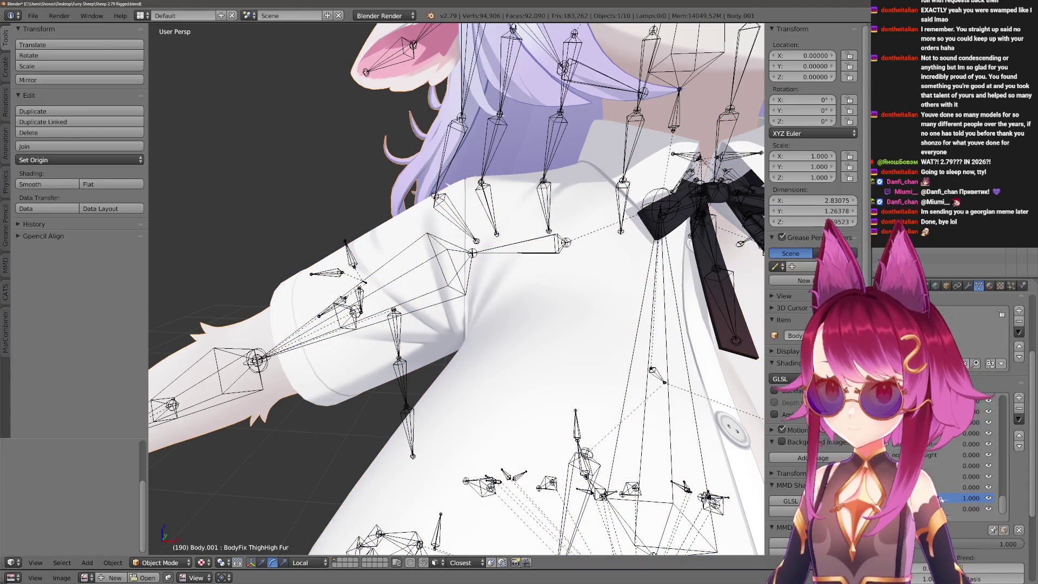
left_click(1018, 397)
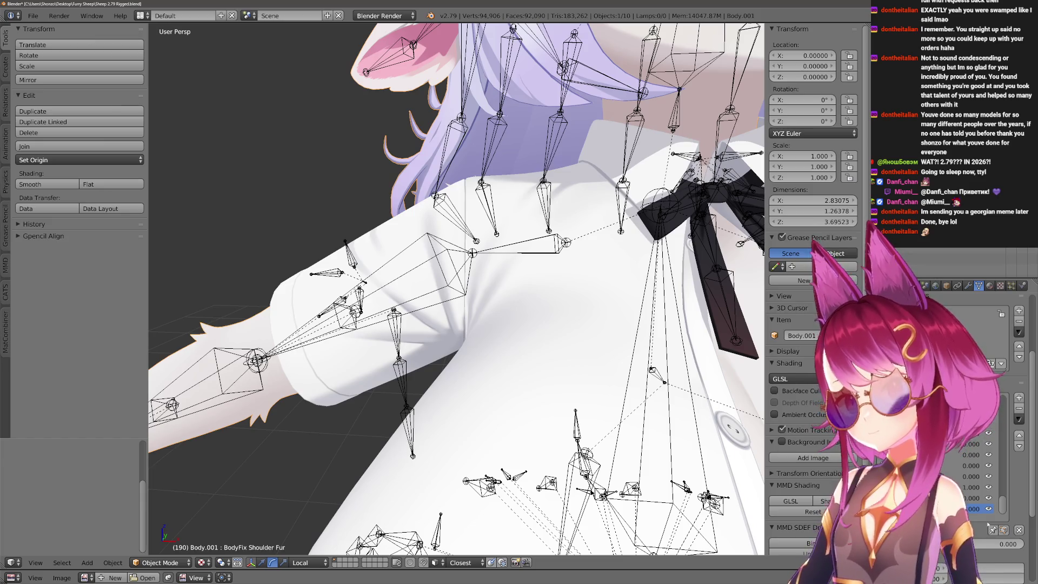
key("Tab")
left_click_drag(457, 292, 476, 265)
Select the linked shoulder fur piece and nudge its vertices inward under the shirt.
key("a")
key("l")
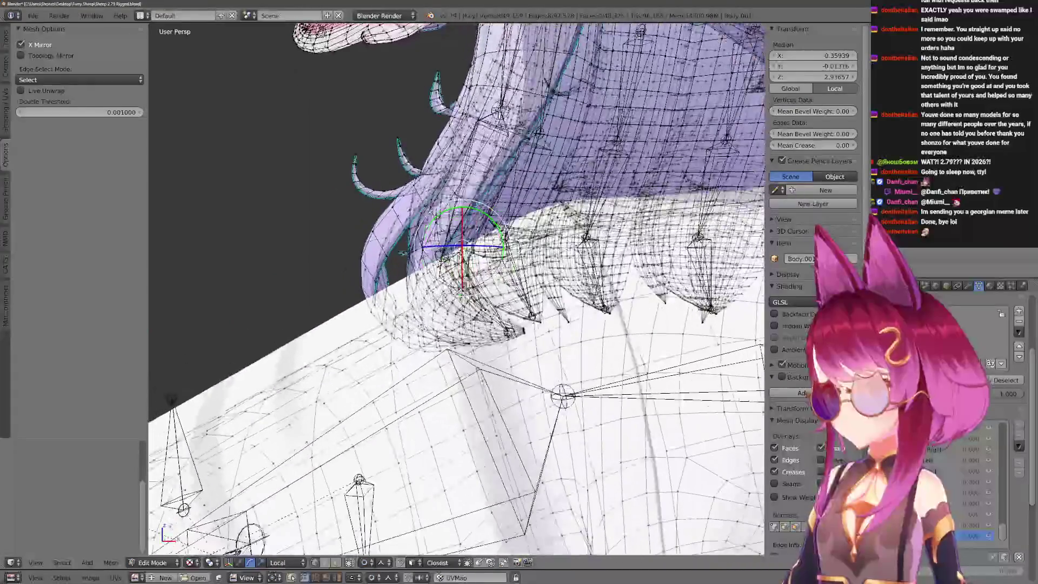
key("g")
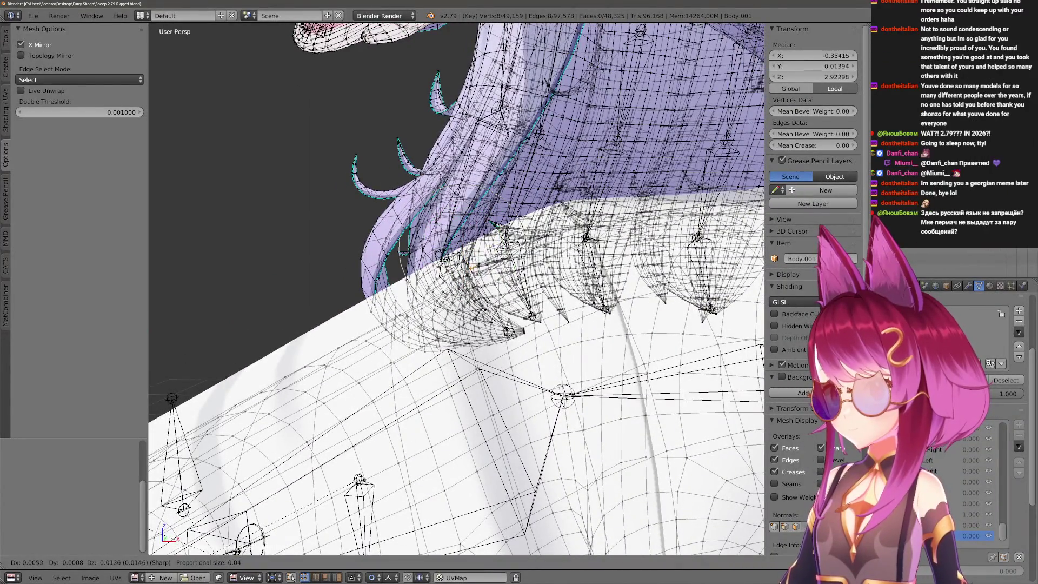
left_click(475, 265)
left_click_drag(475, 265, 479, 276)
right_click(490, 230)
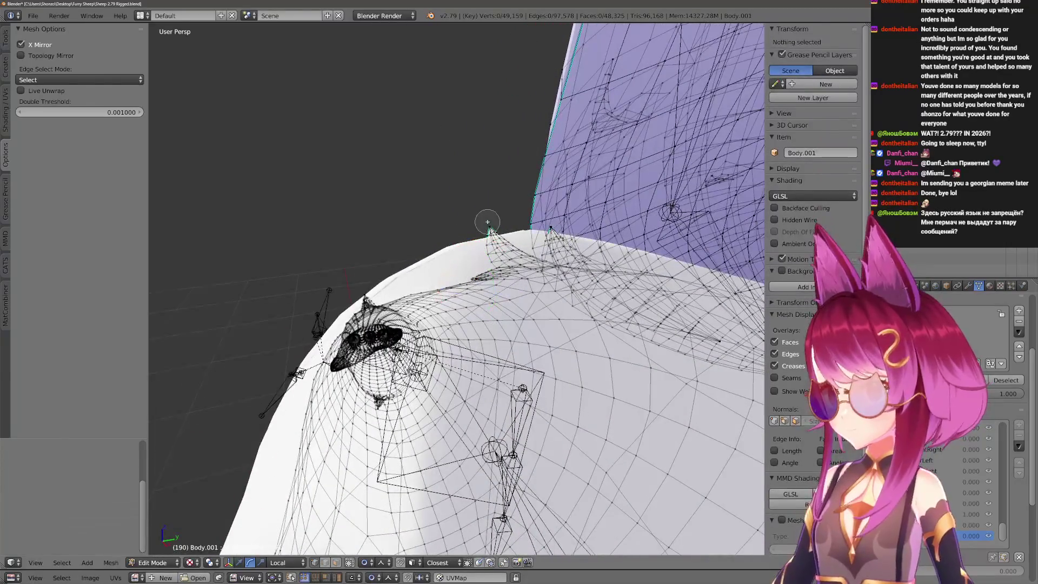
left_click_drag(490, 227, 411, 199)
key("Return")
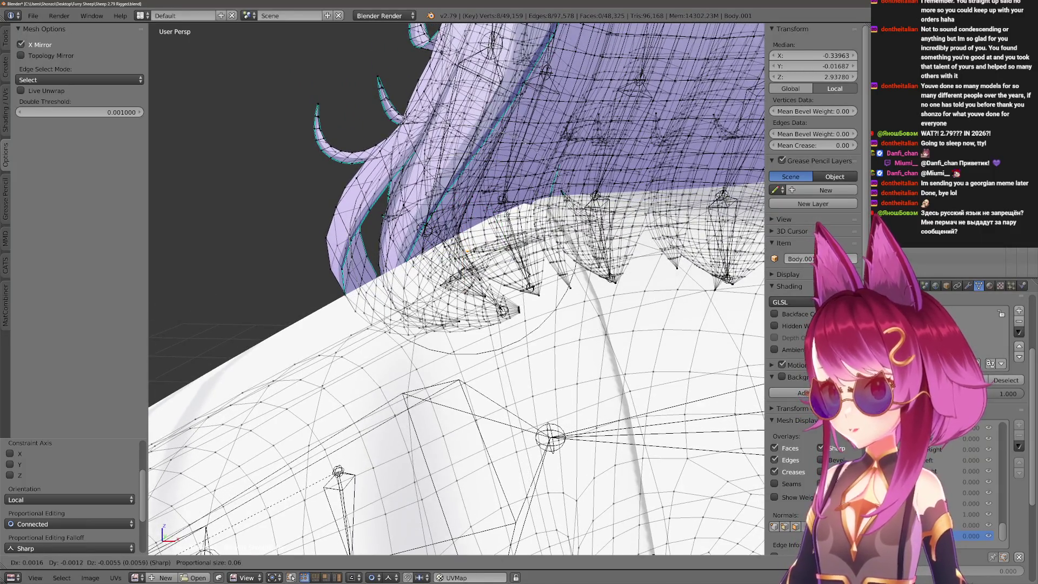
key("Return")
Move the shoulder fur tip twice to tuck it in, then return to Object Mode.
left_click_drag(468, 255, 436, 190)
key("a")
key("c")
left_click(427, 119)
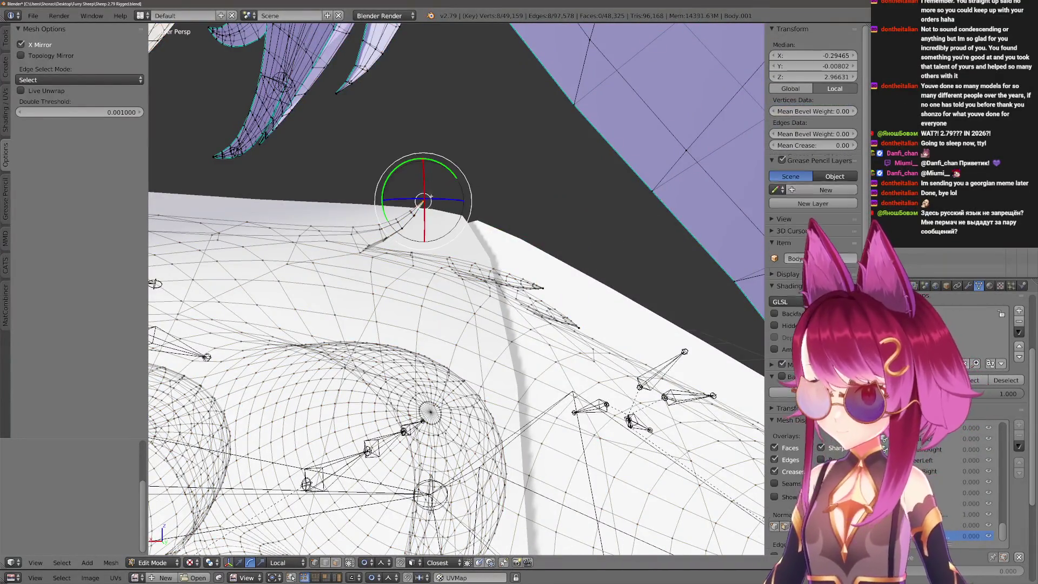
left_click_drag(427, 119, 460, 179)
key("g")
key("Return")
key("g")
key("Return")
key("KP_Decimal")
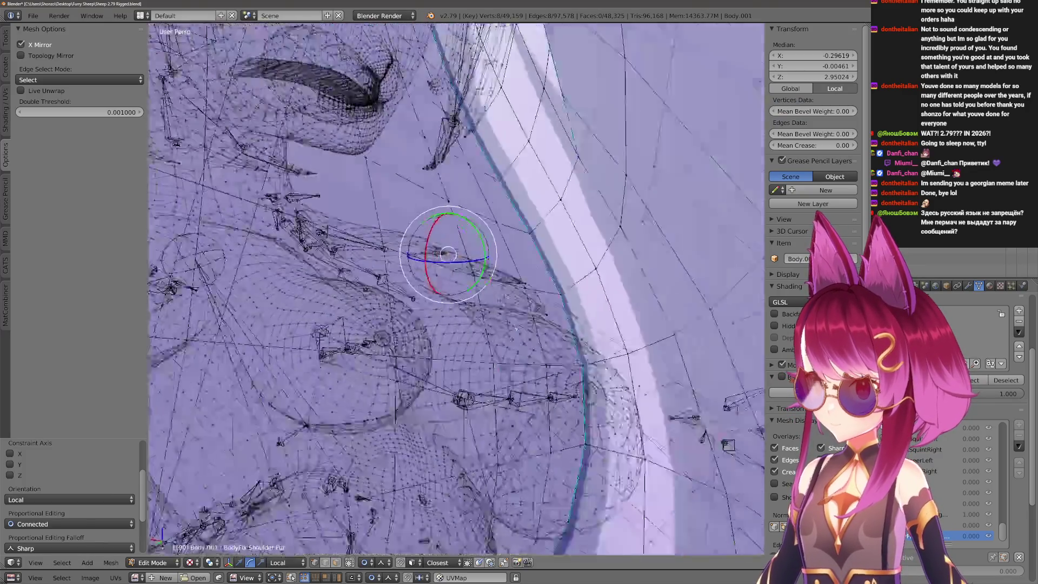
key("z")
scroll("down", 3)
key("Tab")
scroll("up", 3)
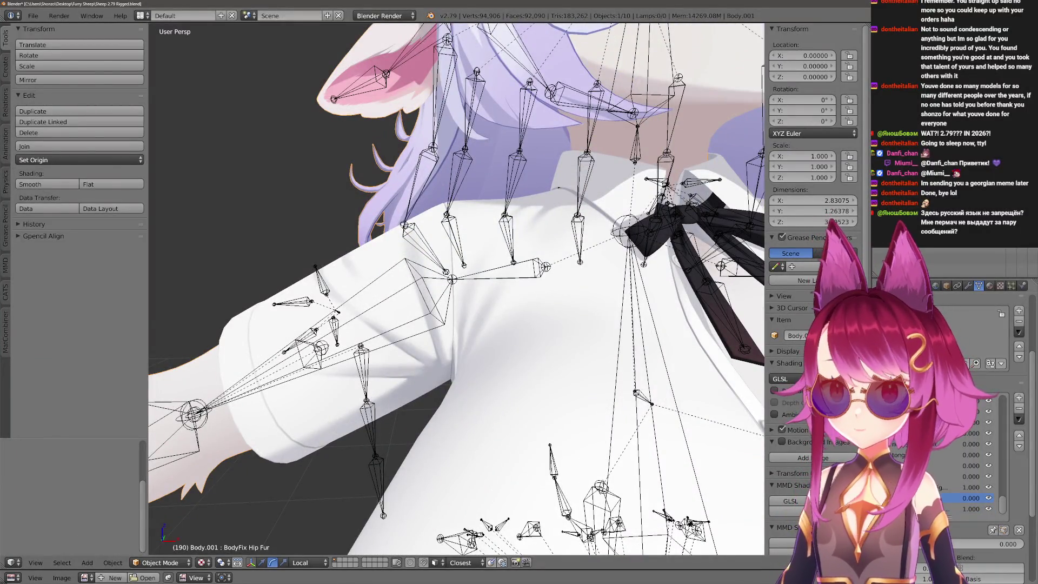
Put the armature in Pose Mode and start rotating the right leg bone on the X axis.
scroll("down", 3)
scroll("up", 3)
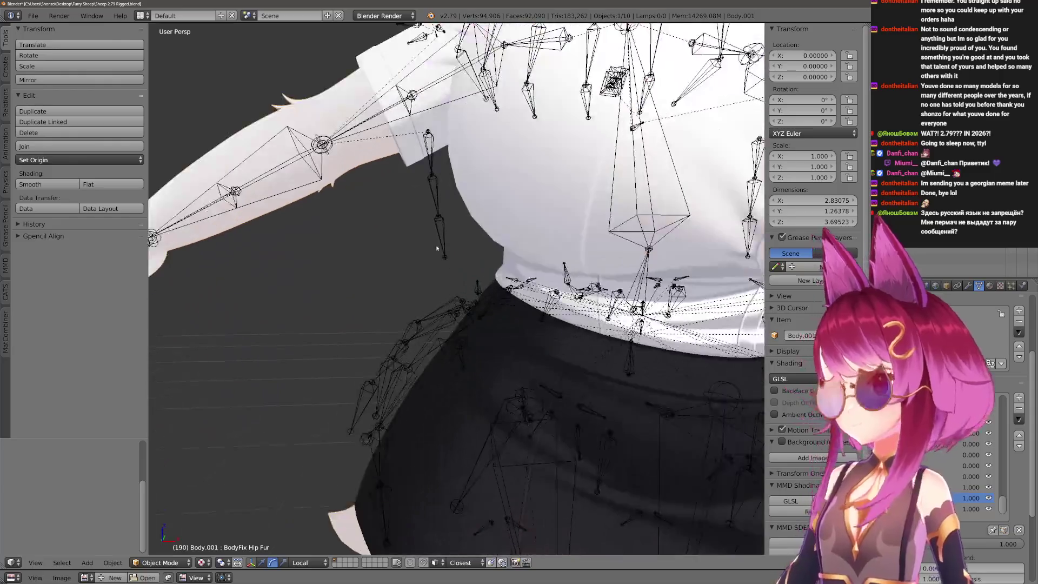
scroll("down", 3)
left_click_drag(440, 307, 507, 258)
scroll("up", 3)
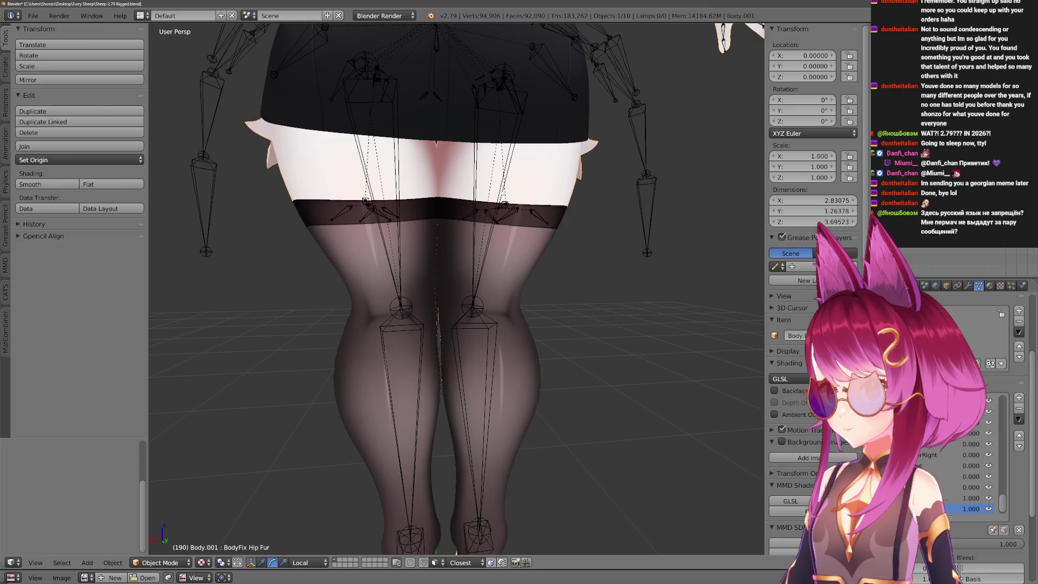
right_click(503, 194)
key("ctrl+Tab")
right_click(502, 193)
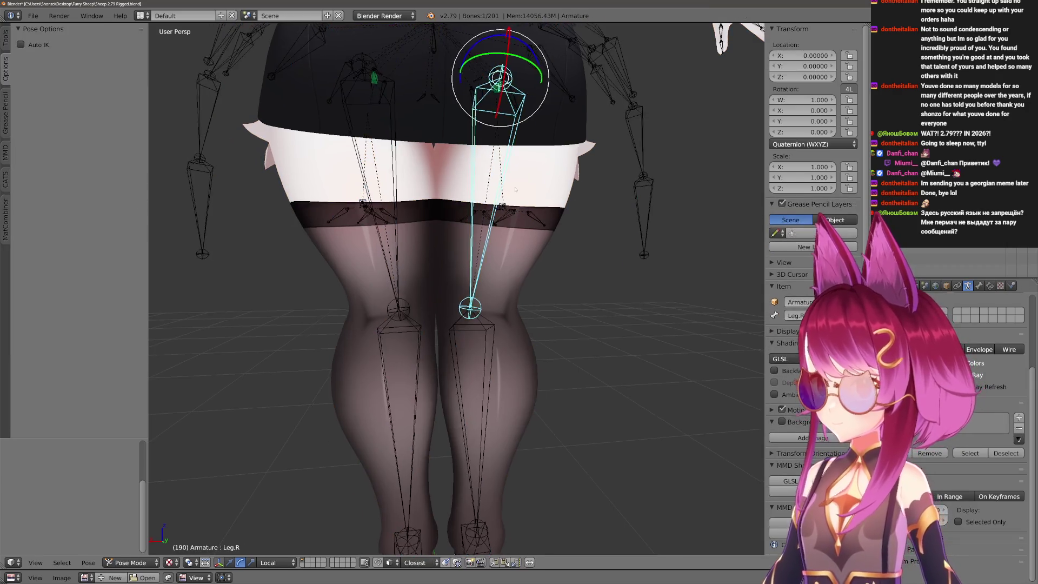
left_click_drag(503, 193, 570, 217)
key("r")
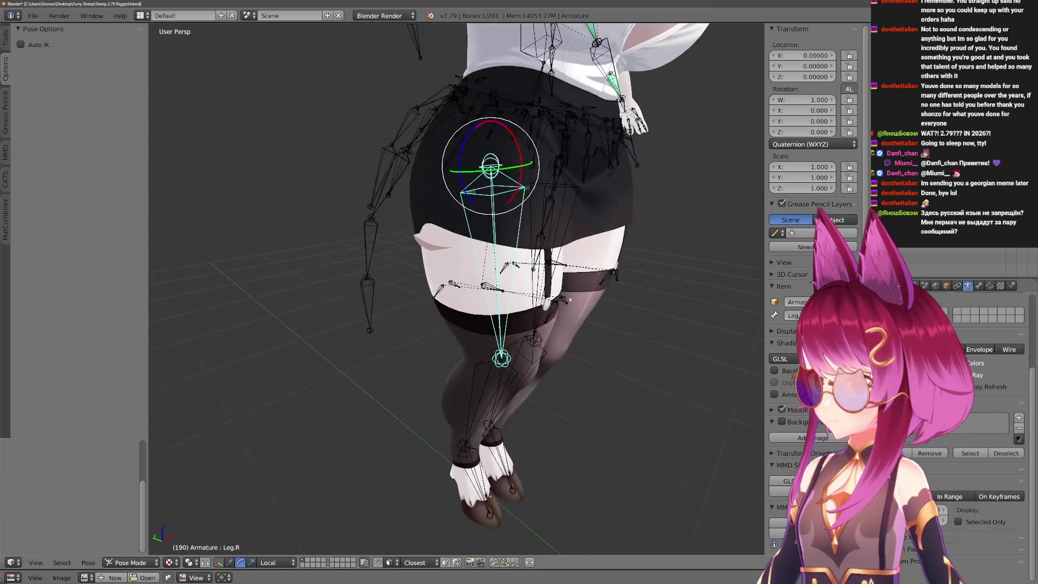
key("x")
key("x")
key("x")
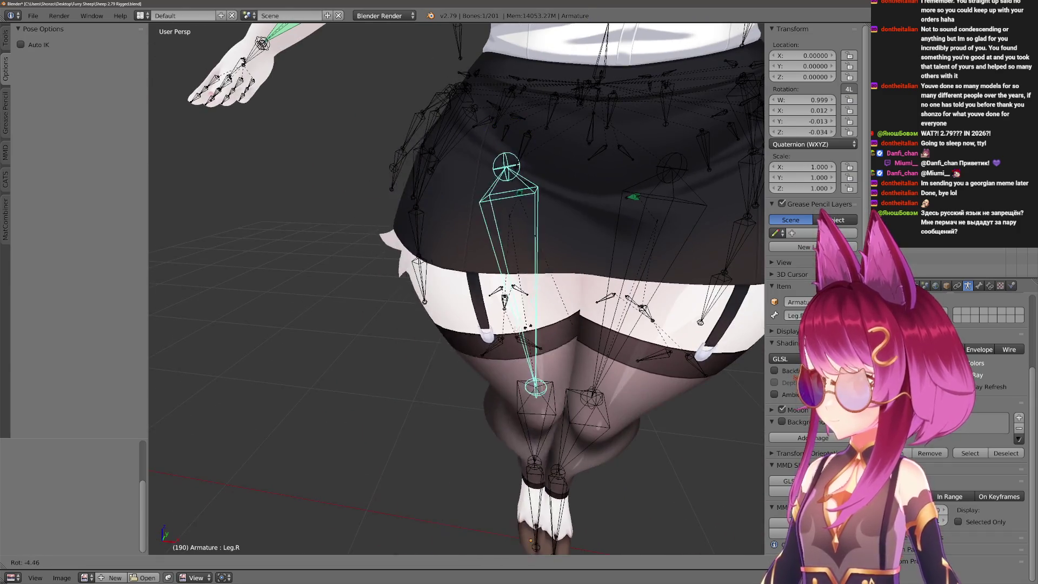
Raise the right leg to test it, reset it to rest pose, and leave Pose Mode.
scroll("down", 3)
scroll("up", 3)
left_click_drag(432, 335, 404, 343)
key("x")
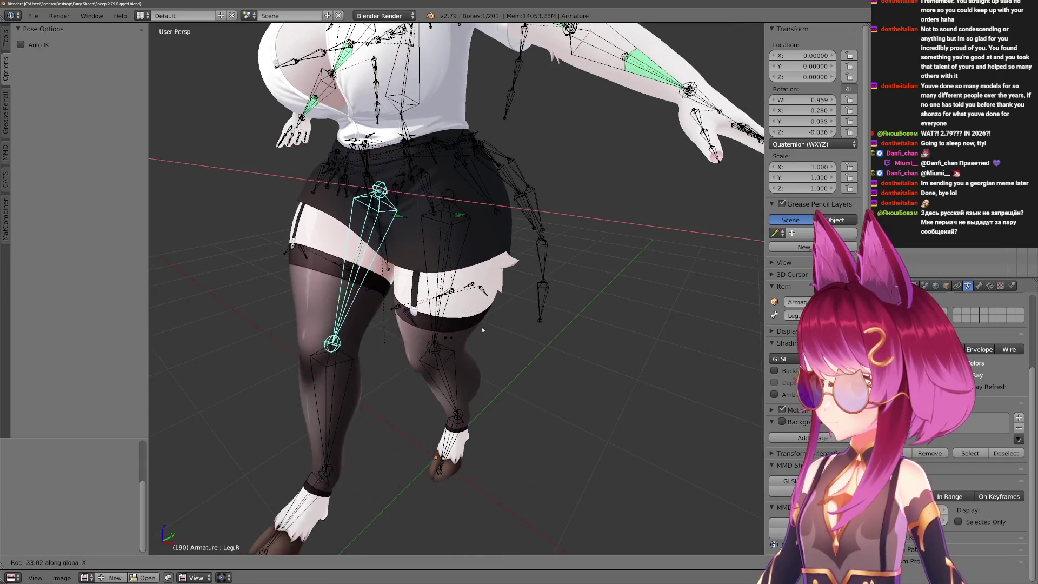
left_click(297, 315)
left_click_drag(296, 315, 510, 220)
key("alt+r")
scroll("down", 3)
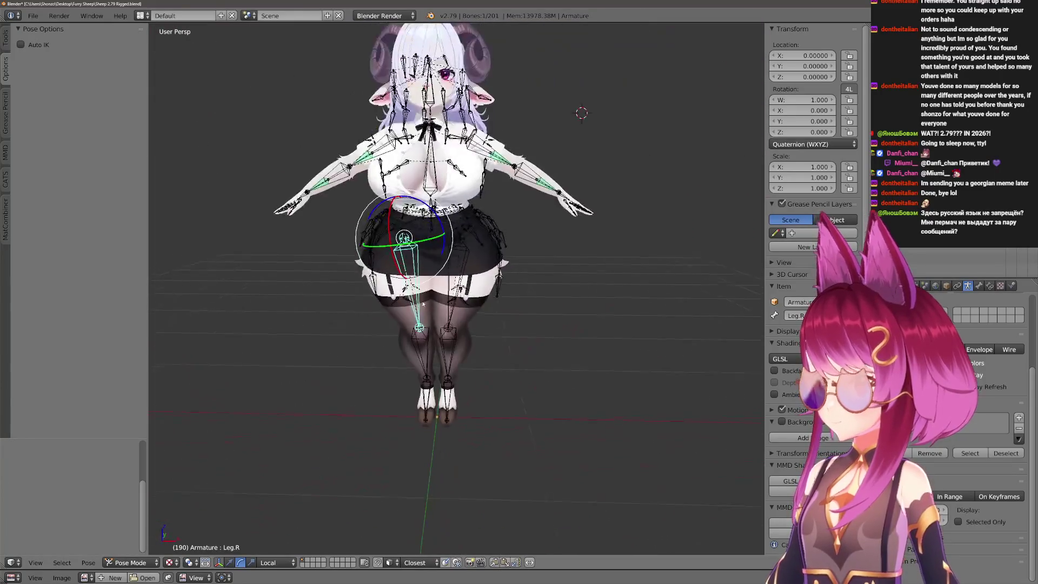
scroll("up", 3)
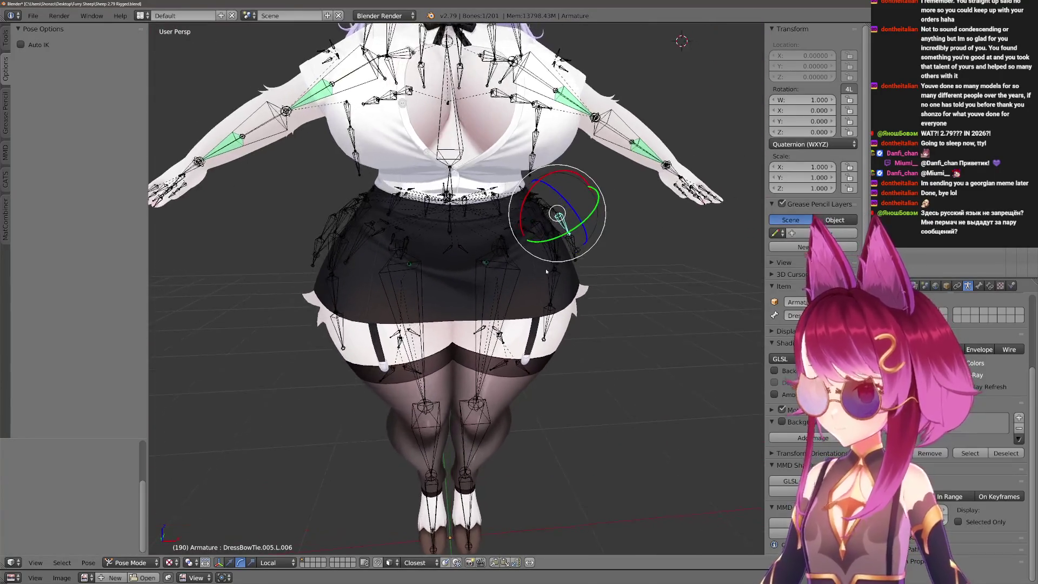
key("ctrl+Tab")
scroll("down", 3)
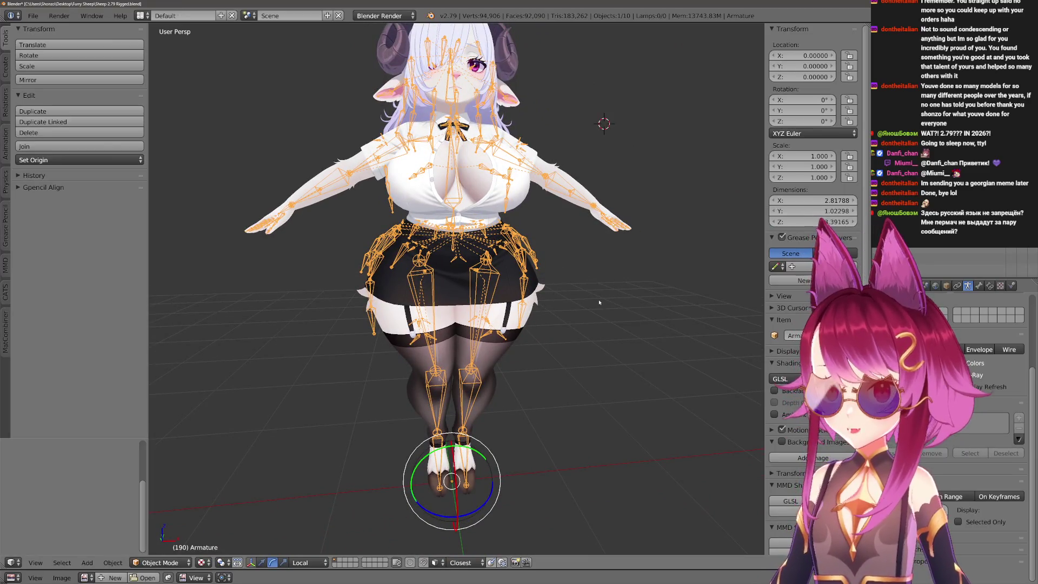
Check the thigh-high stockings object, then make Body.001 the active mesh.
right_click(538, 286)
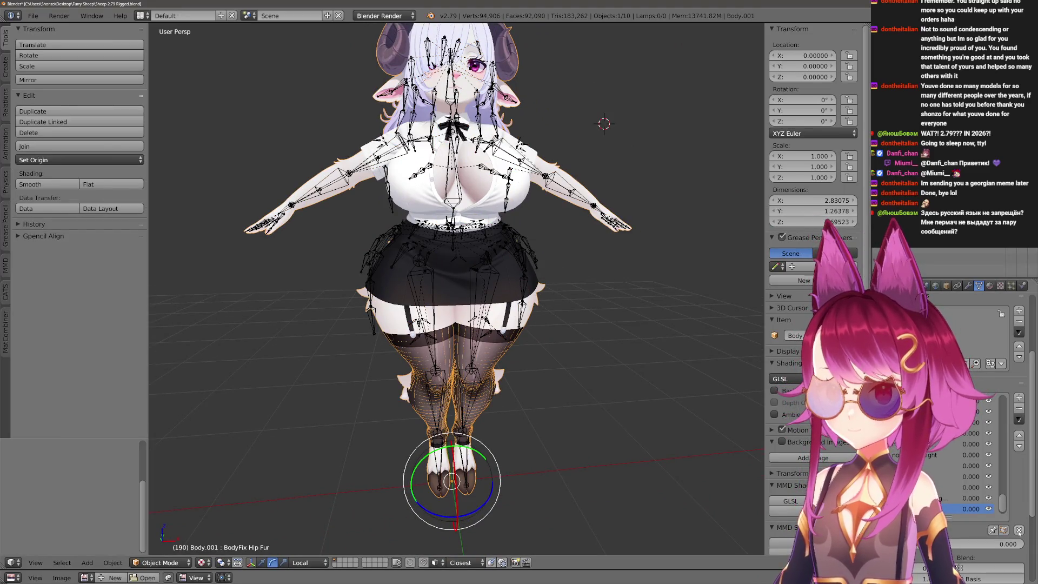
left_click(633, 387)
left_click_drag(633, 387, 508, 345)
right_click(508, 345)
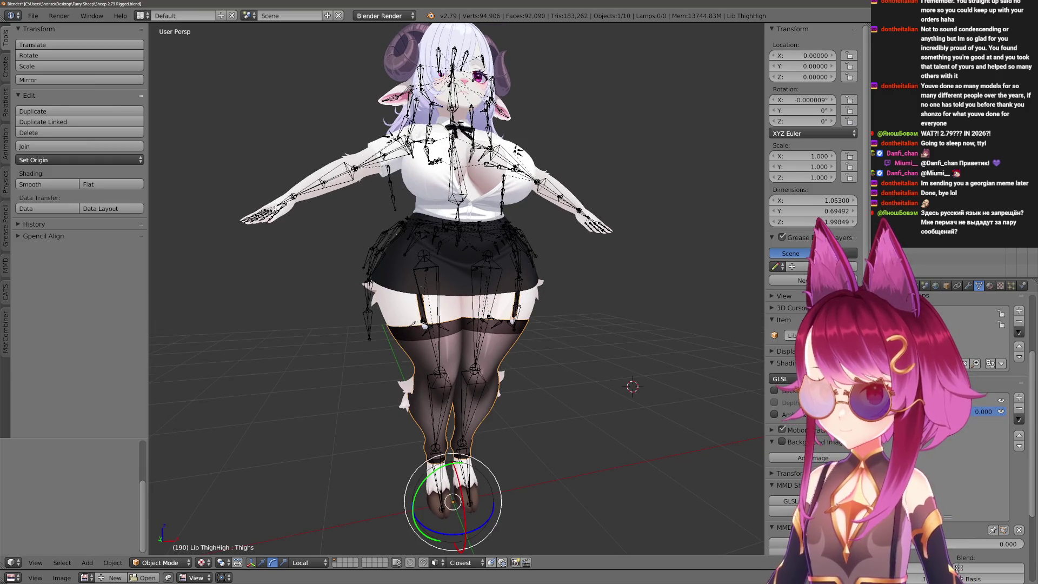
key("a")
left_click_drag(576, 280, 546, 243)
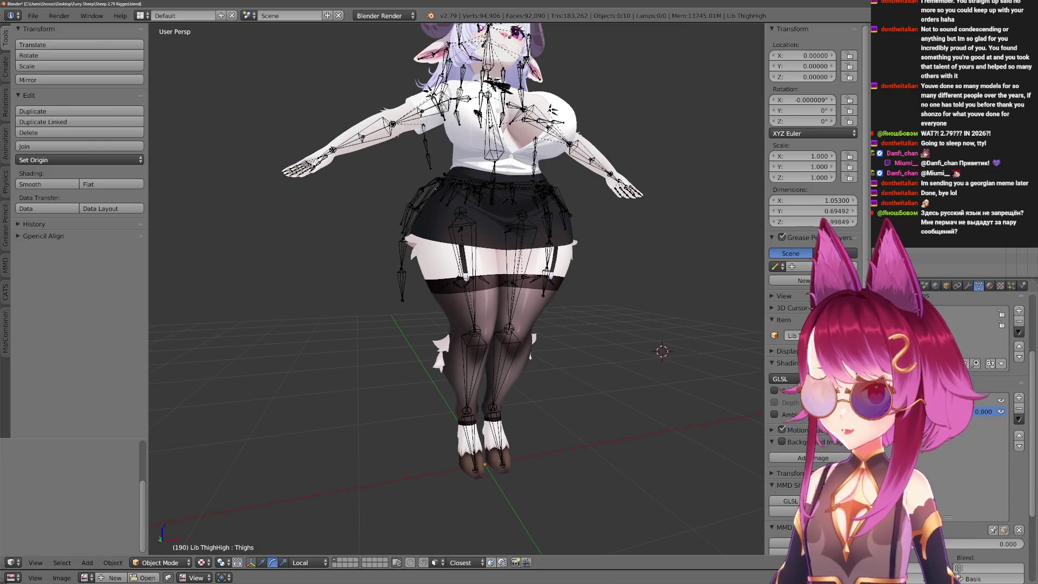
right_click(558, 294)
scroll("up", 3)
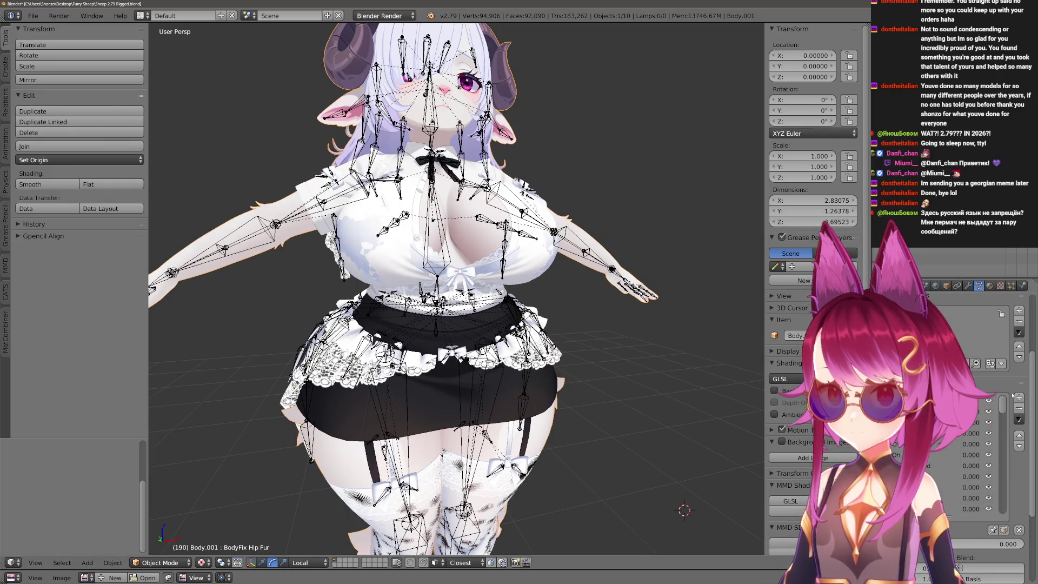
In the CATS Visemes panel set Mesh to Body, isolate it to check, then unhide everything.
left_click(6, 296)
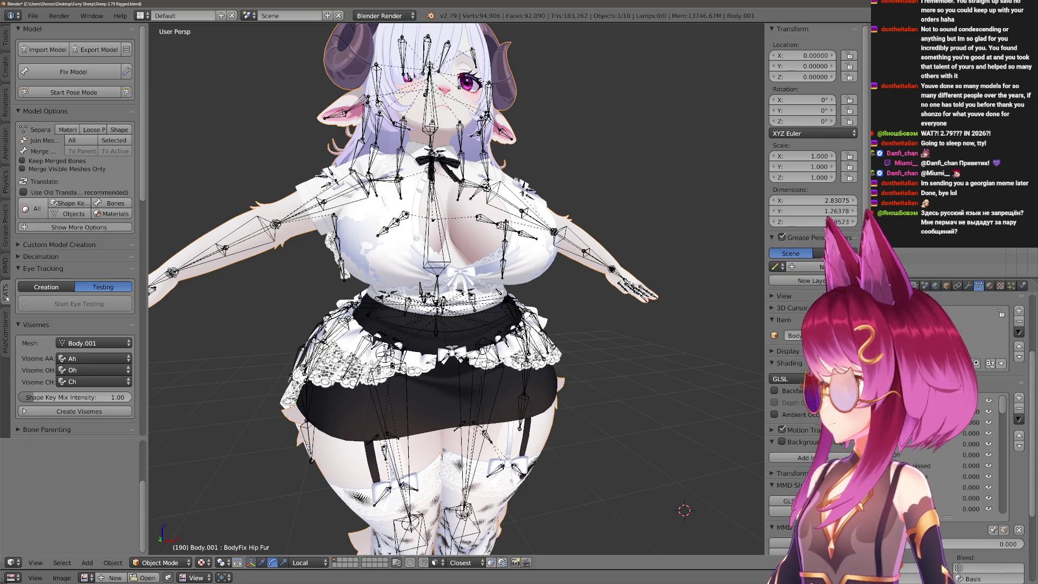
left_click(81, 342)
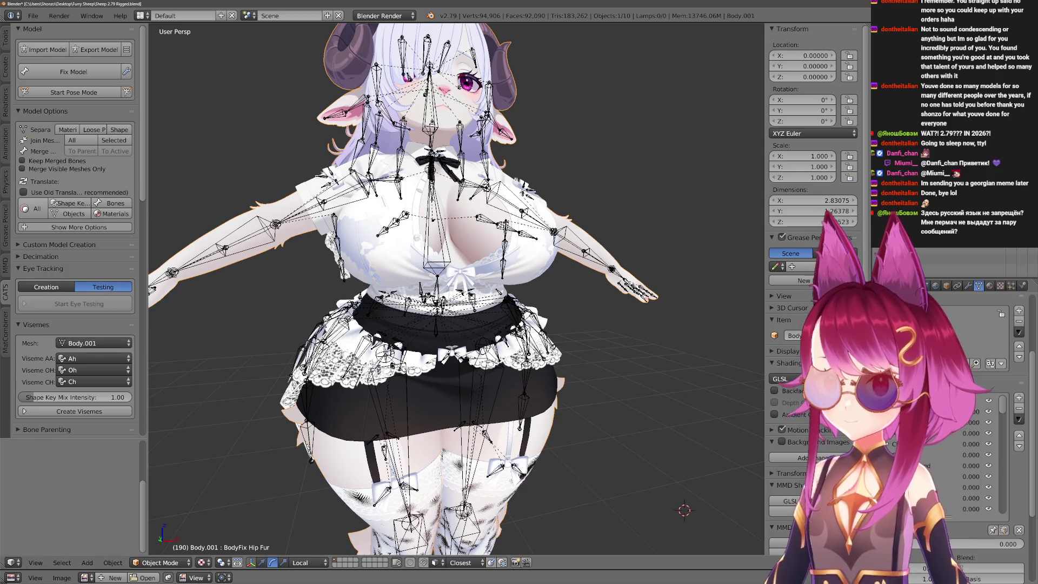
left_click(884, 444)
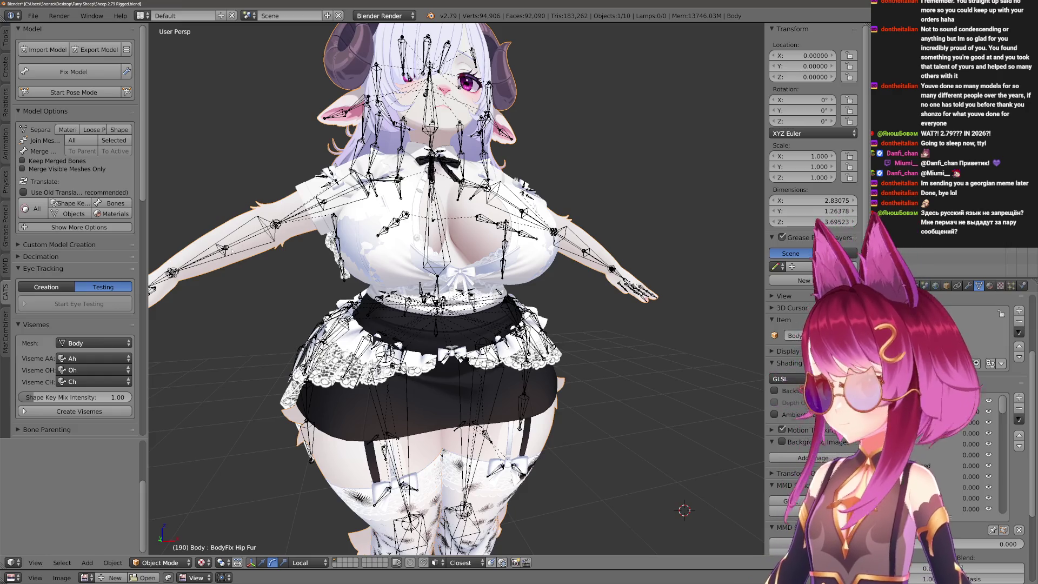
left_click_drag(230, 251, 458, 312)
key("shift+h")
scroll("up", 3)
scroll("up", 3)
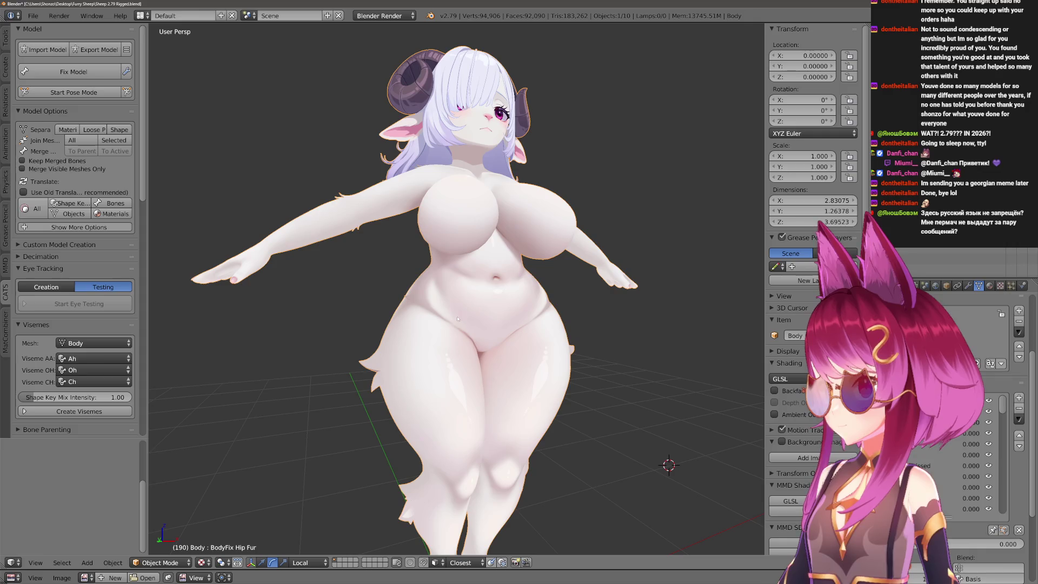
key("alt+h")
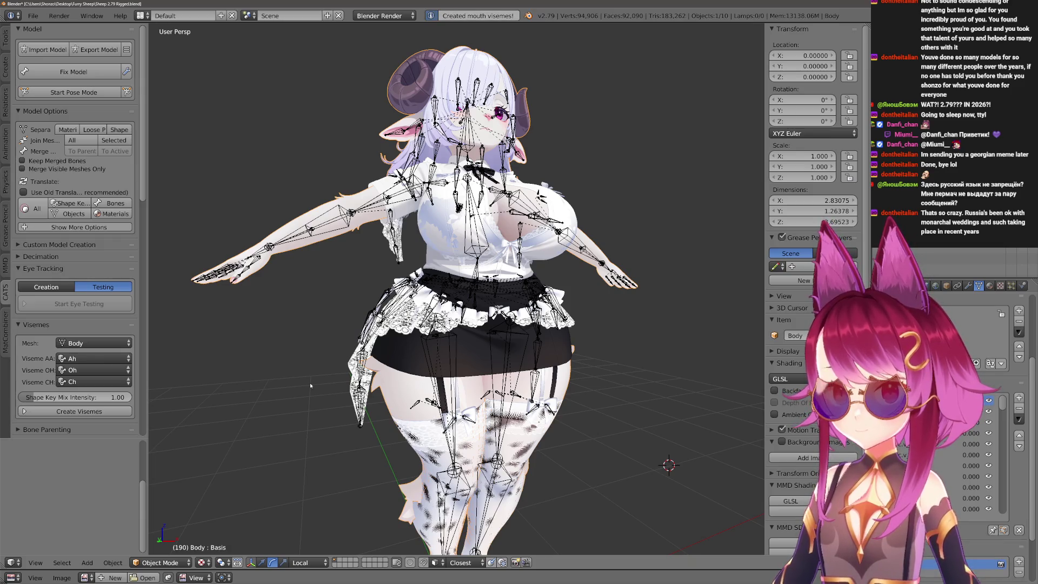
Preview vrc.v_aa and step through the mouth viseme and Blink shape keys on the face.
left_click(919, 412)
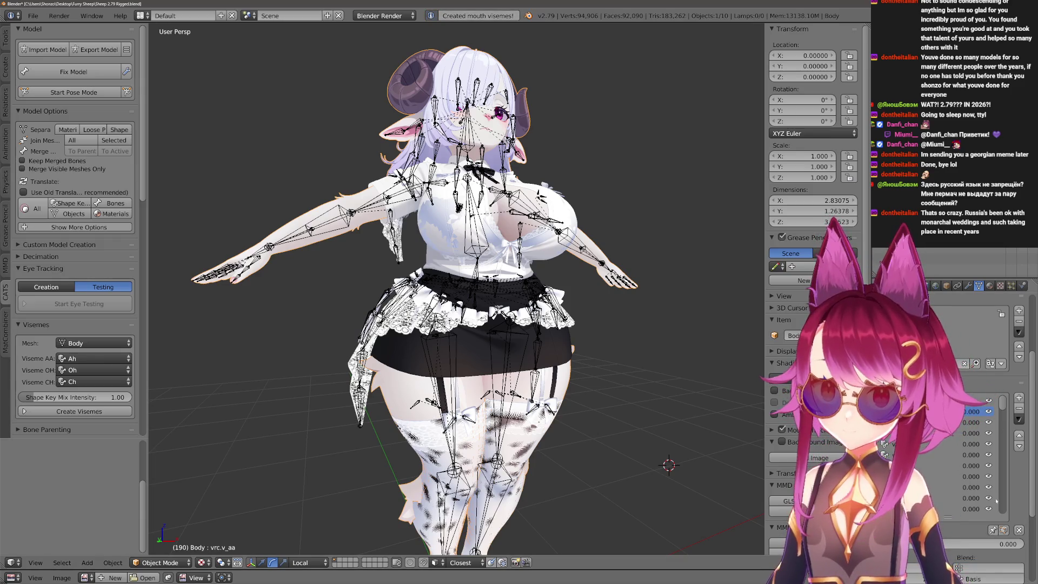
scroll("up", 3)
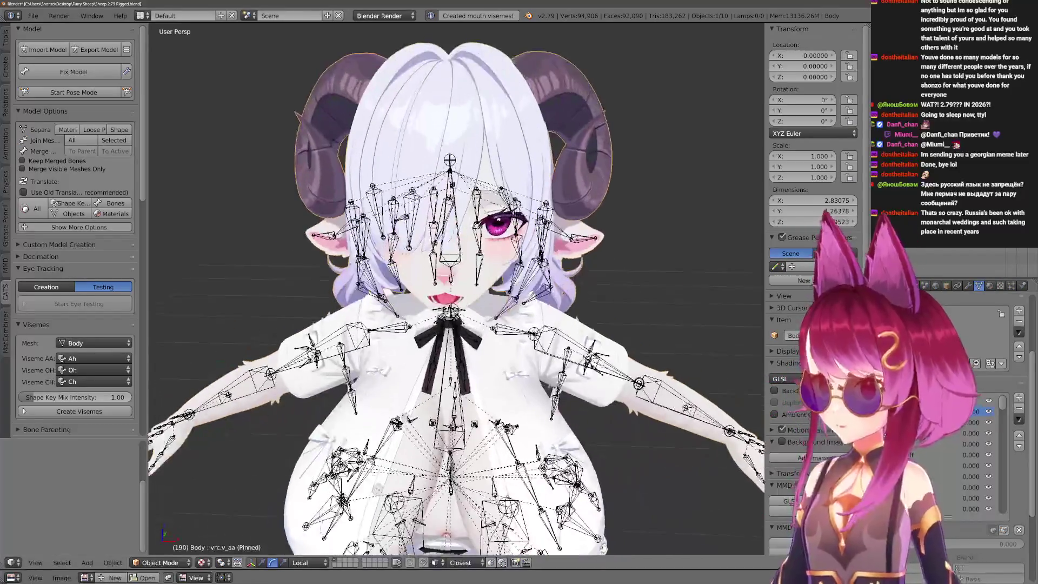
left_click_drag(502, 308, 529, 351)
scroll("down", 3)
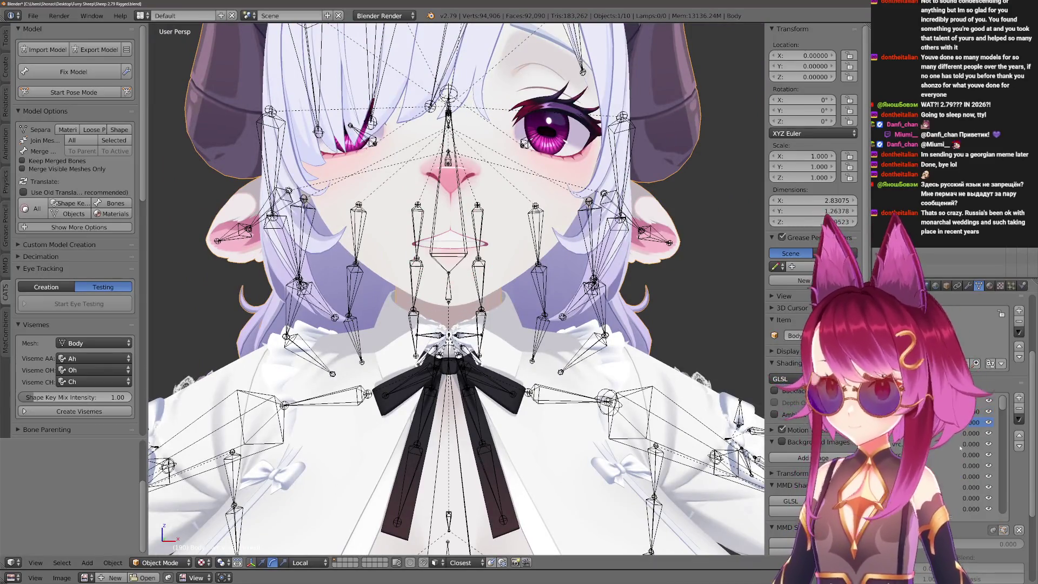
scroll("down", 3)
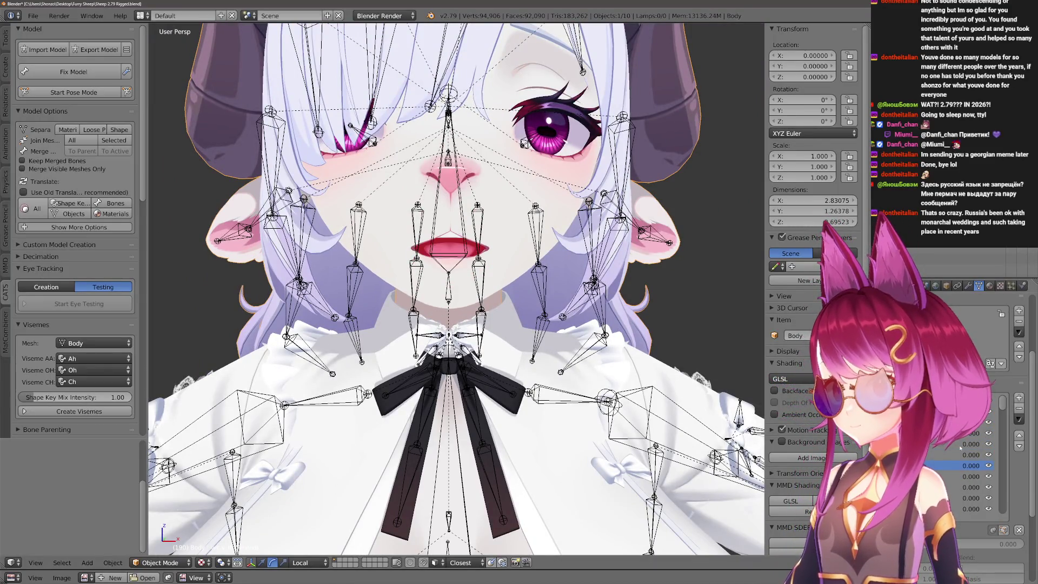
scroll("down", 3)
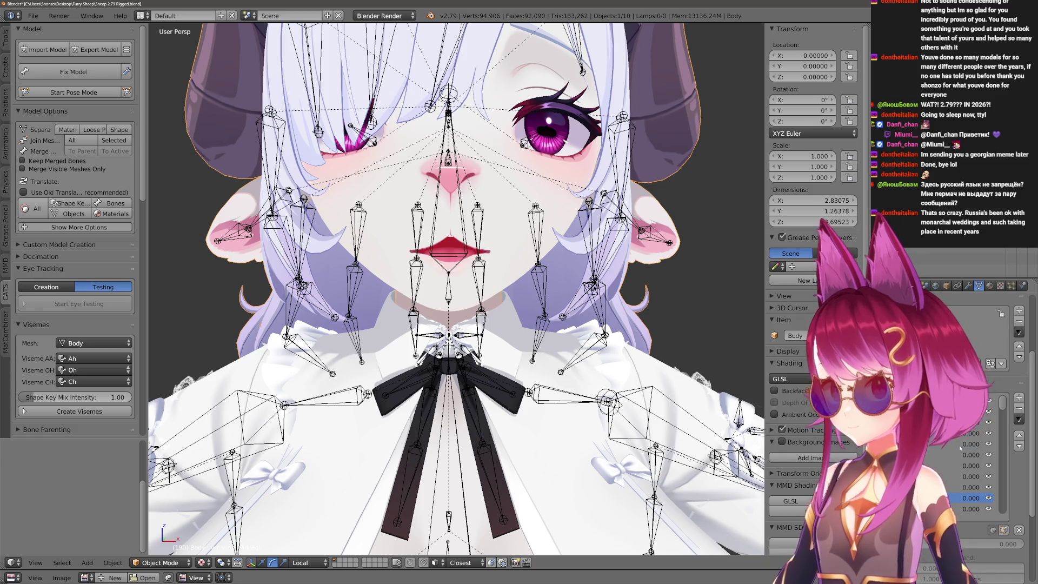
scroll("down", 3)
left_click_drag(455, 292, 471, 285)
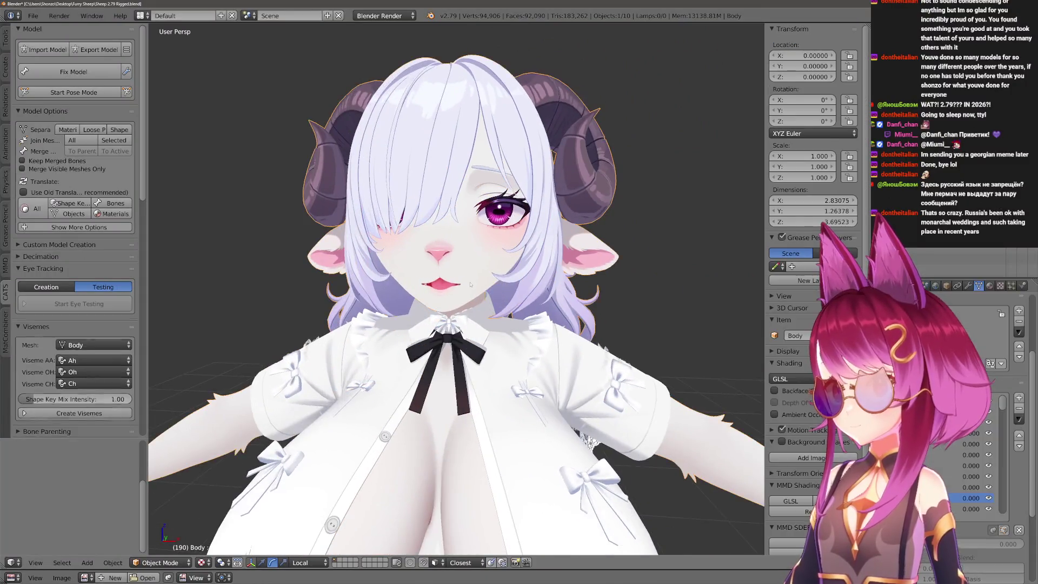
scroll("down", 3)
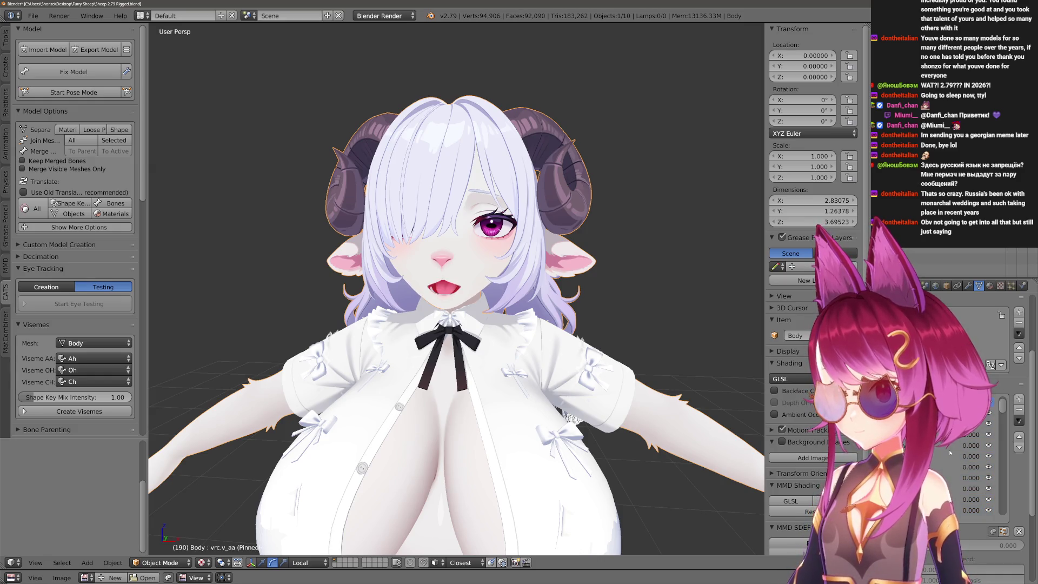
scroll("down", 3)
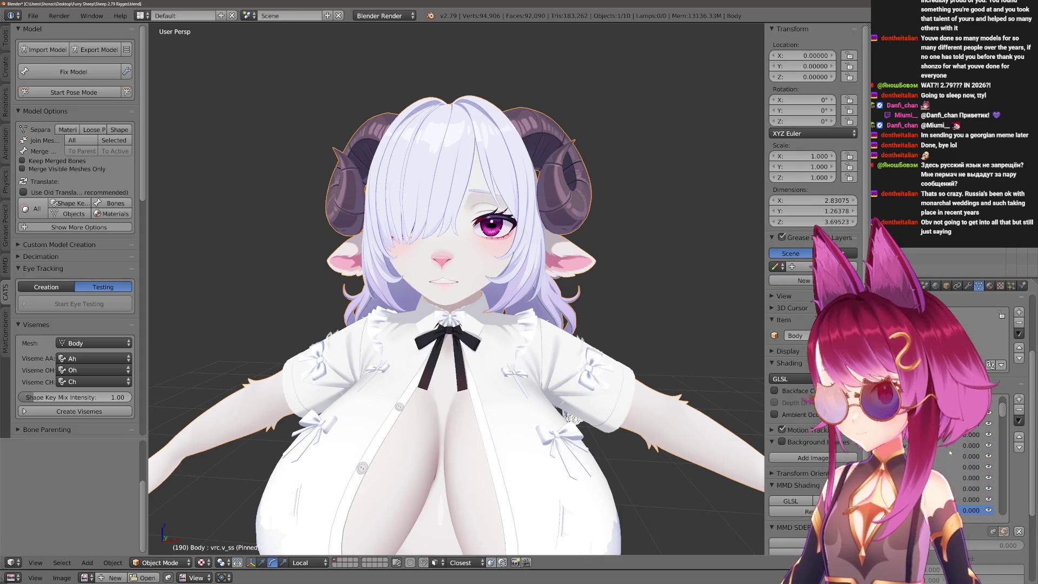
scroll("down", 3)
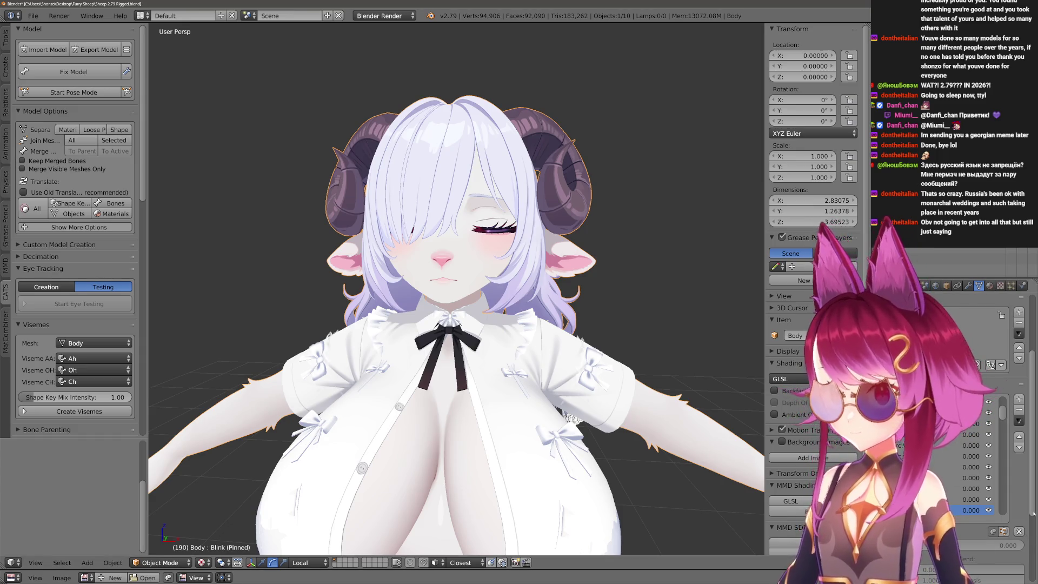
Unpin the shape key so the eyes reopen, and switch Eye Tracking to Creation.
left_click(993, 532)
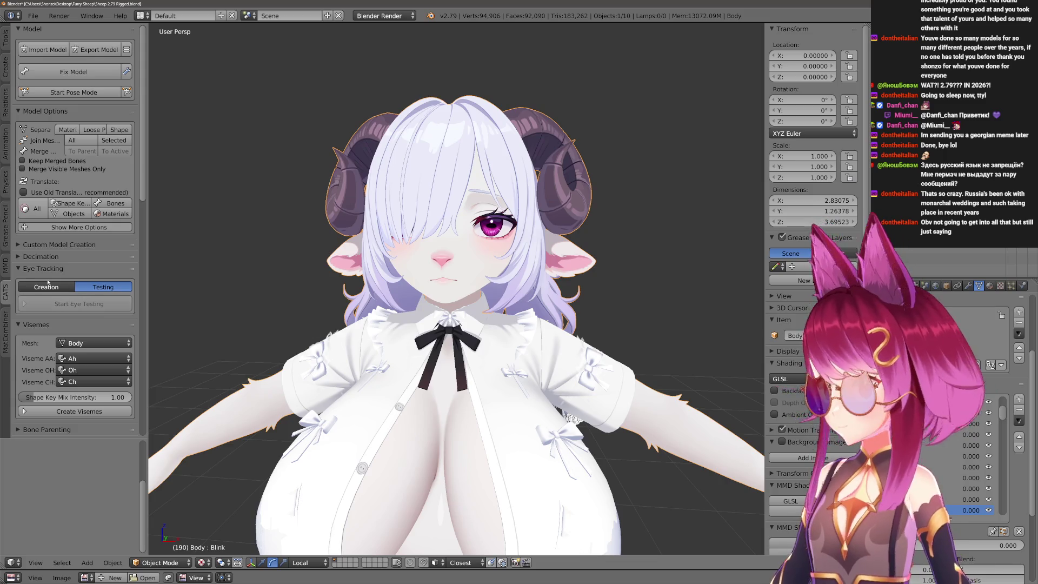
left_click(46, 286)
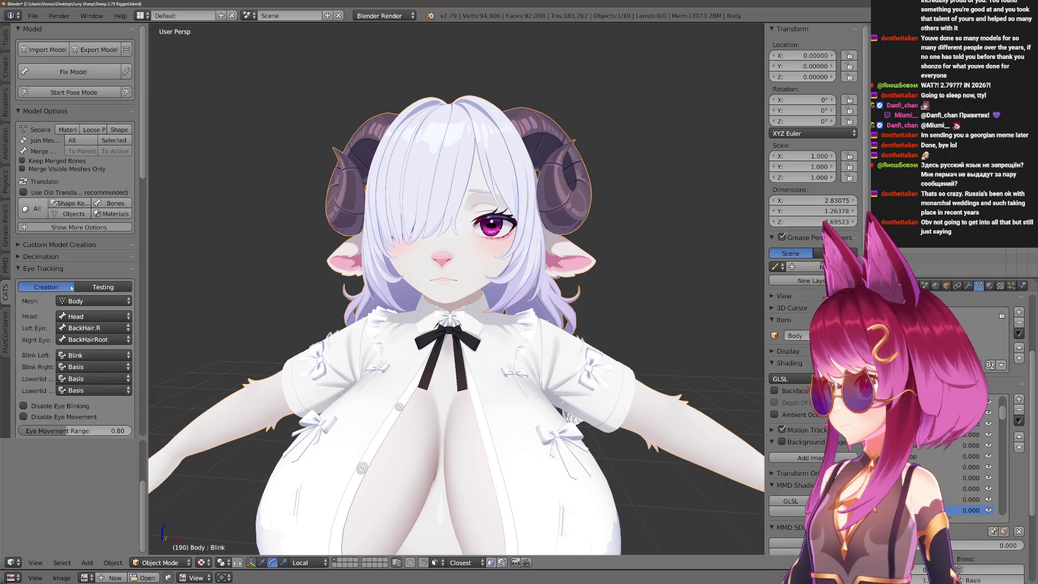
left_click(103, 287)
left_click(46, 286)
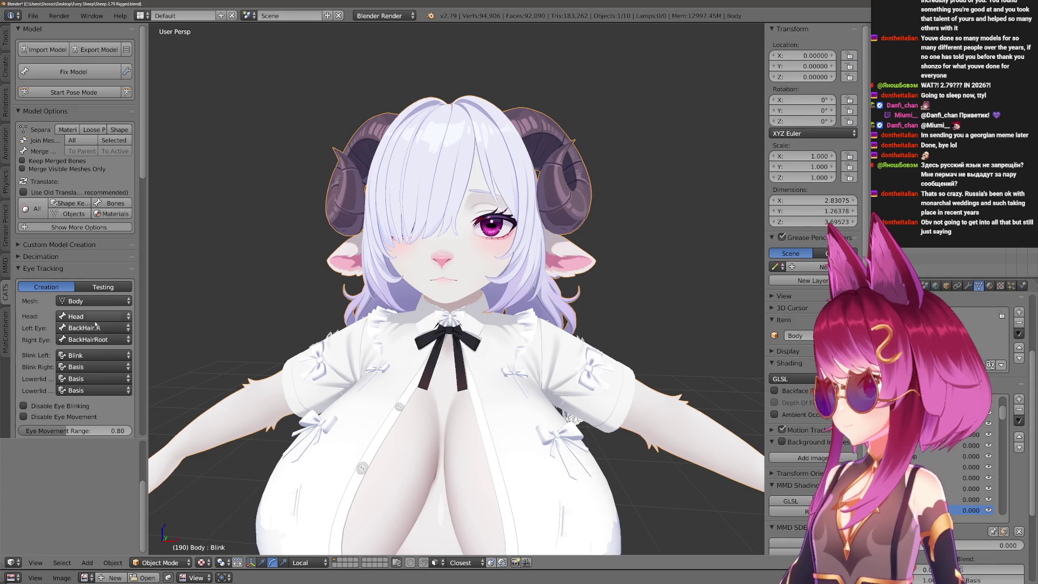
Set the Left Eye bone to Eye.L and the Right Eye bone to Eye.R.
left_click(89, 328)
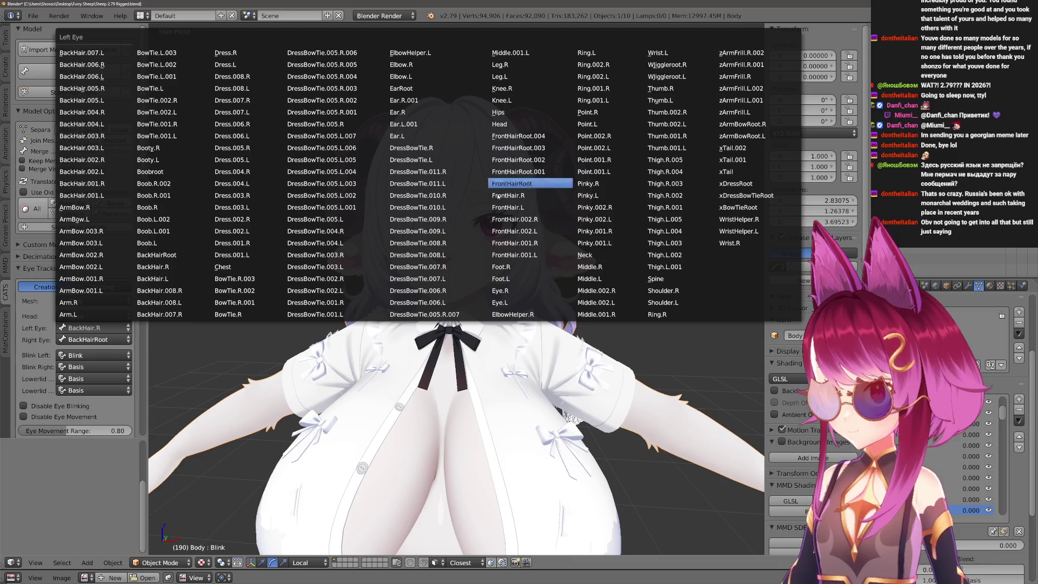
left_click(511, 293)
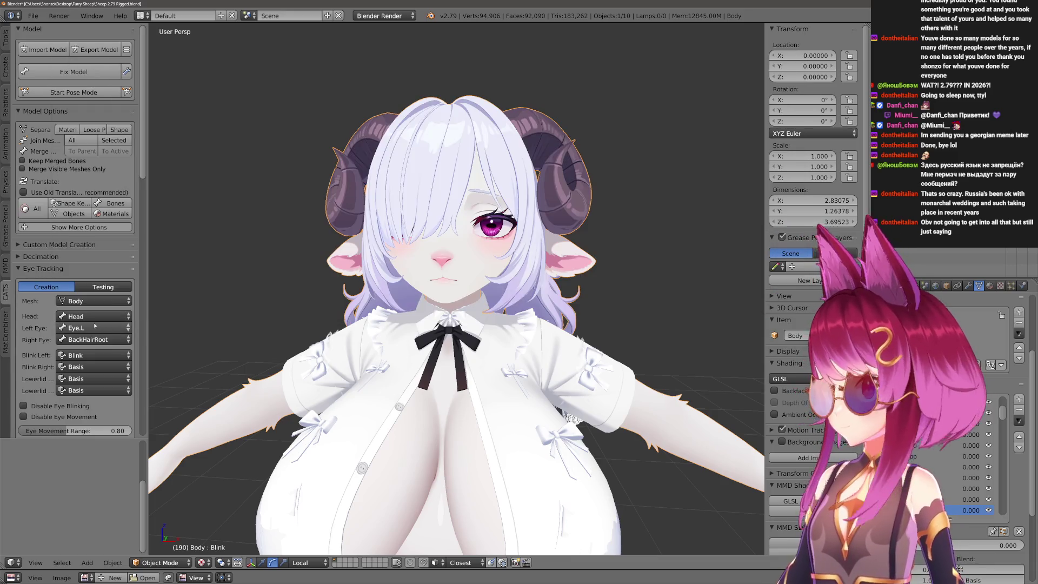
left_click(89, 339)
left_click(511, 301)
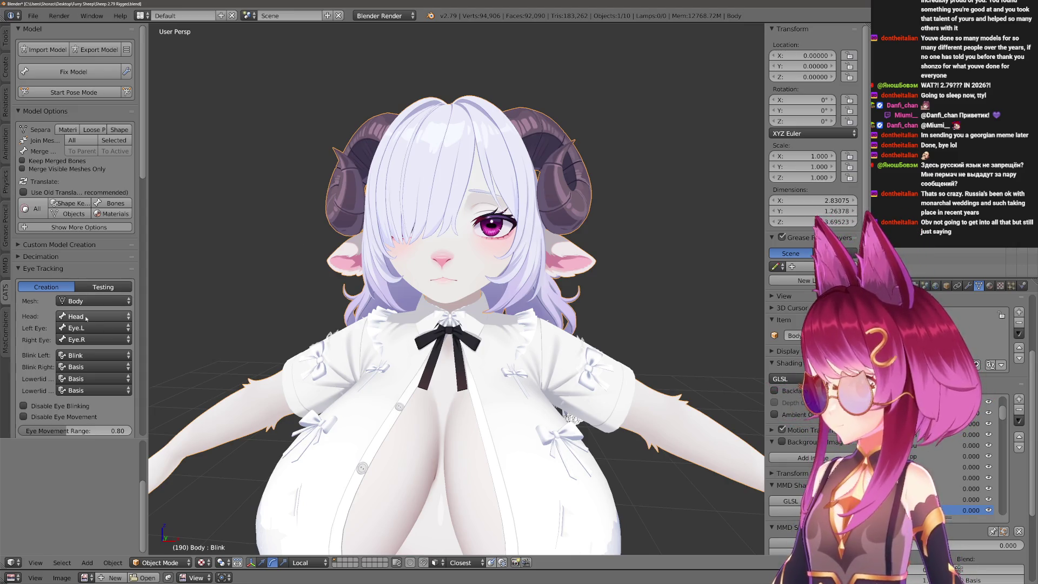
scroll("down", 3)
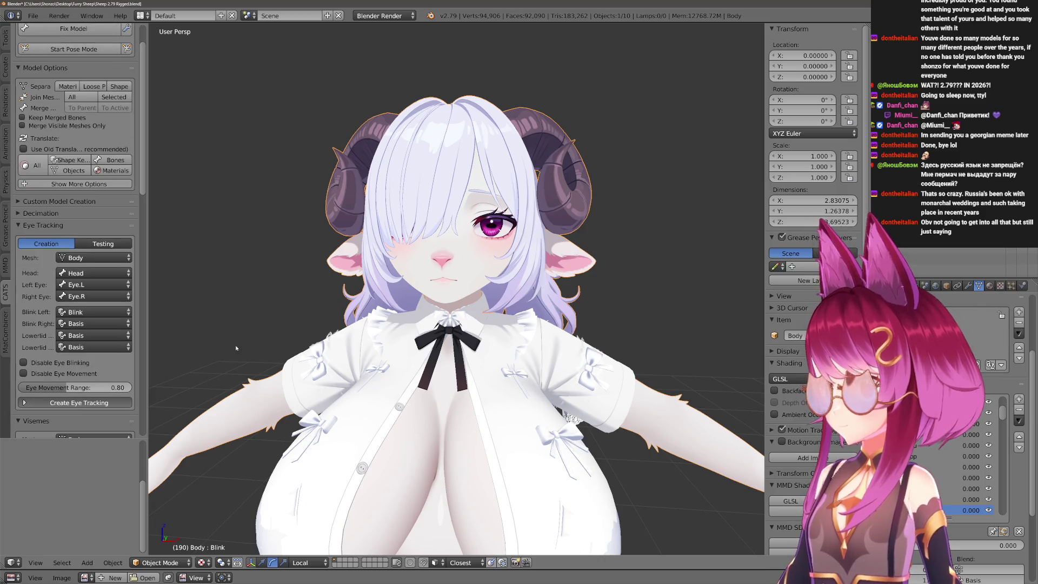
scroll("up", 3)
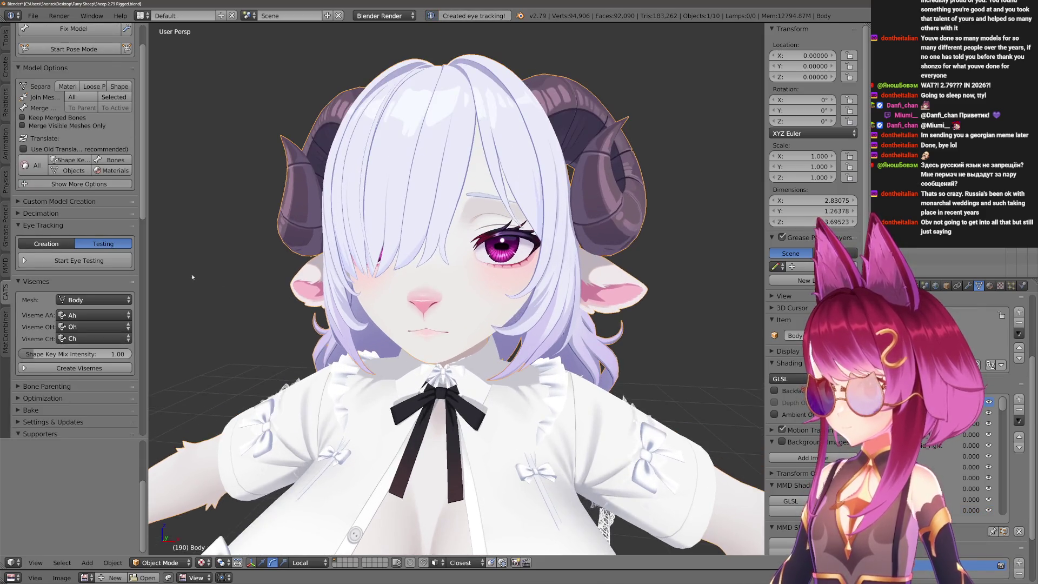
scroll("up", 3)
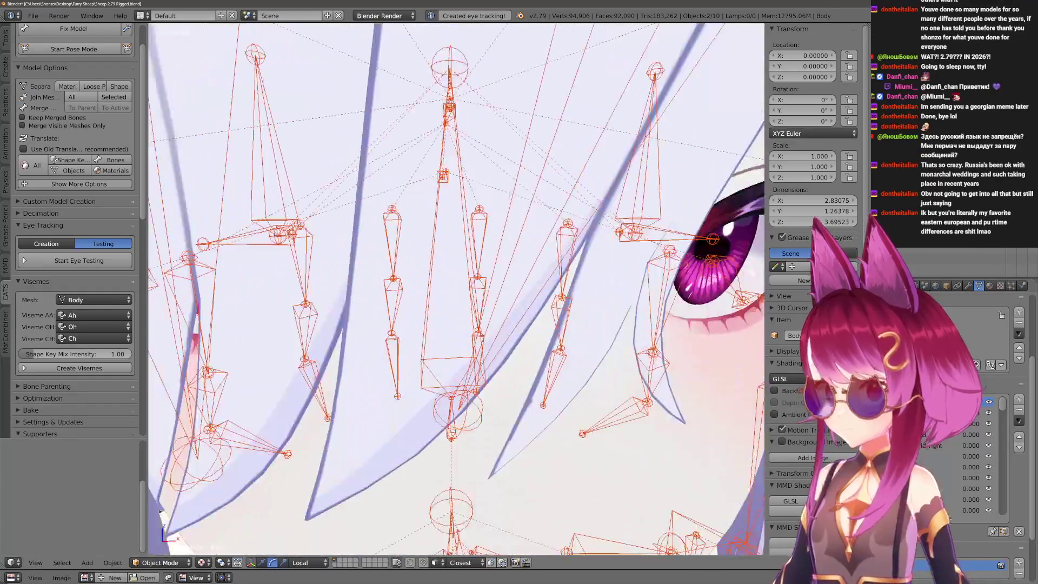
scroll("up", 3)
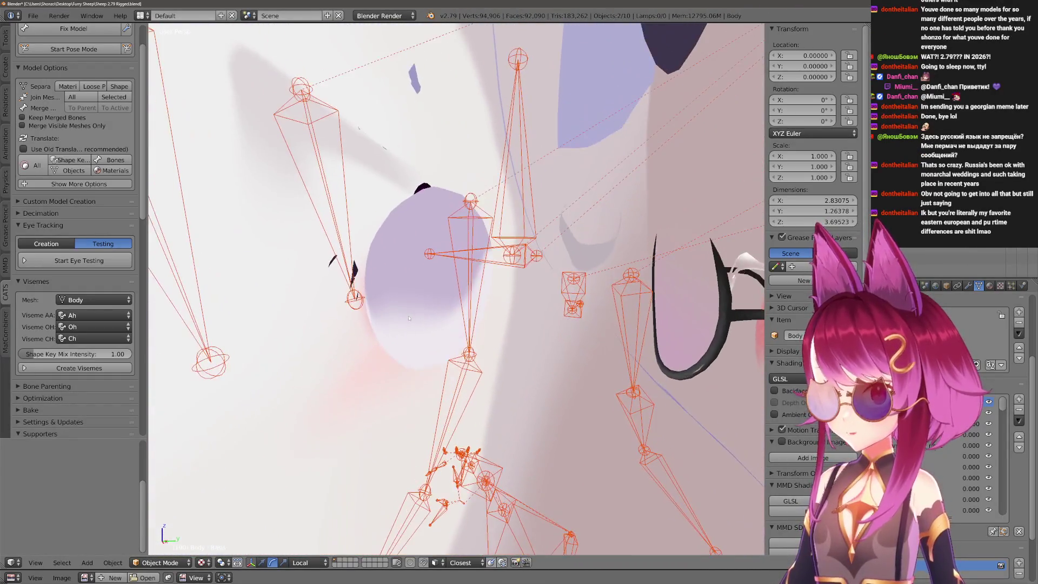
scroll("up", 3)
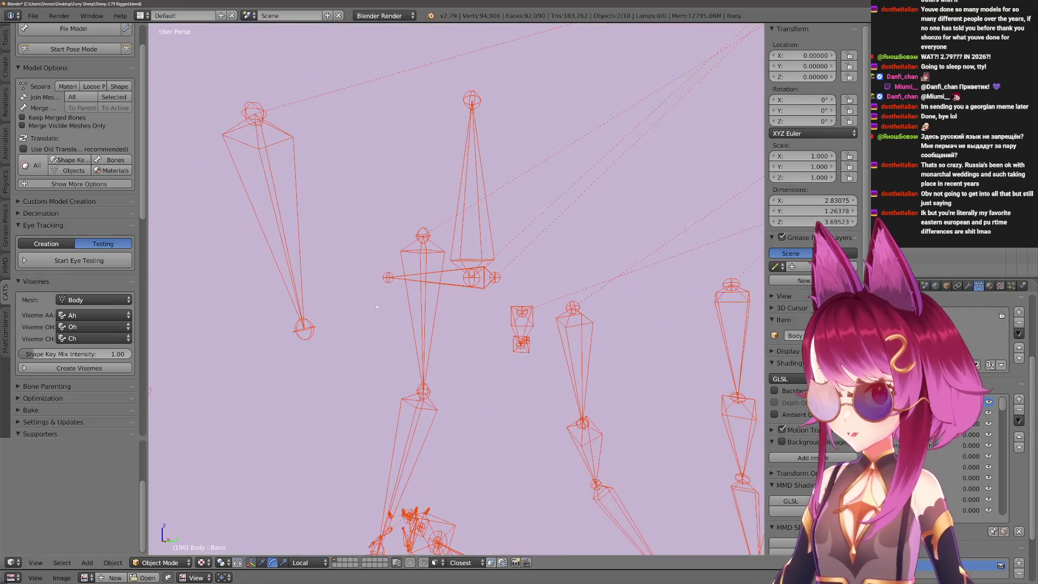
right_click(409, 312)
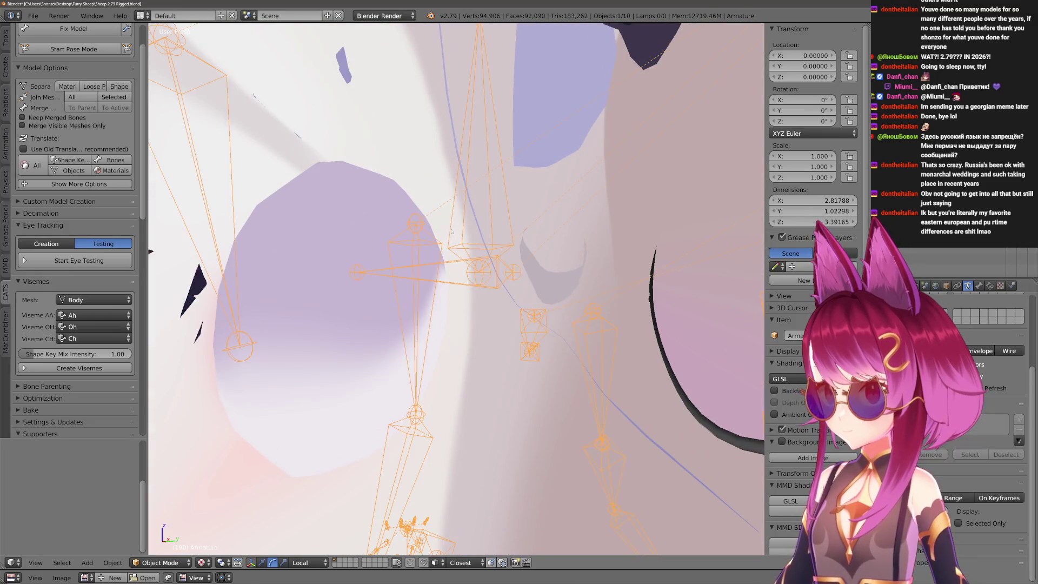
key("Tab")
right_click(479, 271)
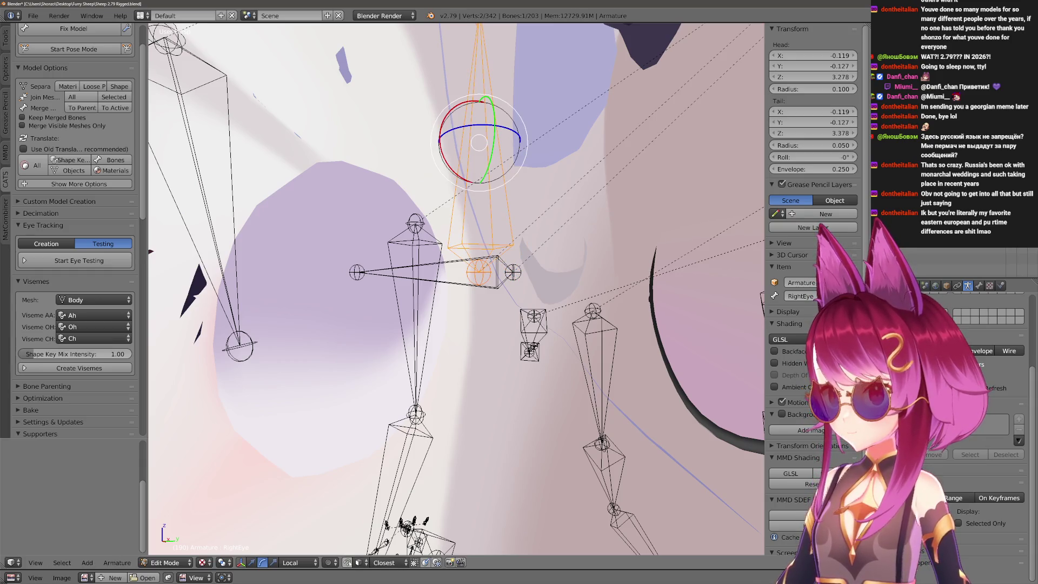
left_click(360, 562)
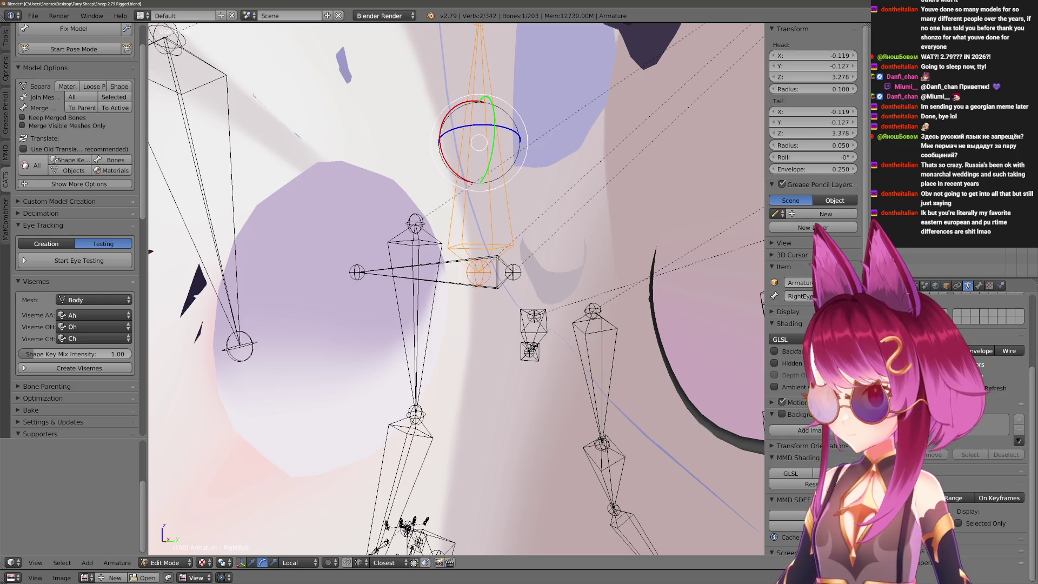
key("a")
scroll("down", 3)
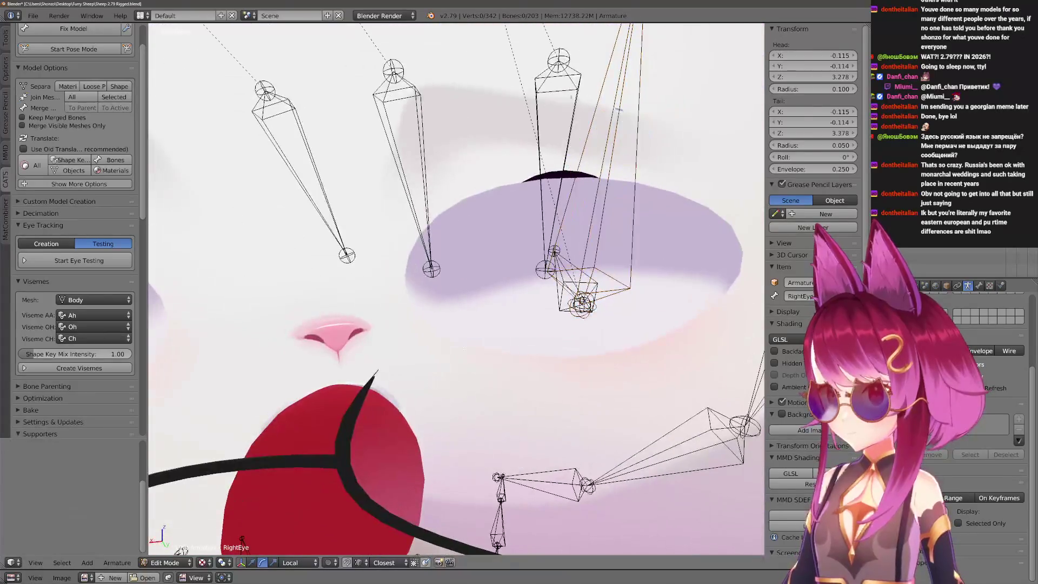
key("a")
scroll("down", 3)
scroll("down", 3)
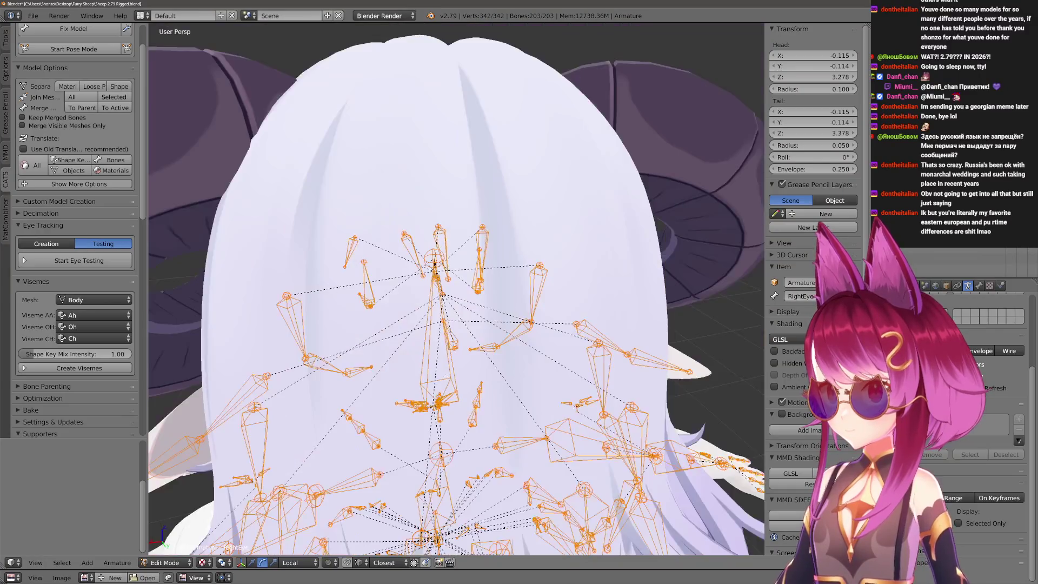
scroll("down", 3)
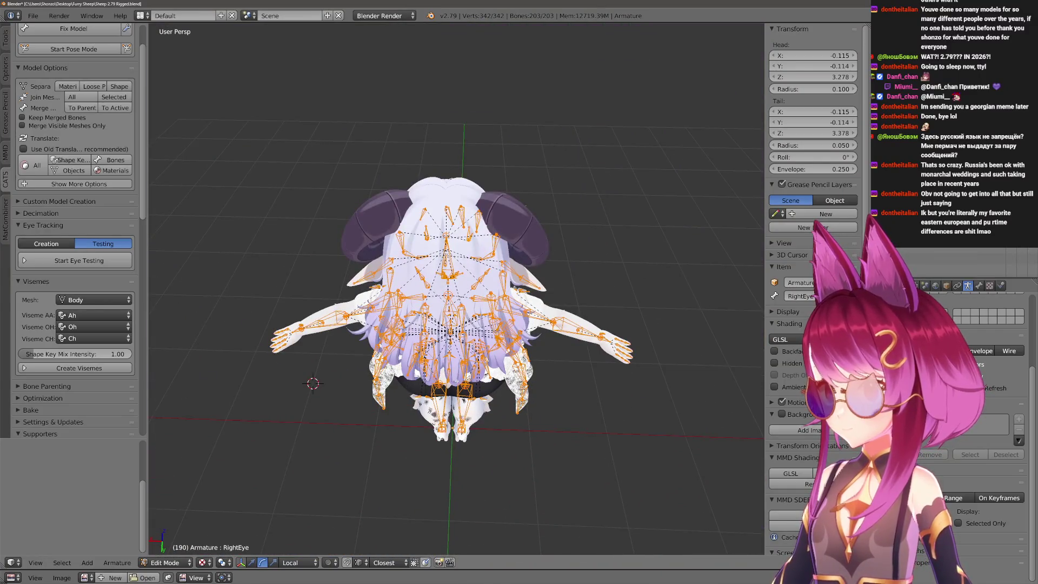
left_click_drag(455, 243, 465, 346)
scroll("up", 3)
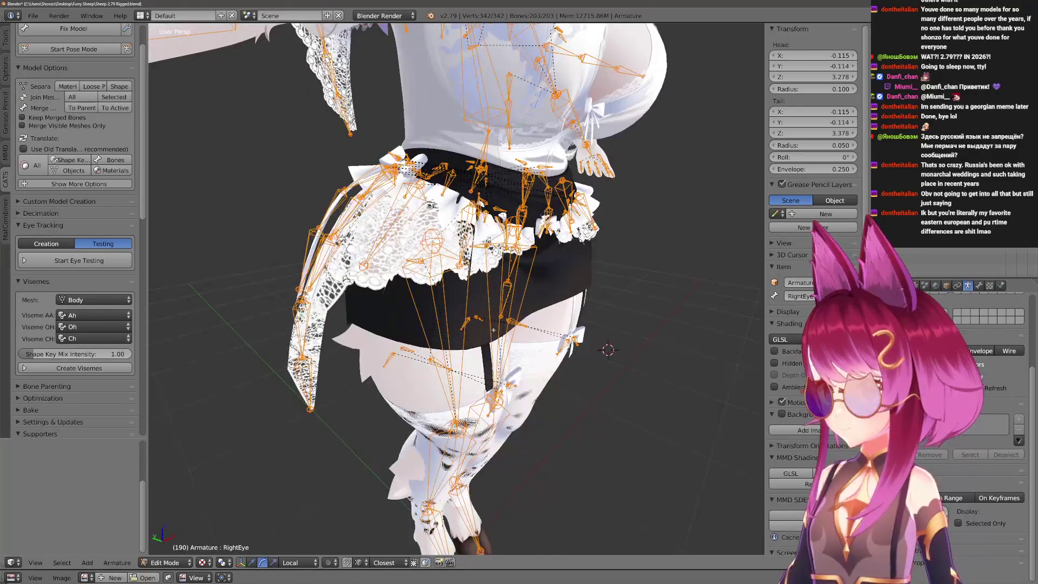
scroll("up", 3)
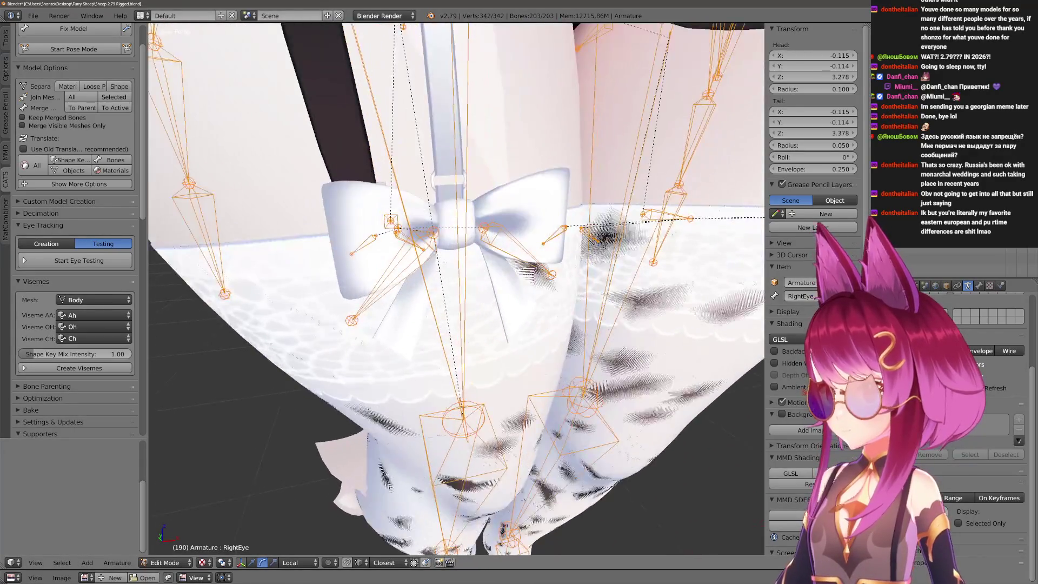
left_click_drag(494, 330, 484, 357)
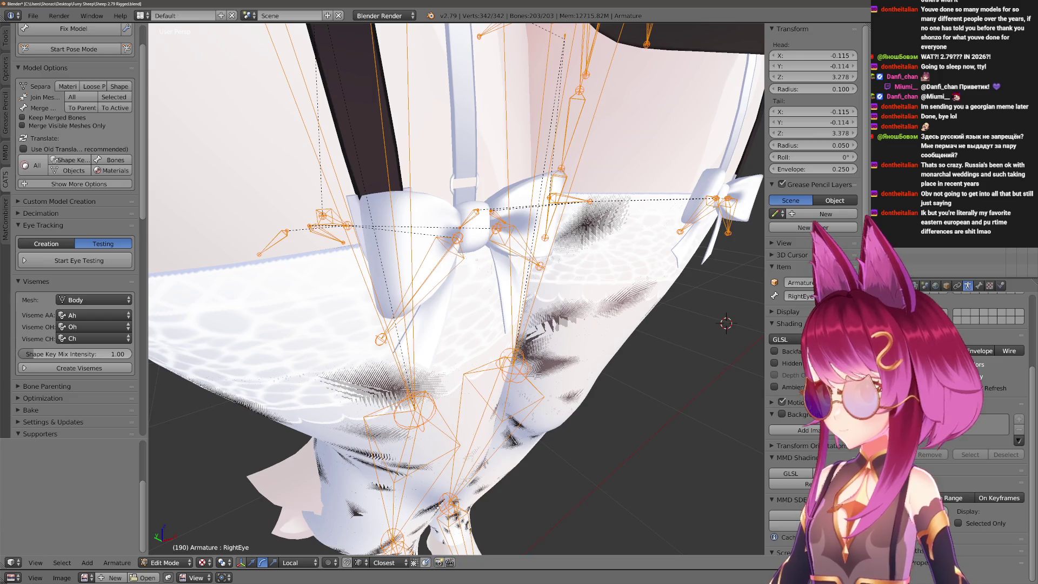
right_click(427, 232)
left_click_drag(427, 233, 432, 246)
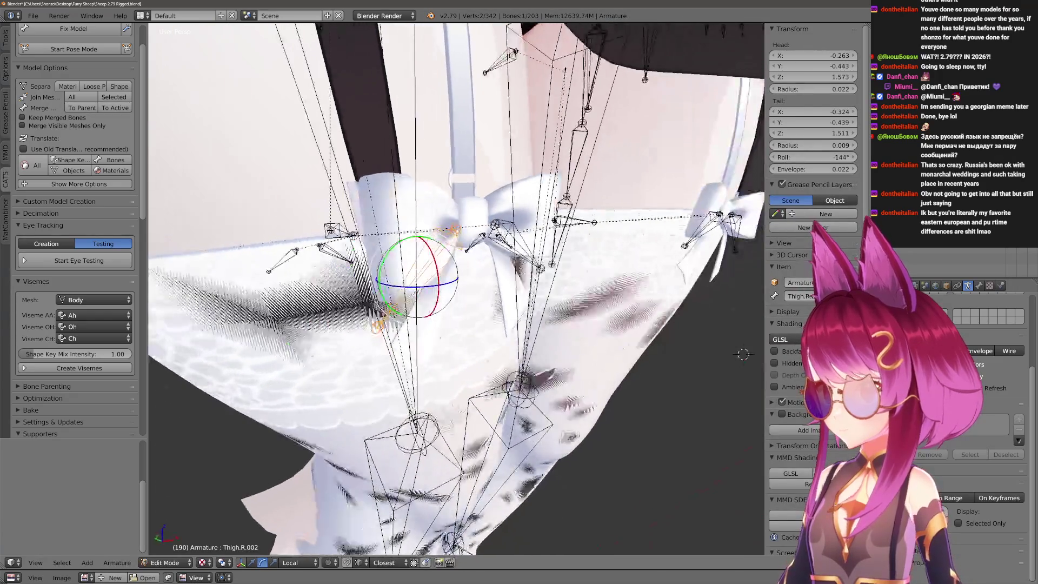
Start CATS pose mode, test-rotate the thigh bone, then reset its rotation.
left_click(79, 260)
key("r")
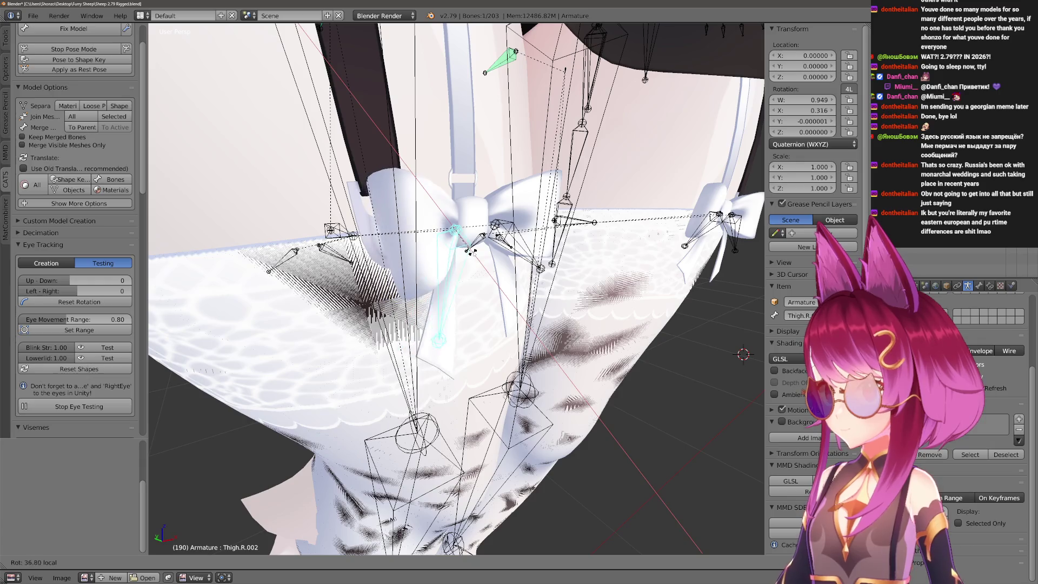
left_click(479, 247)
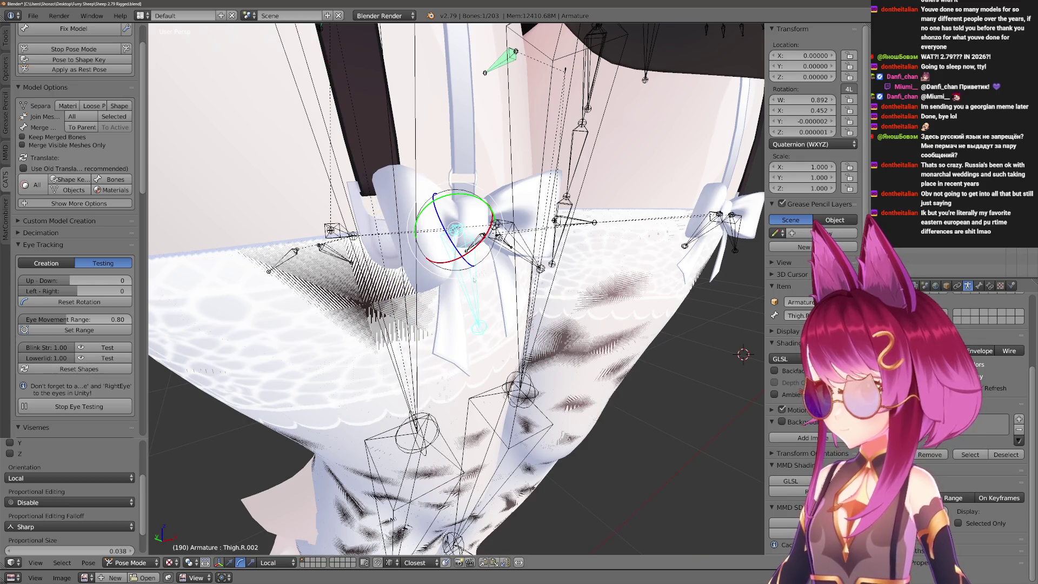
key("alt+r")
left_click_drag(474, 279, 460, 292)
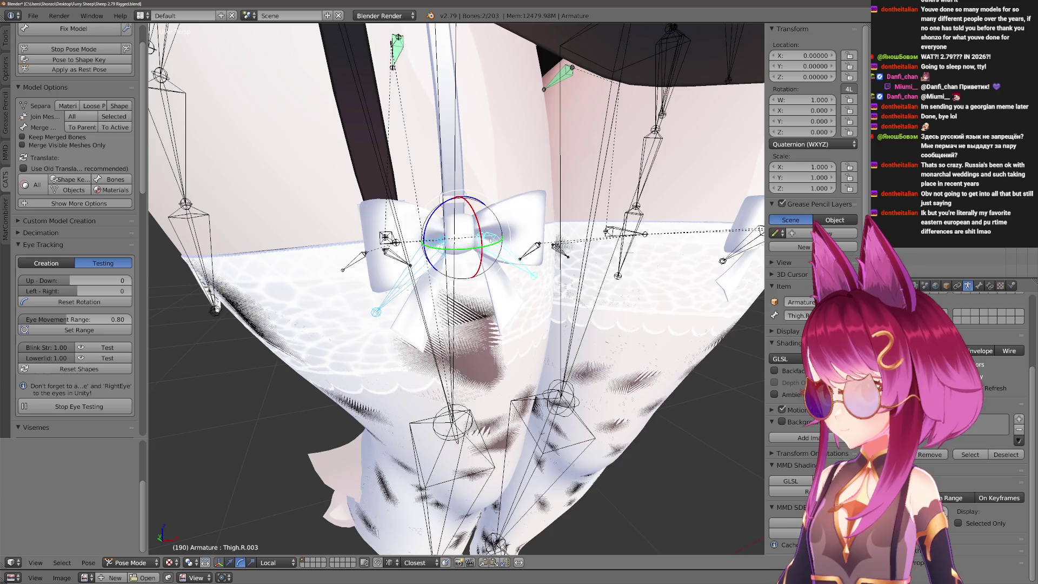
left_click_drag(490, 239, 549, 271)
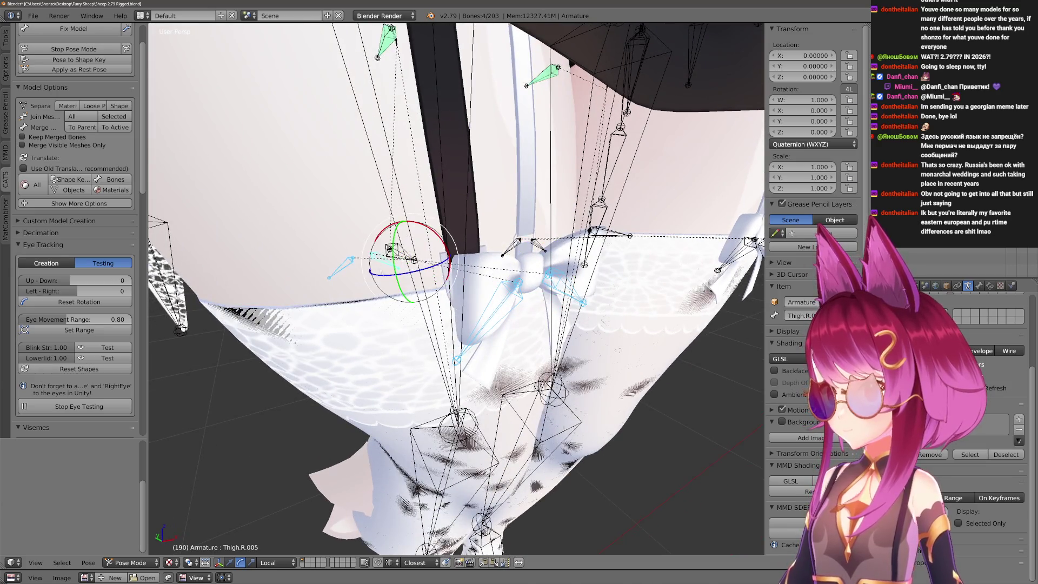
Return the armature to Edit Mode, deselect all bones, and face the sheep's head.
key("Tab")
scroll("down", 3)
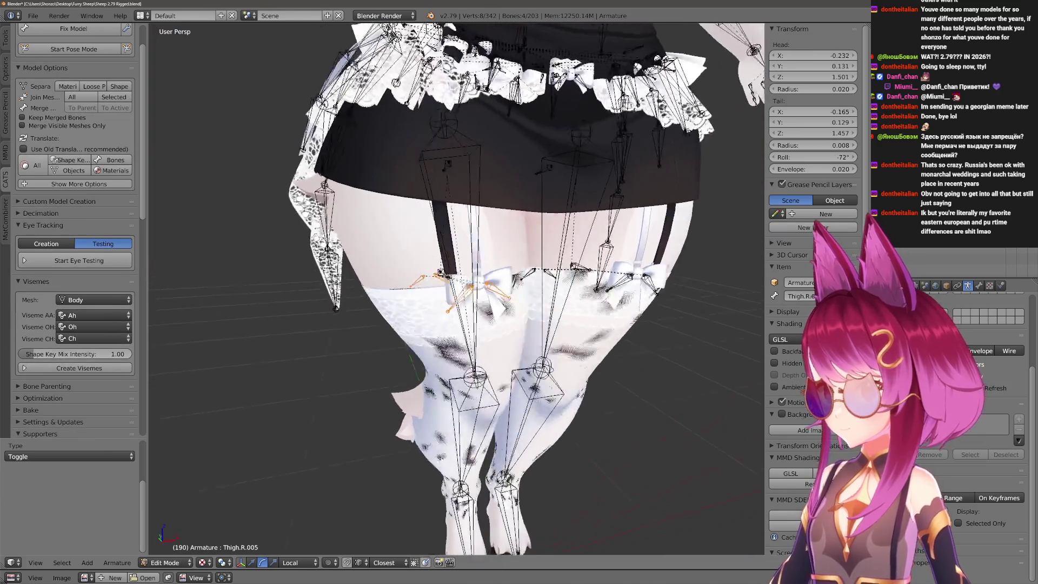
scroll("down", 3)
left_click_drag(457, 289, 454, 302)
key("a")
scroll("down", 3)
scroll("up", 3)
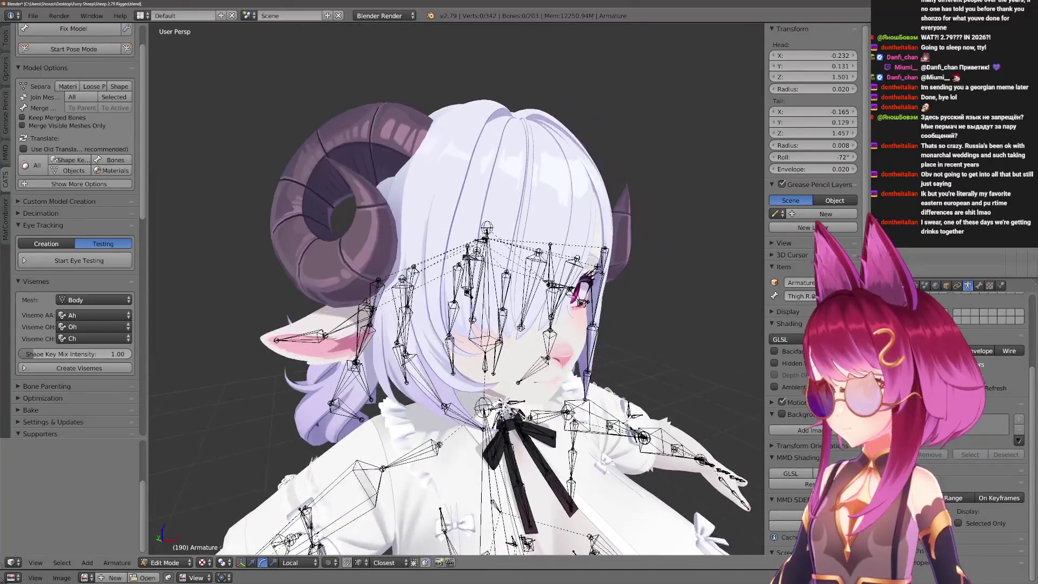
scroll("up", 3)
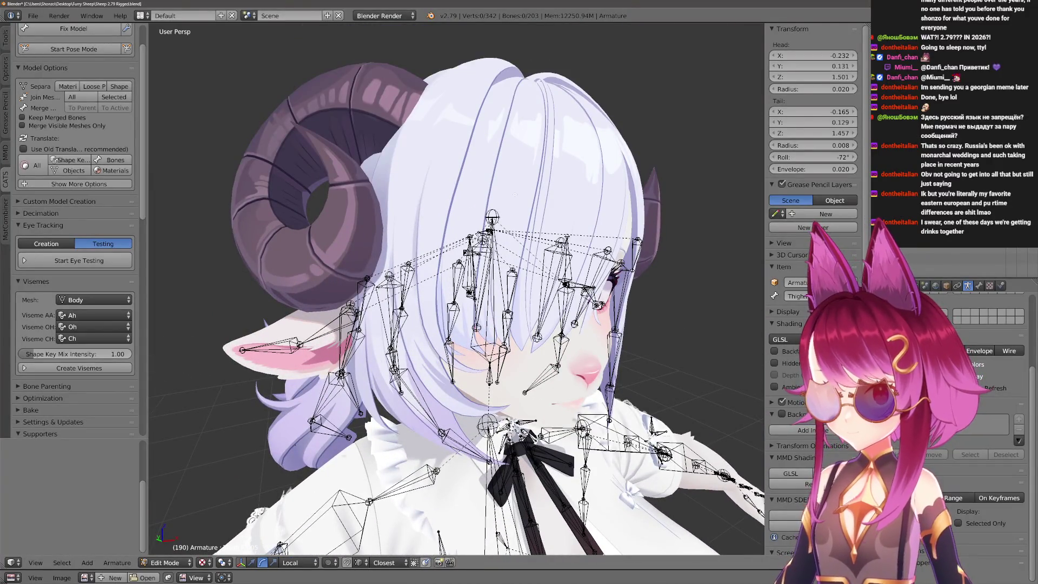
left_click_drag(514, 193, 713, 554)
scroll("up", 3)
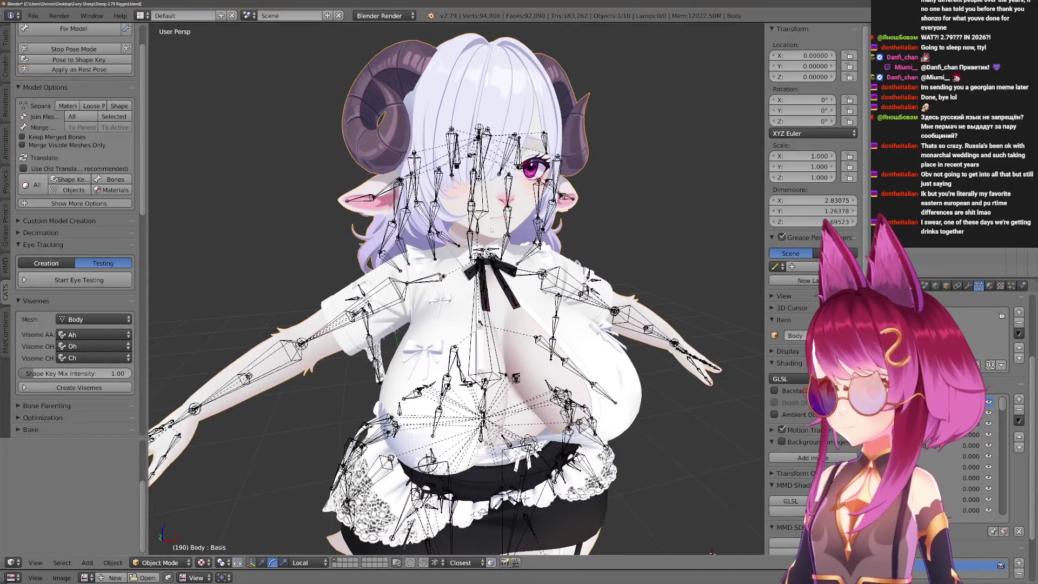
Select the shirt, start eye testing, and sweep the eyes up then down.
right_click(490, 229)
scroll("up", 3)
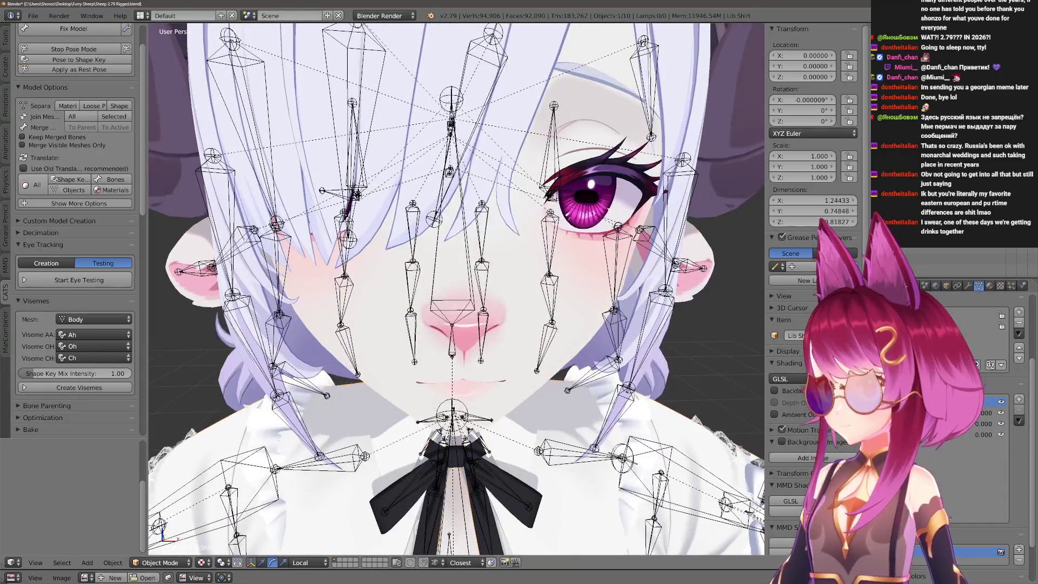
left_click(97, 279)
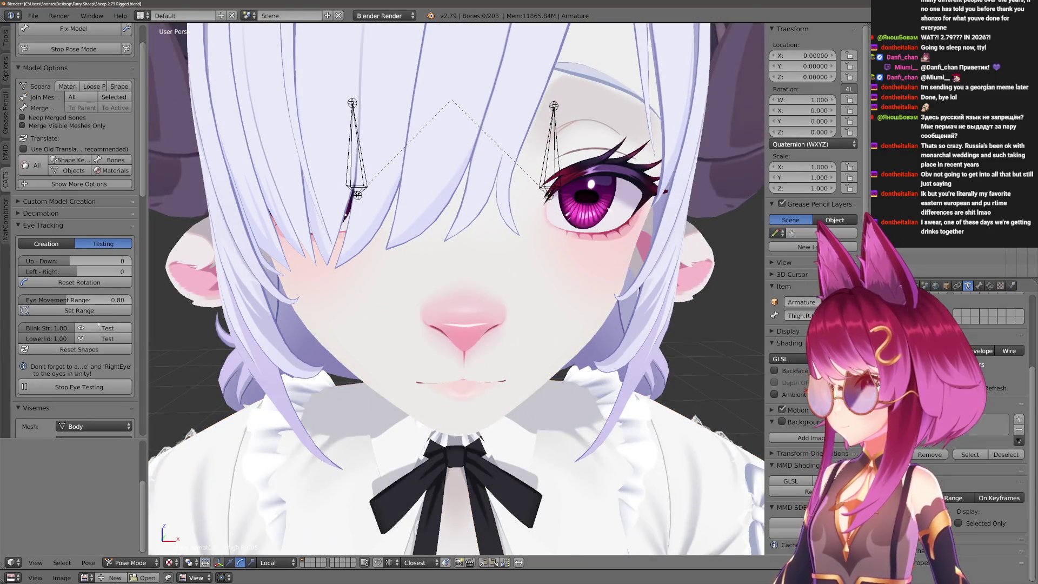
left_click_drag(97, 261, 111, 261)
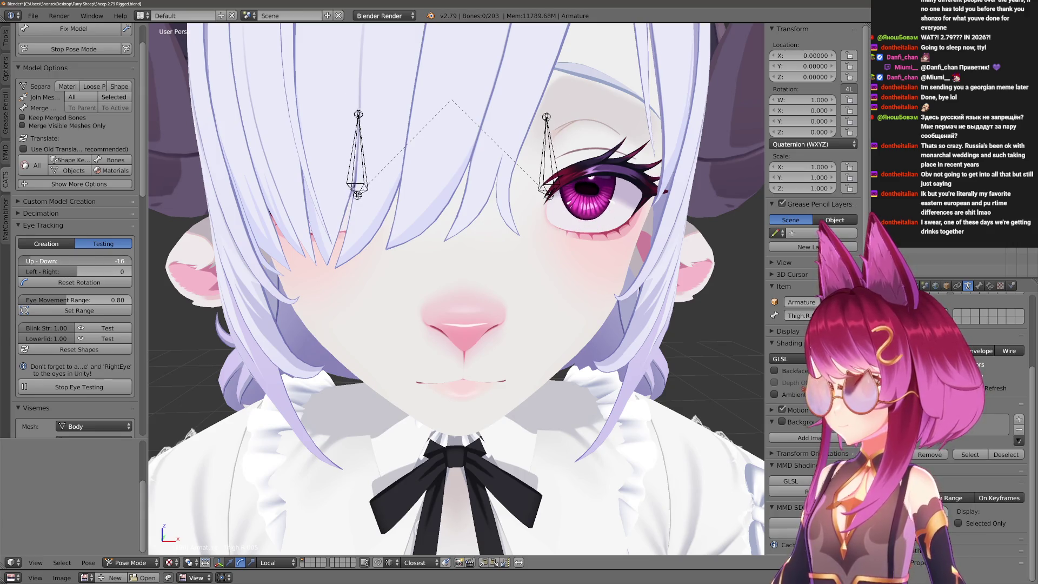
left_click_drag(108, 261, 108, 272)
Reset the eye rotation to centre and stop the eye test.
scroll("down", 3)
scroll("down", 3)
left_click(78, 283)
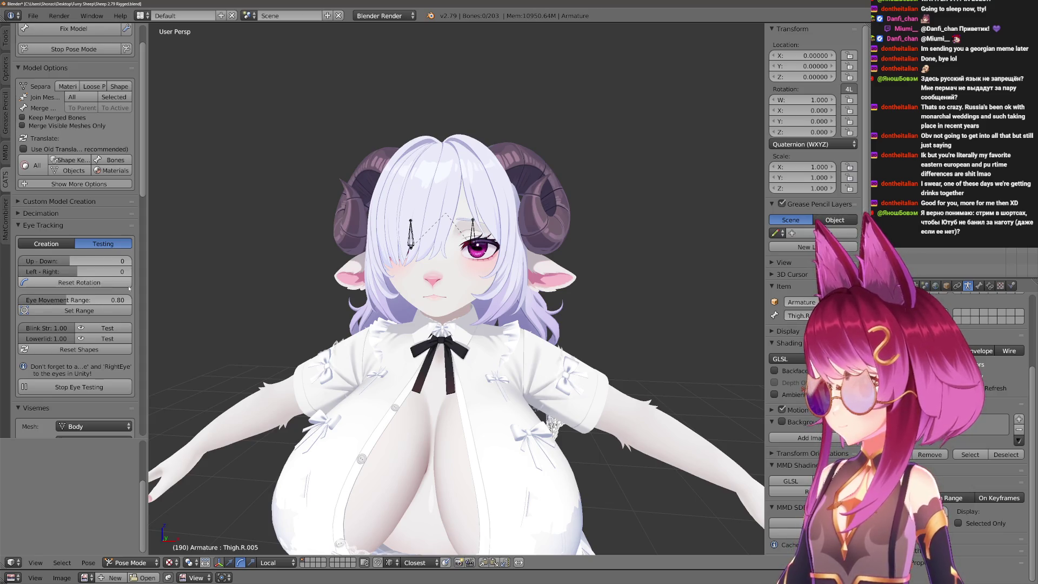
left_click(85, 386)
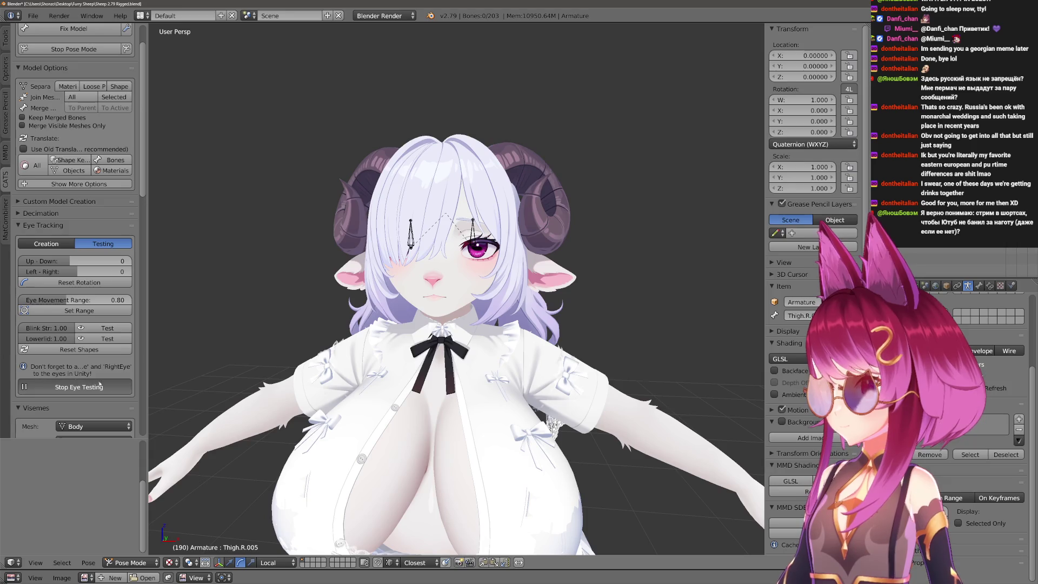
Save the sheep blend file, confirming Save Over.
key("a")
key("KP_Decimal")
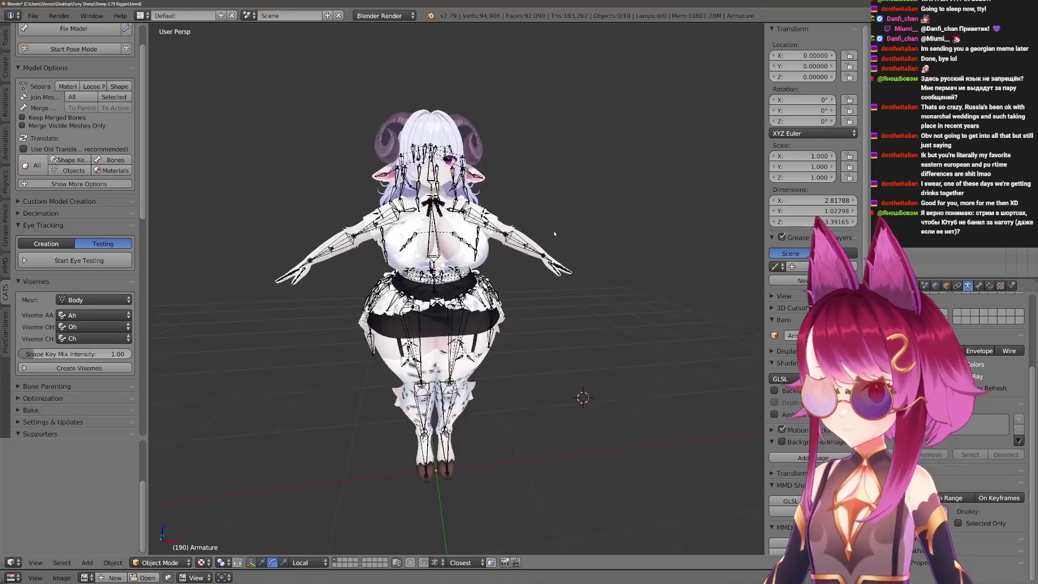
key("a")
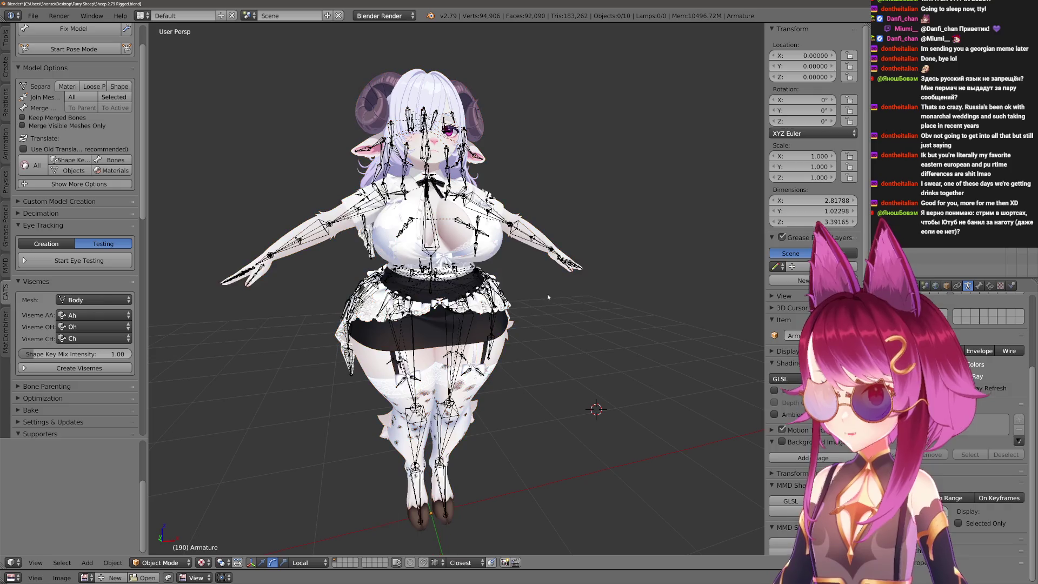
key("ctrl+s")
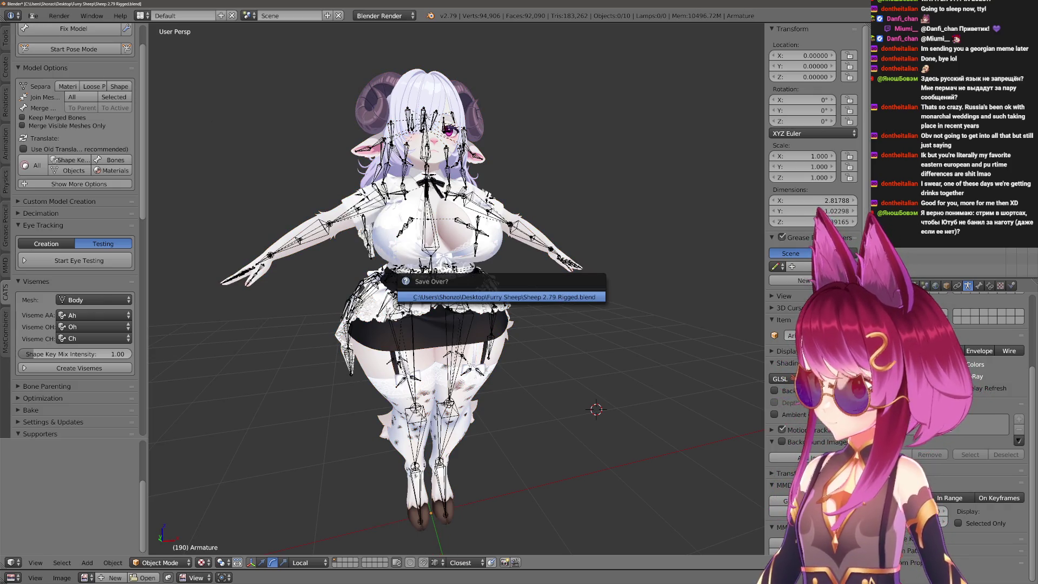
key("Return")
left_click(33, 16)
Start an FBX export targeting the existing Sheep.fbx in the Furry Sheep folder.
mouse_move(108, 232)
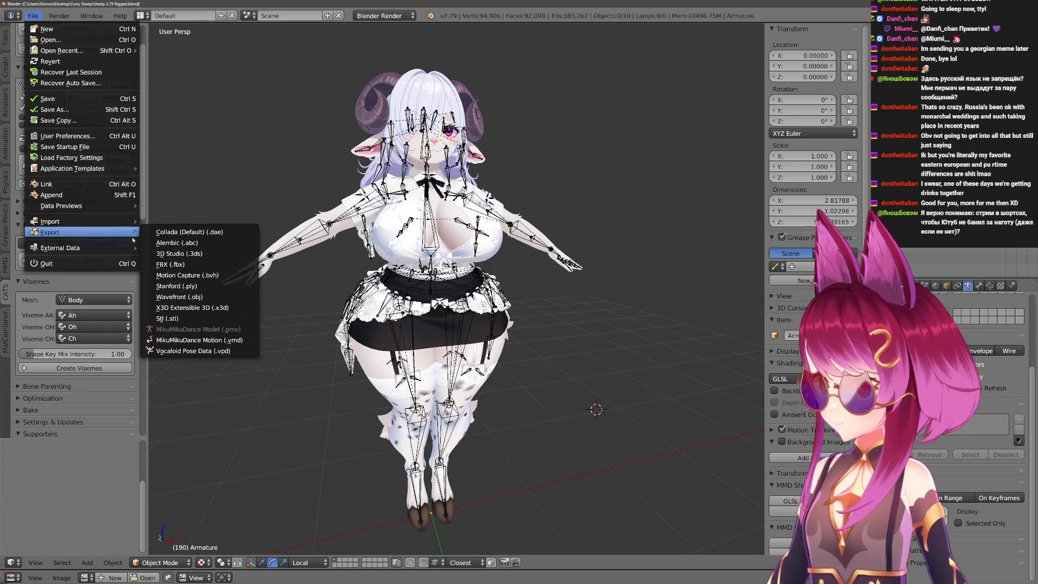
left_click(183, 265)
left_click(179, 81)
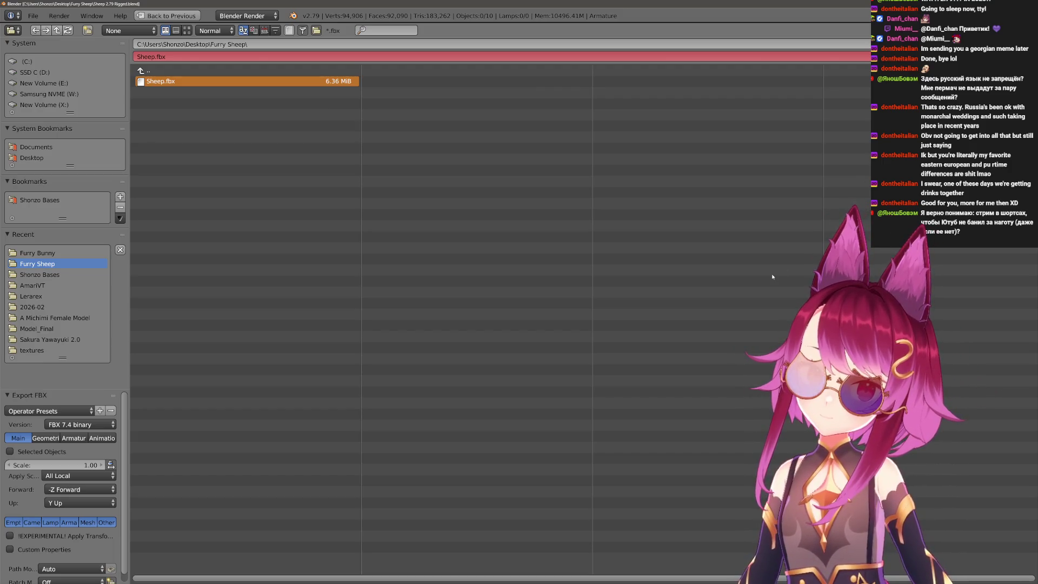
Confirm the export, overwriting Sheep.fbx, and return to the sheep in the 3D view.
key("Return")
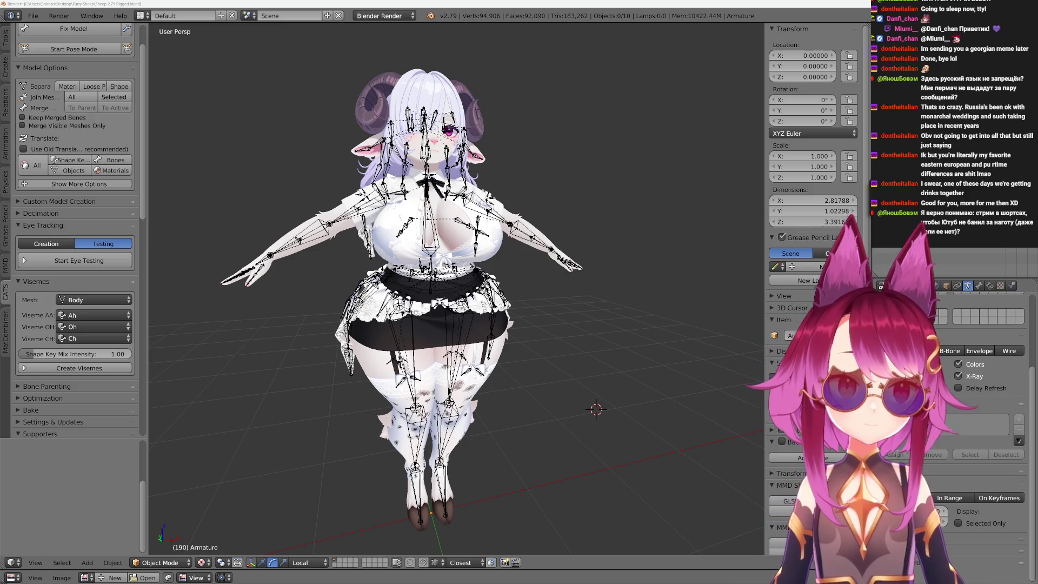
From the model's back, put the armature in Pose Mode and test-move Booty.R, cancelling the move.
scroll("up", 3)
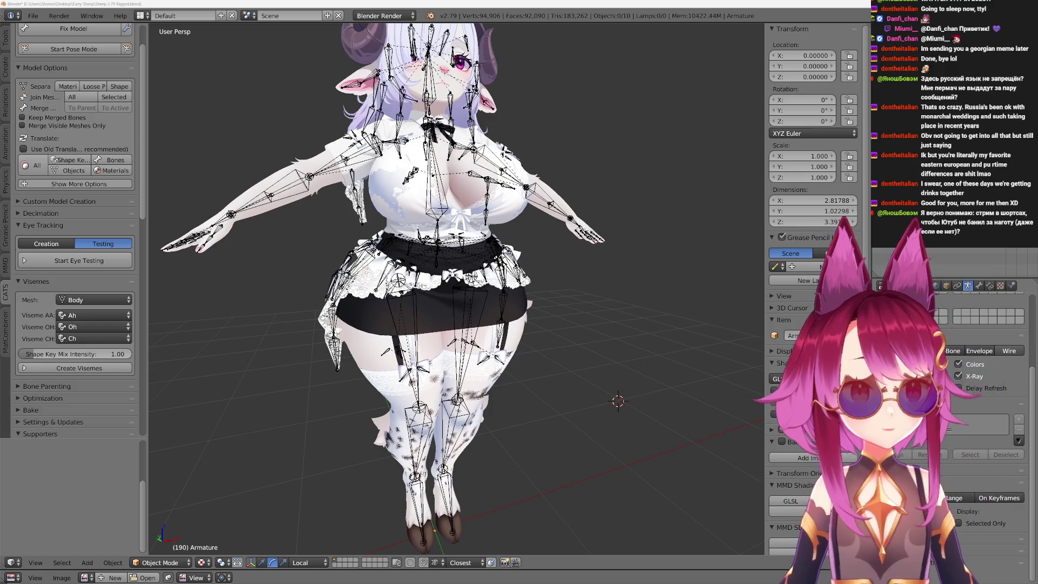
scroll("up", 3)
left_click_drag(378, 349, 468, 349)
scroll("up", 3)
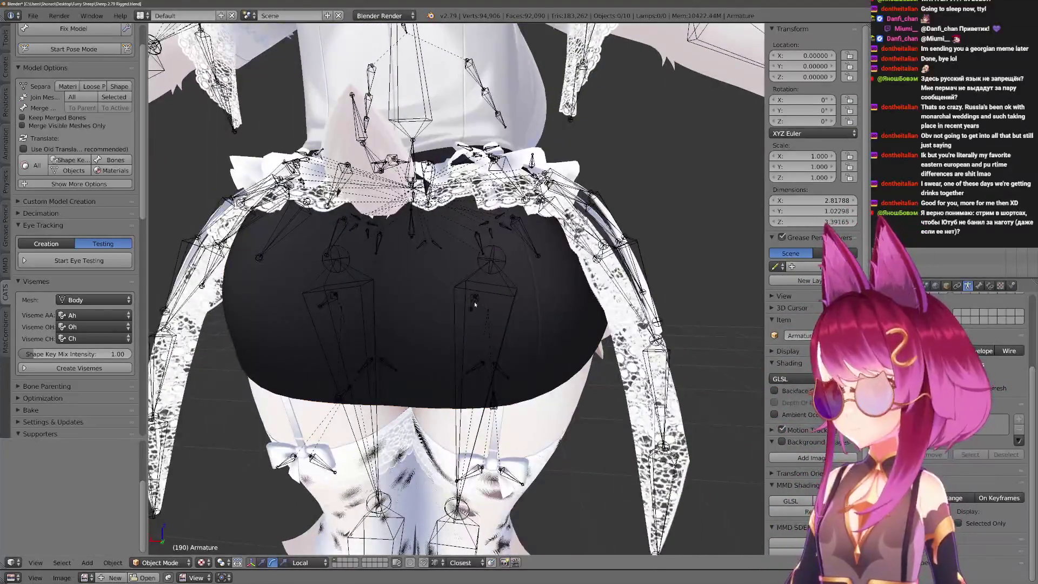
right_click(474, 304)
key("ctrl+Tab")
left_click_drag(475, 304, 470, 319)
key("Escape")
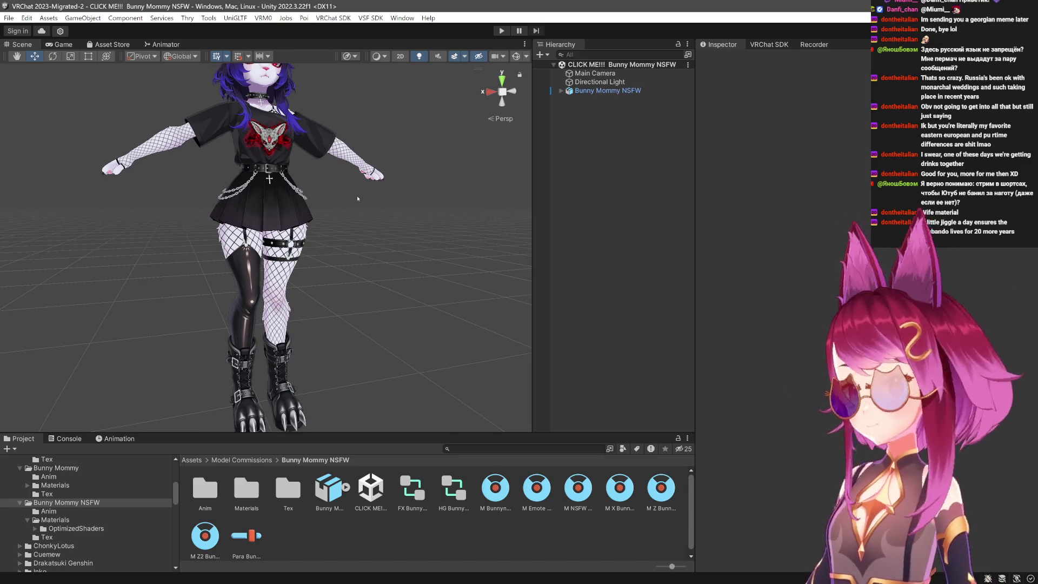
Open the CLICK ME!!! Bunny Mommy scene from the Bunny Mommy folder.
scroll("down", 3)
scroll("up", 3)
scroll("up", 3)
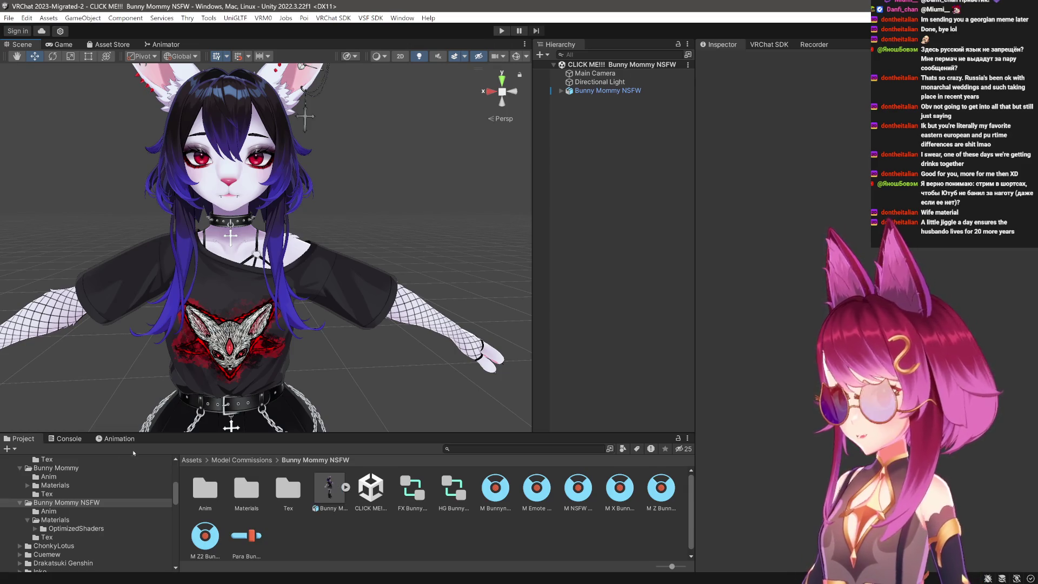
left_click(84, 468)
double_click(370, 489)
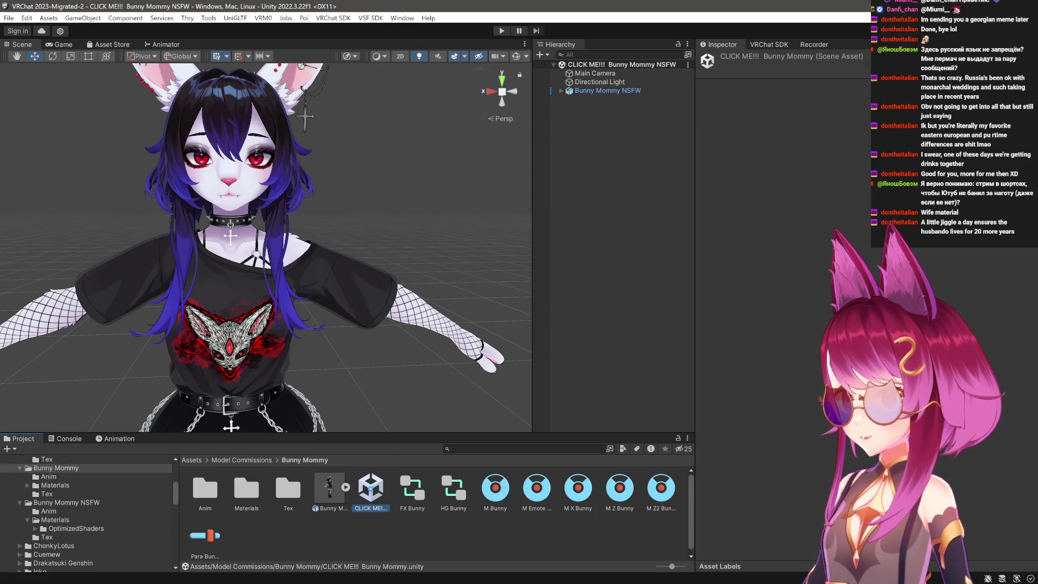
Enter Play mode and orbit the Scene view to show the whole avatar from the front.
left_click_drag(389, 254, 389, 175)
key("ctrl+p")
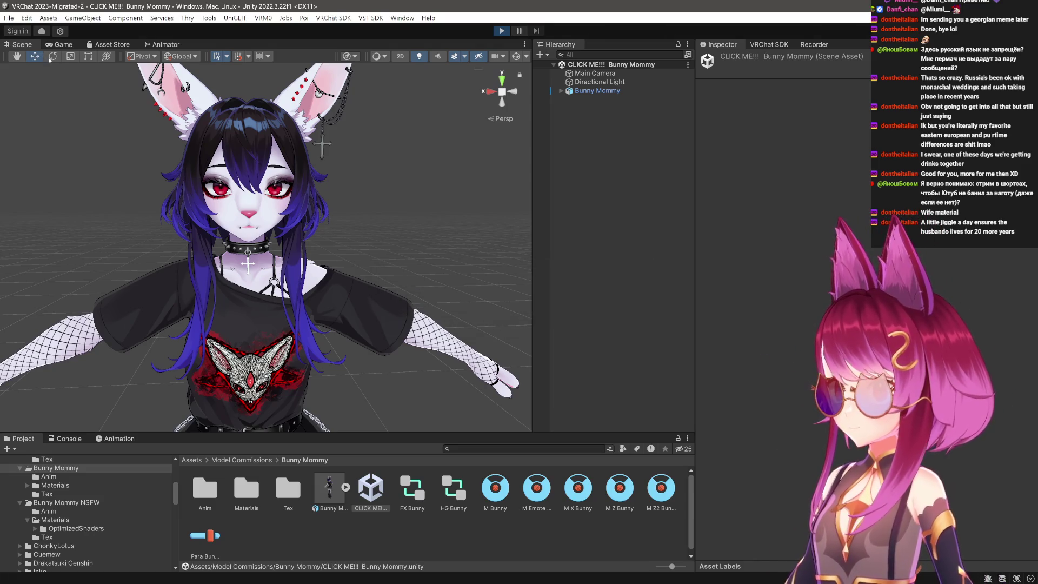
left_click(22, 45)
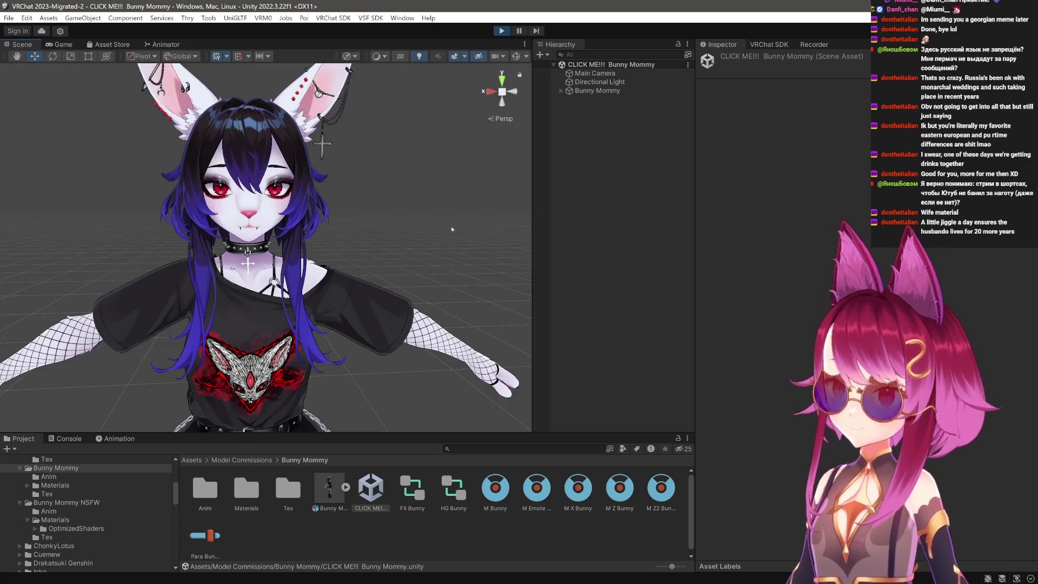
left_click_drag(437, 211, 422, 226)
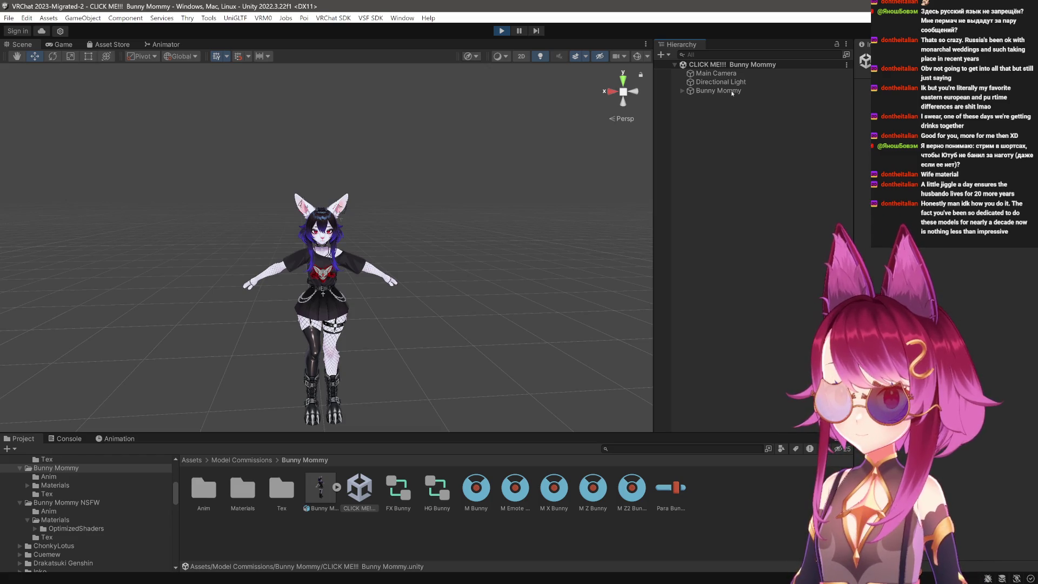
Save the Sheep.blend file in Blender.
key("alt+Tab")
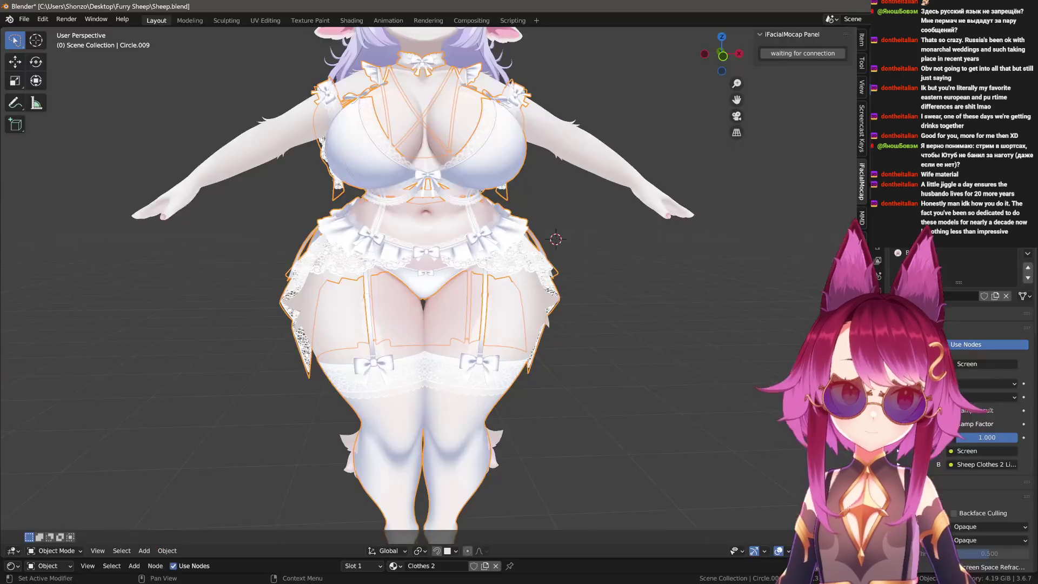
left_click(594, 260)
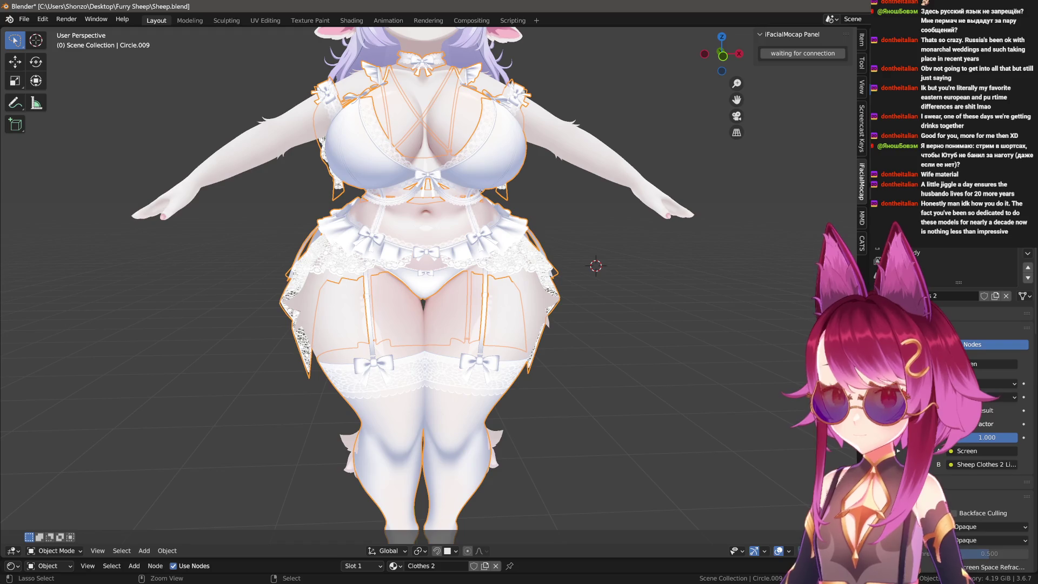
key("ctrl+s")
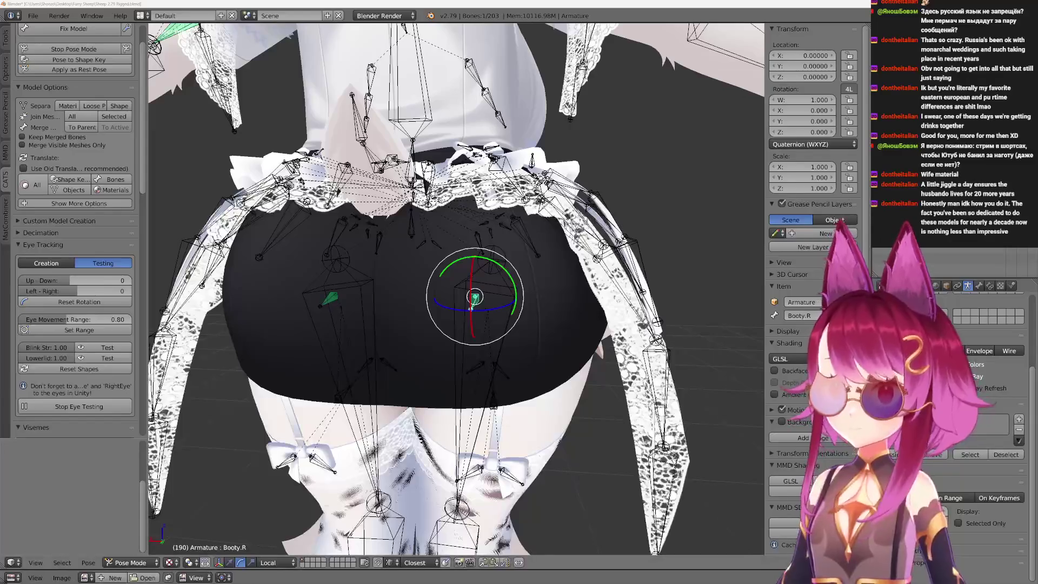
Save the rigged Sheep 2.79 file, confirming Save Over, and return to Unity.
scroll("down", 3)
scroll("up", 3)
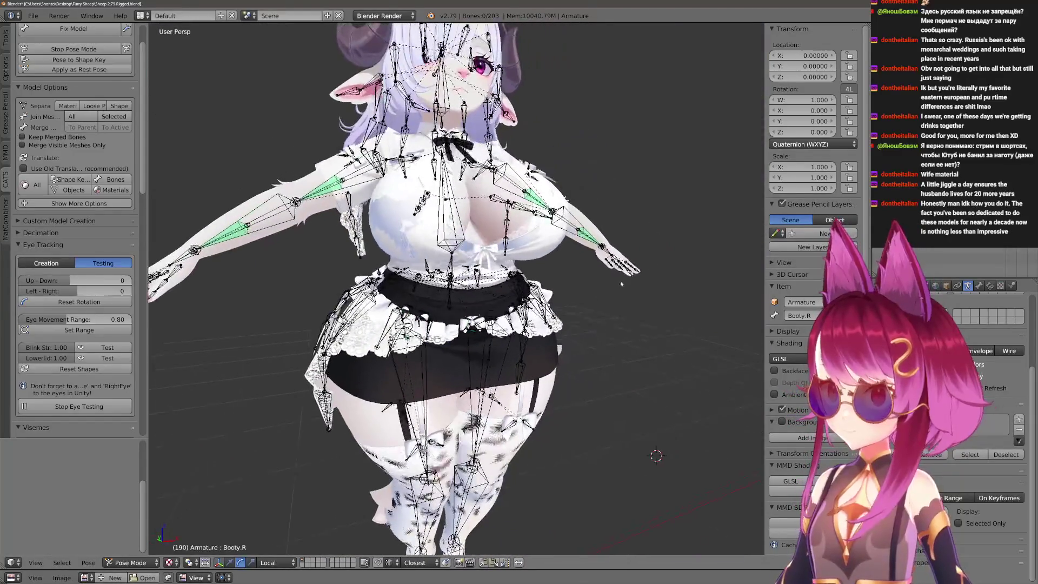
key("ctrl+s")
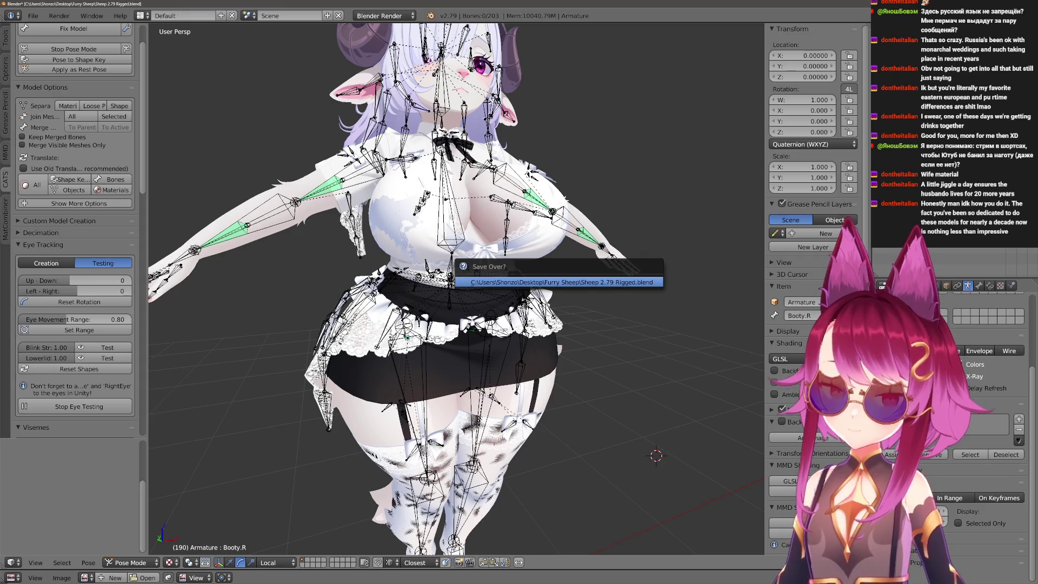
left_click(620, 281)
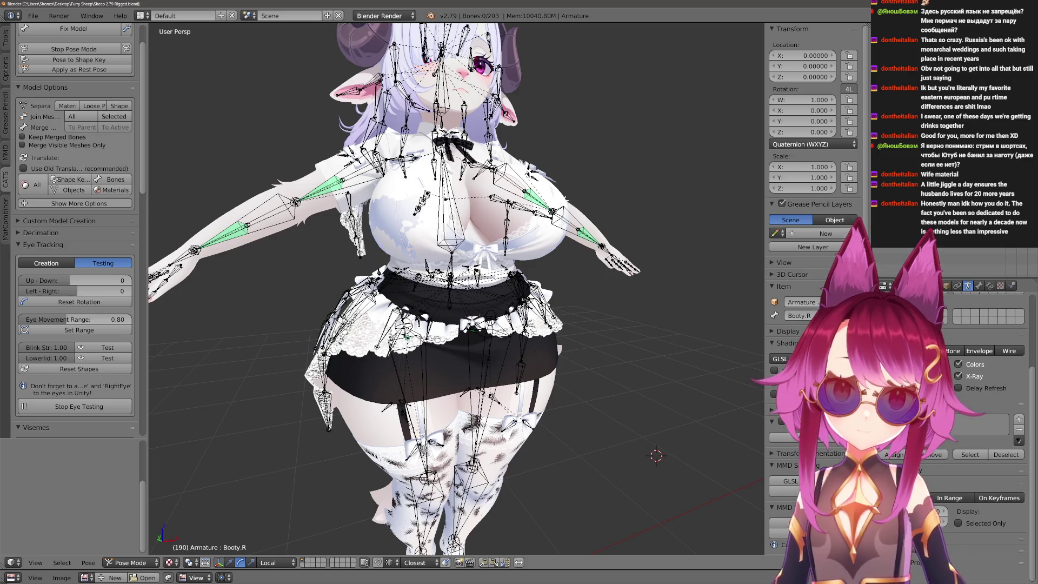
key("alt+Tab")
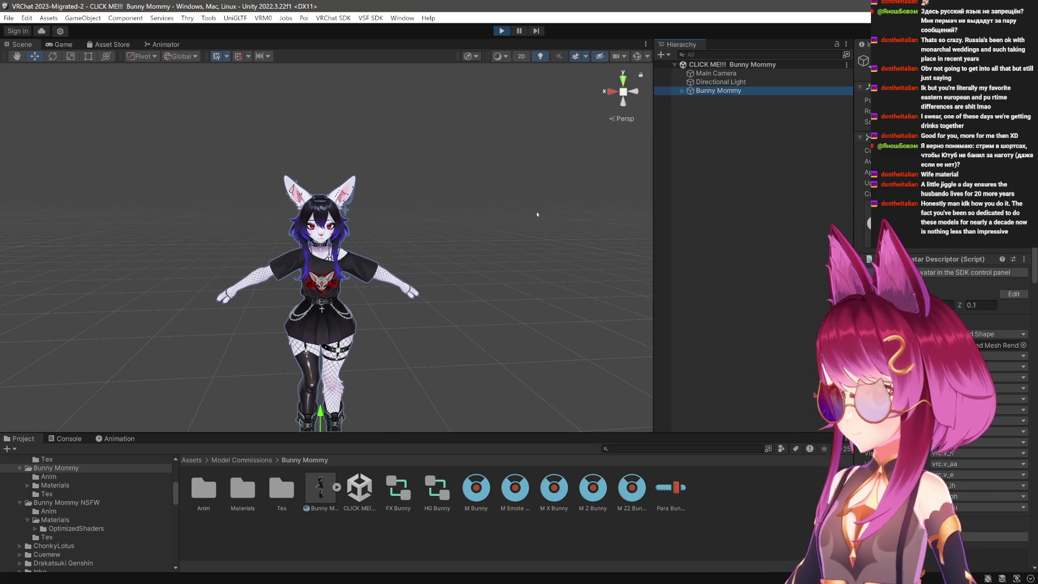
Open the Quick Actions glasses and outfit submenu in the GestureManager radial menu.
scroll("down", 3)
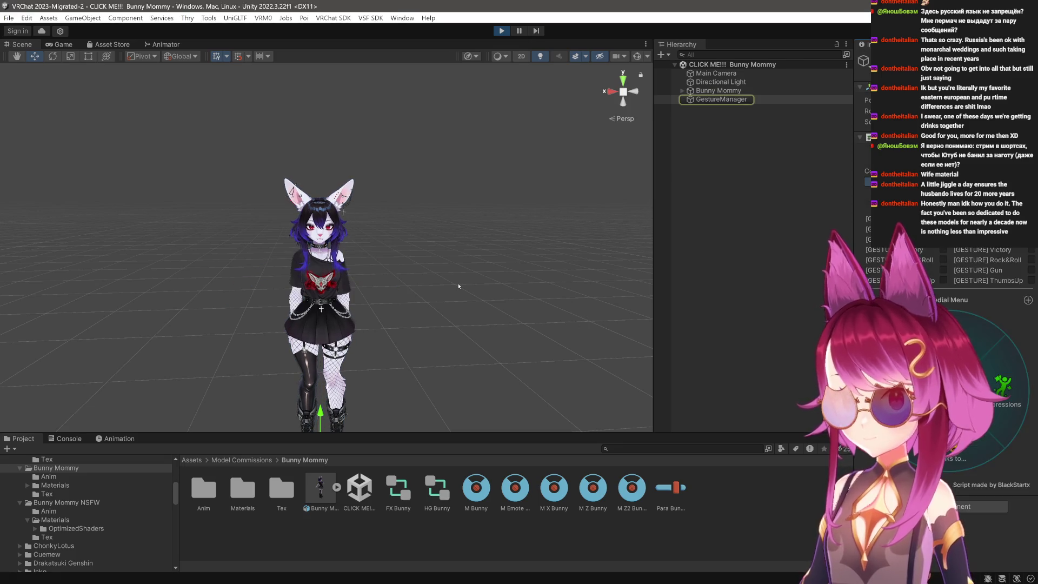
scroll("up", 3)
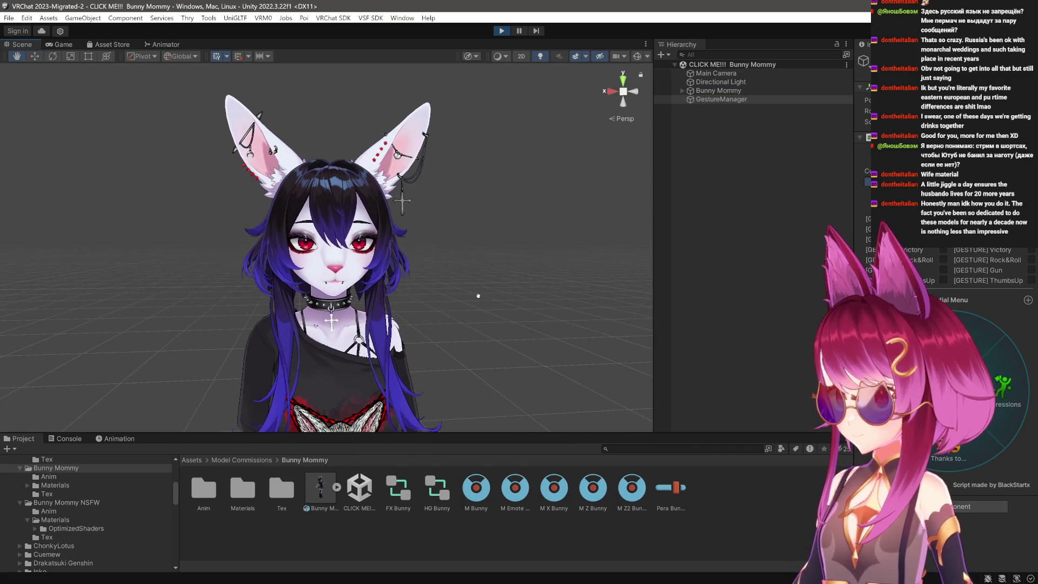
left_click(1003, 384)
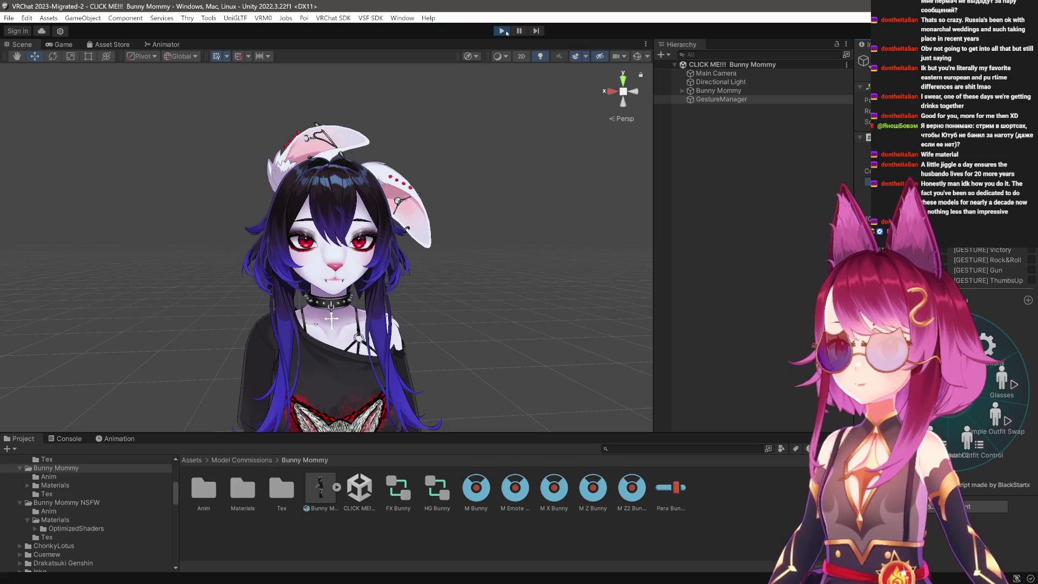
Stop Play mode and duplicate the Bunny Mommy avatar as Bunny Mommy (1).
left_click(502, 31)
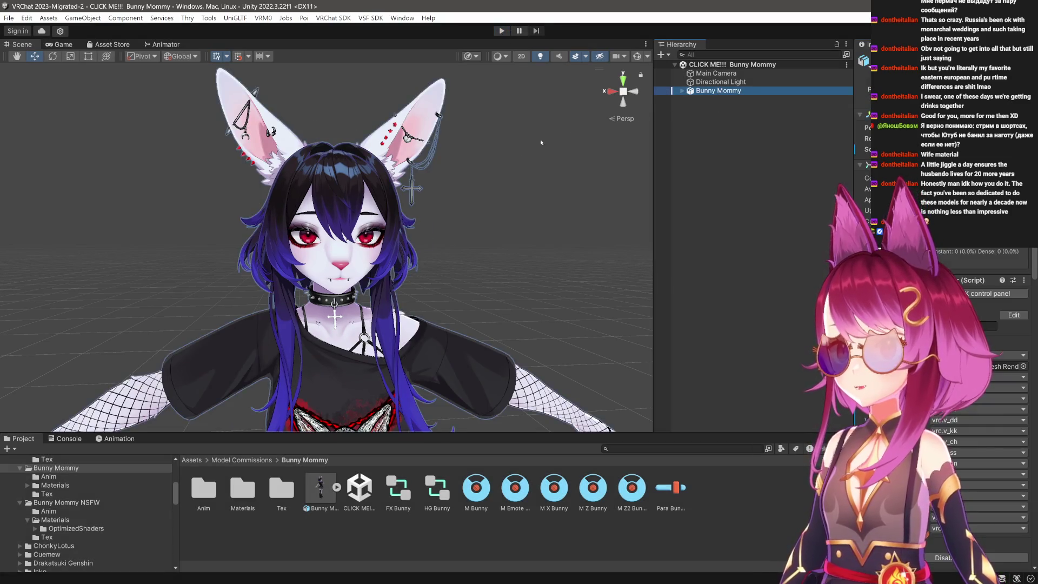
scroll("down", 3)
left_click_drag(486, 325, 235, 326)
key("ctrl+d")
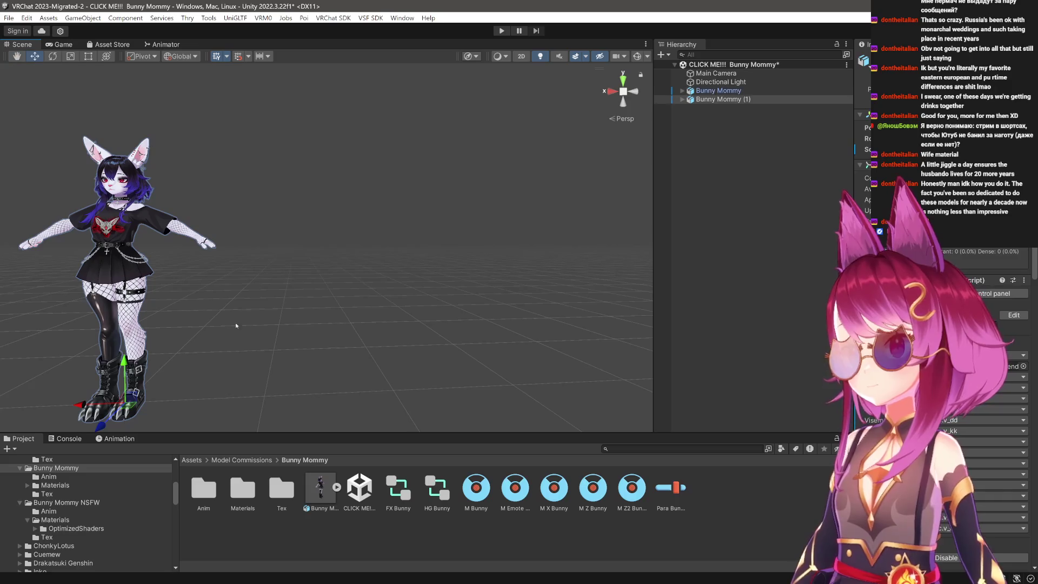
left_click_drag(90, 395, 422, 395)
scroll("up", 3)
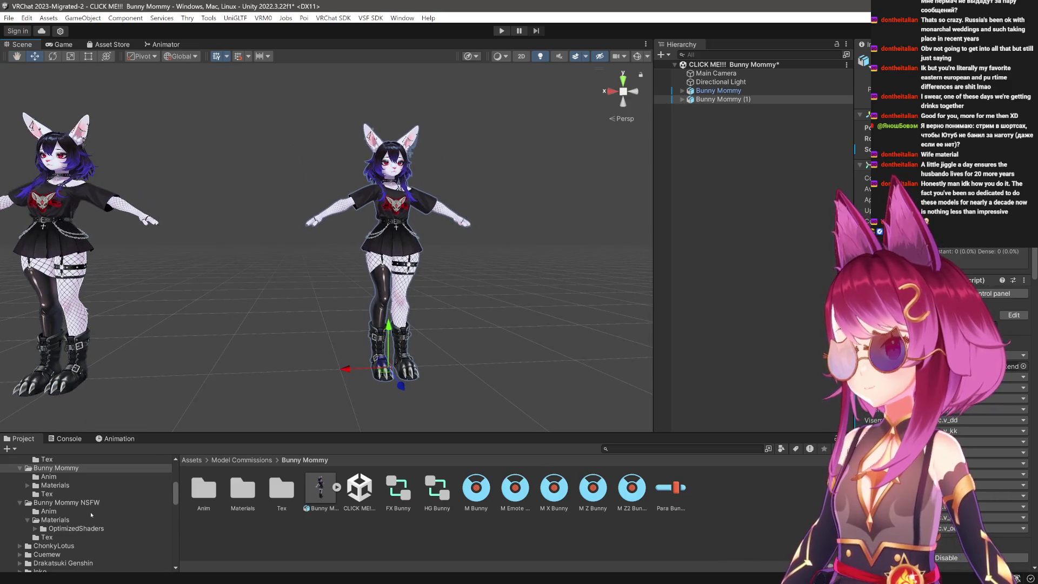
scroll("down", 3)
scroll("down", 3)
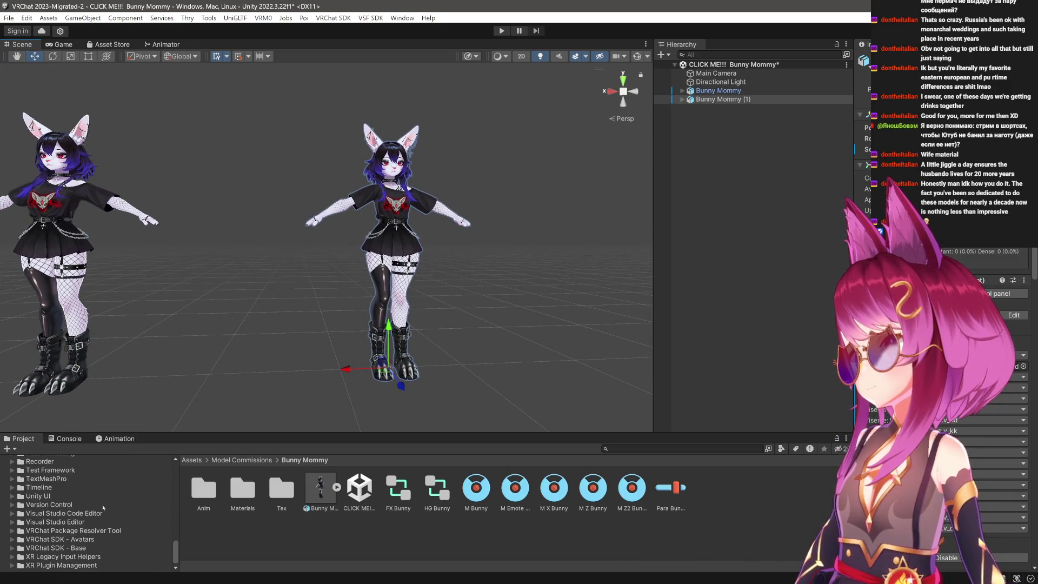
scroll("up", 3)
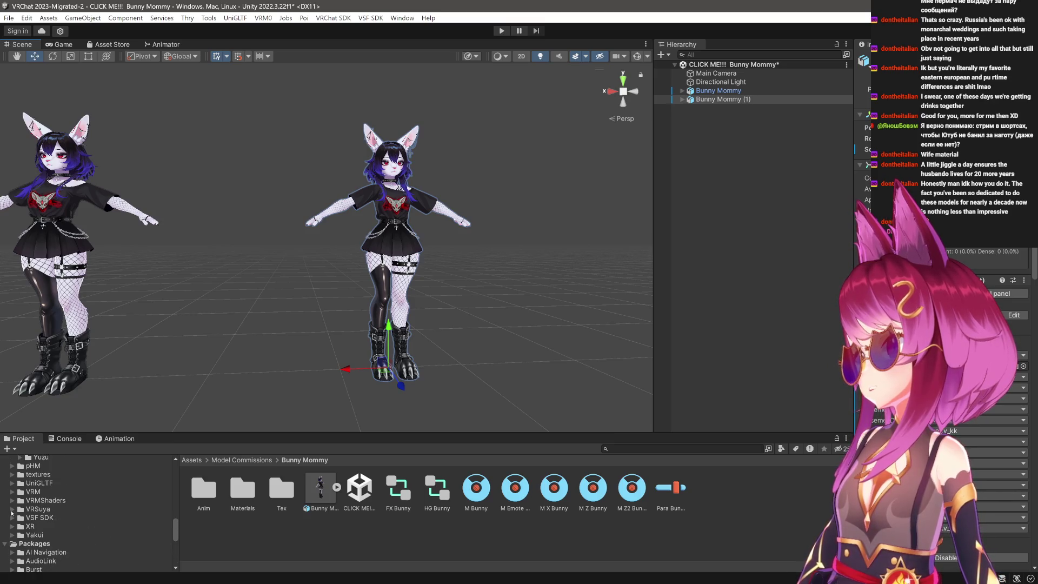
scroll("up", 3)
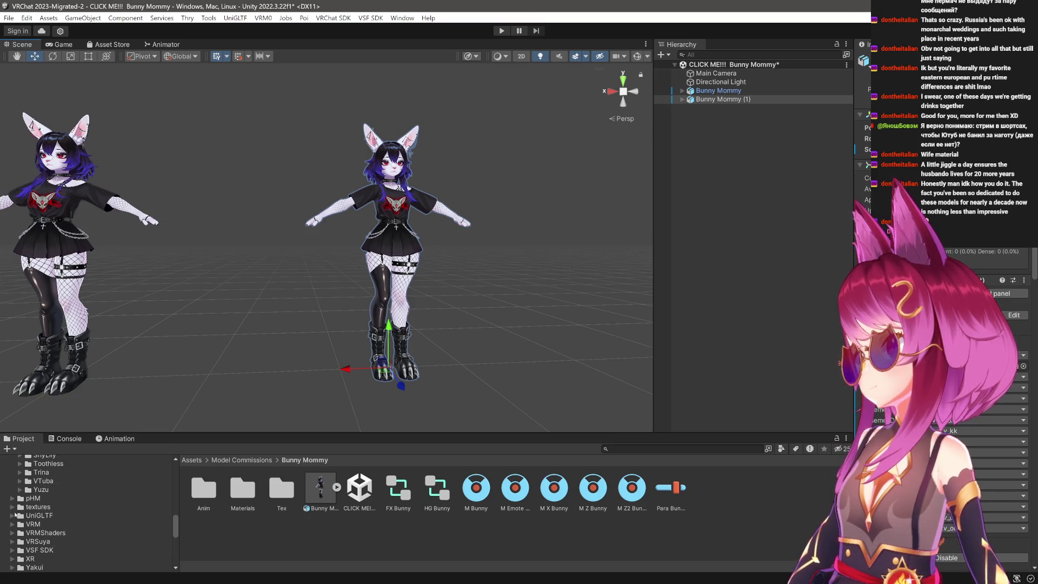
Browse the pHM Legacy Collection dances, previewing Arona Dance, Man of Light and Pumpkin Dance.
left_click(12, 498)
left_click(20, 515)
scroll("down", 3)
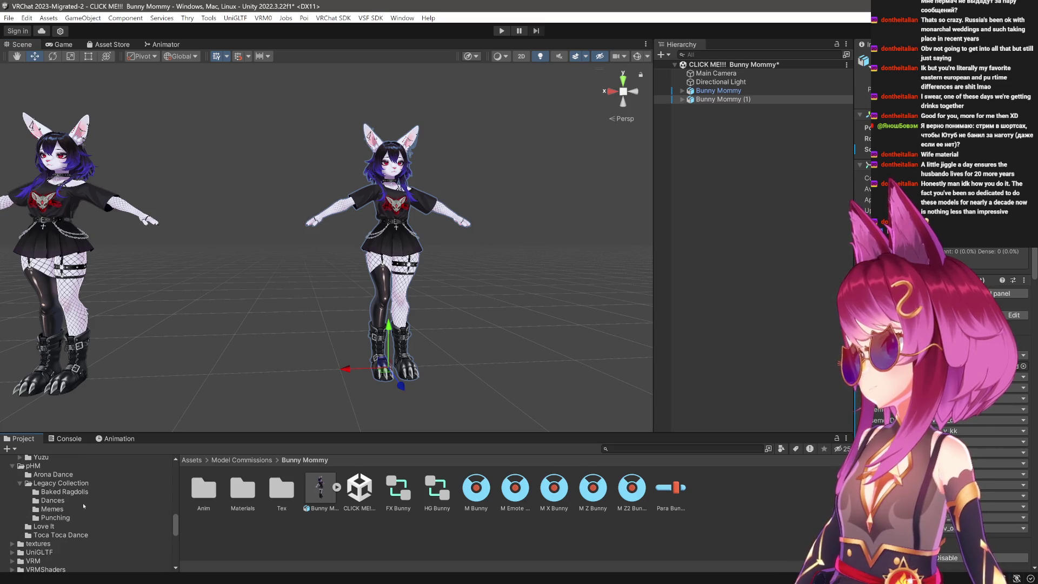
left_click(58, 476)
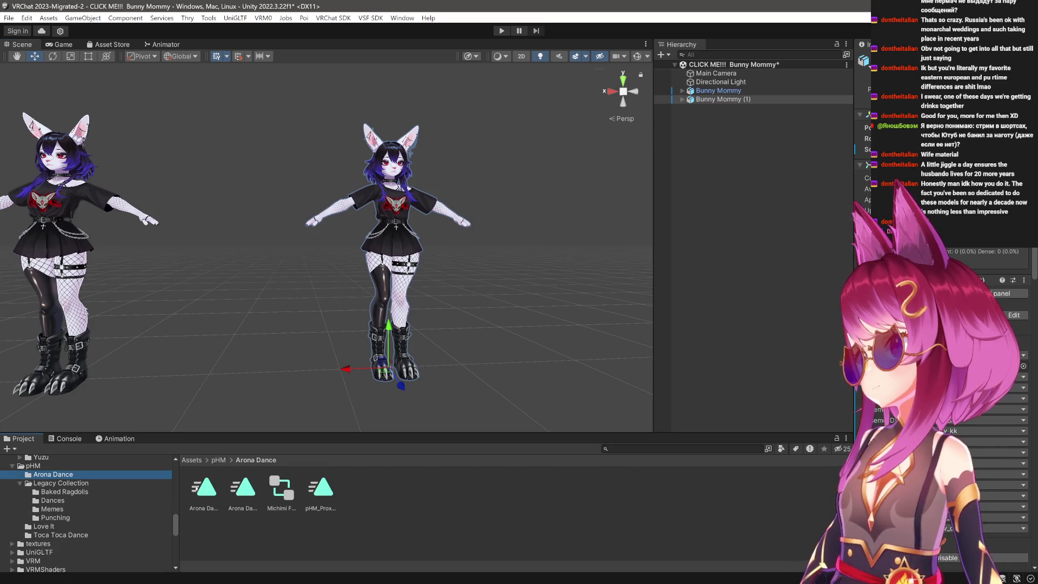
left_click(197, 488)
left_click_drag(932, 561, 932, 388)
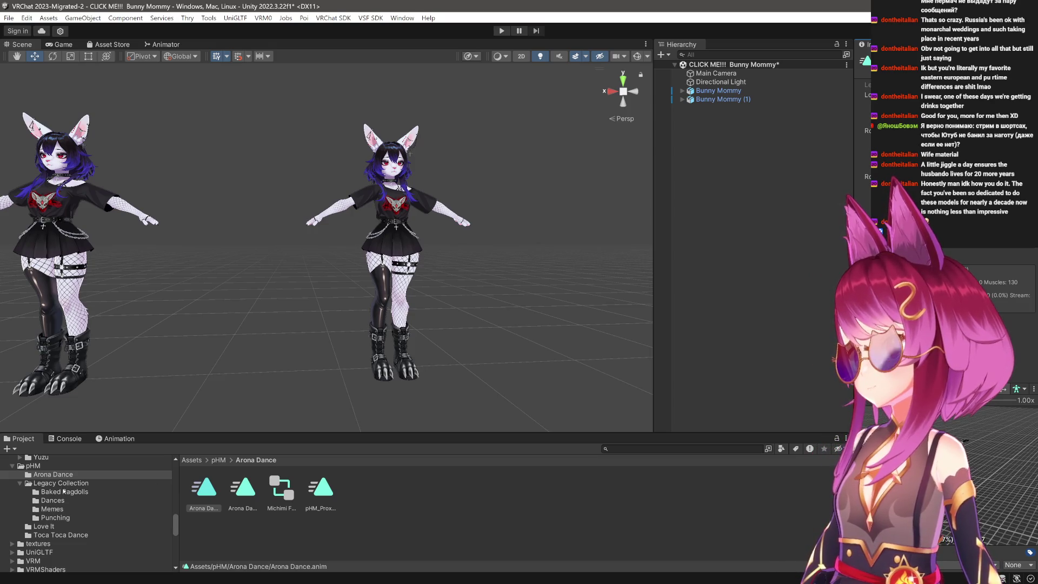
left_click(64, 491)
left_click(59, 500)
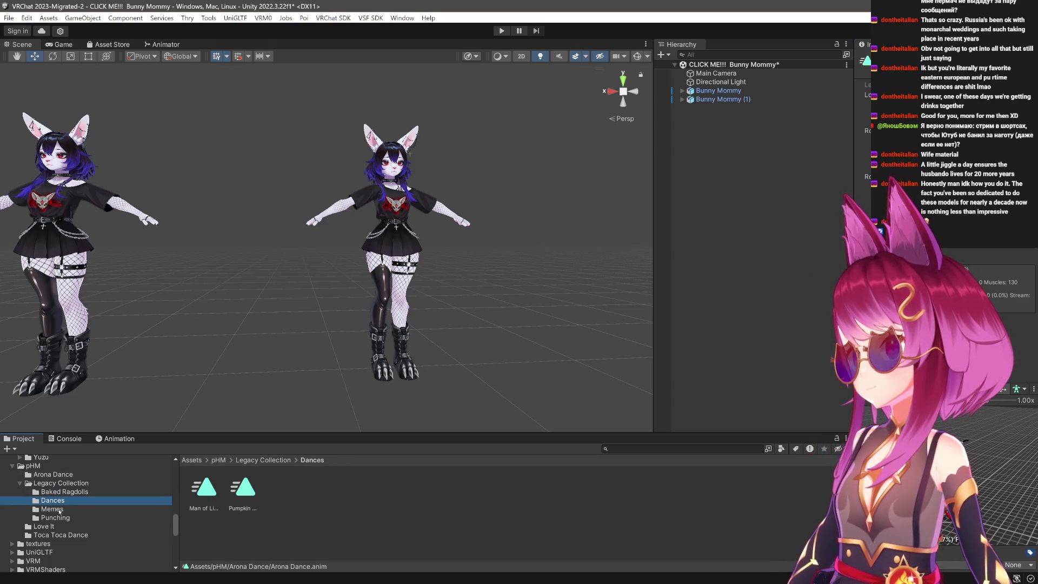
left_click(212, 496)
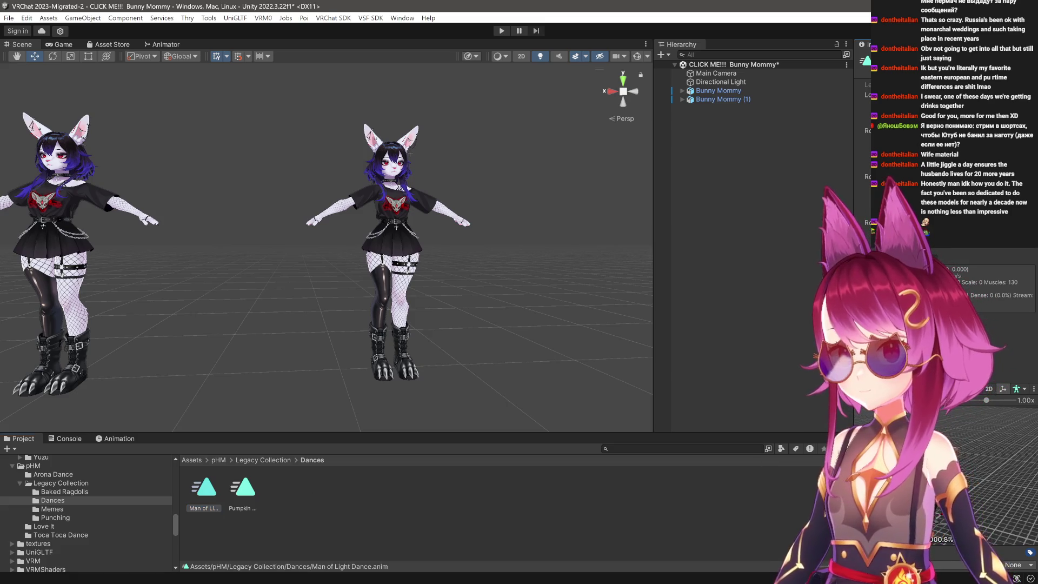
left_click(248, 490)
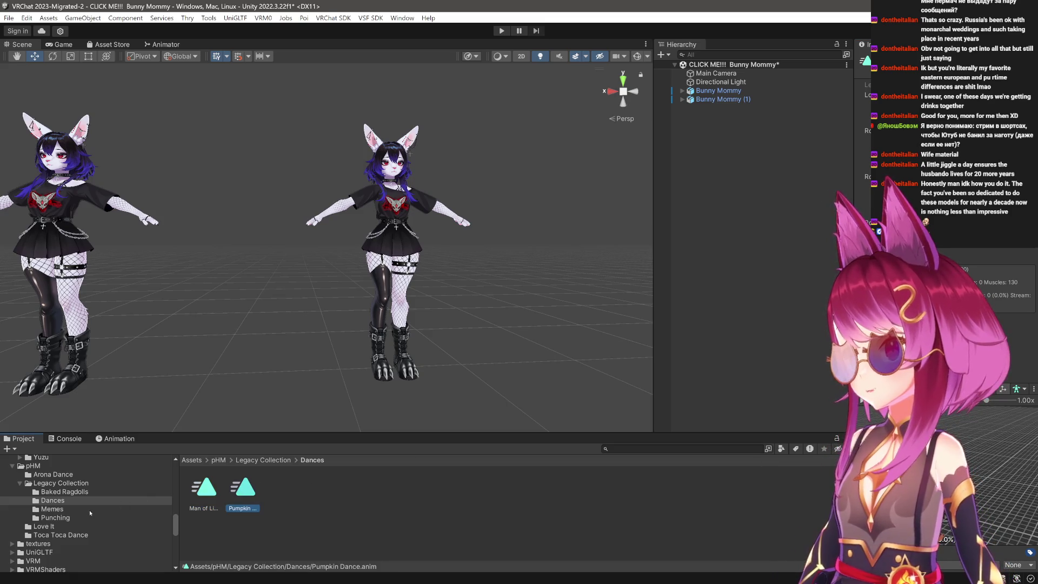
Check Full2End_LoveIt, pick the full Toca Toca clip, then play with Bunny Mommy (1) selected.
left_click(54, 526)
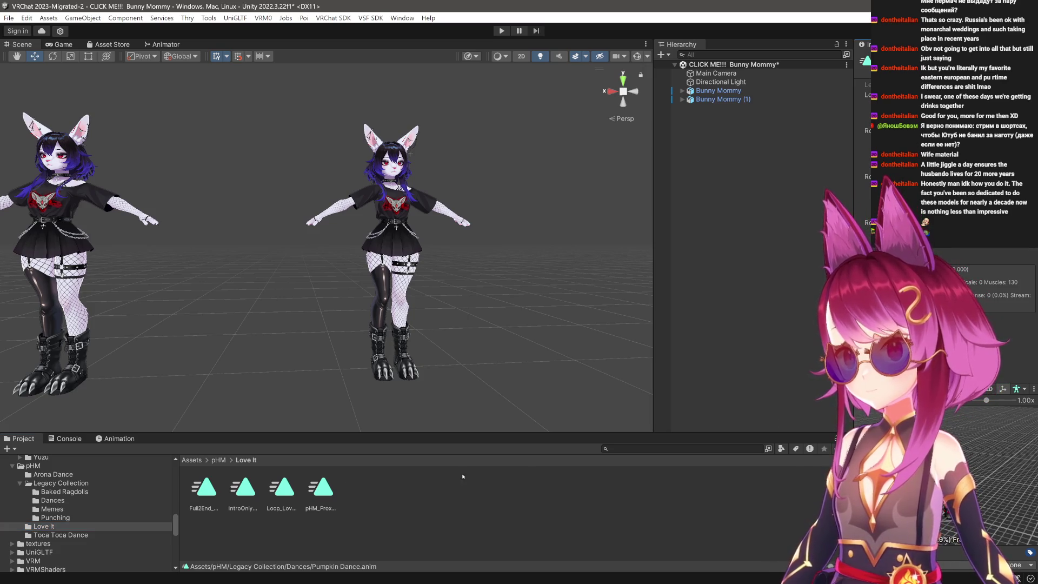
left_click(208, 496)
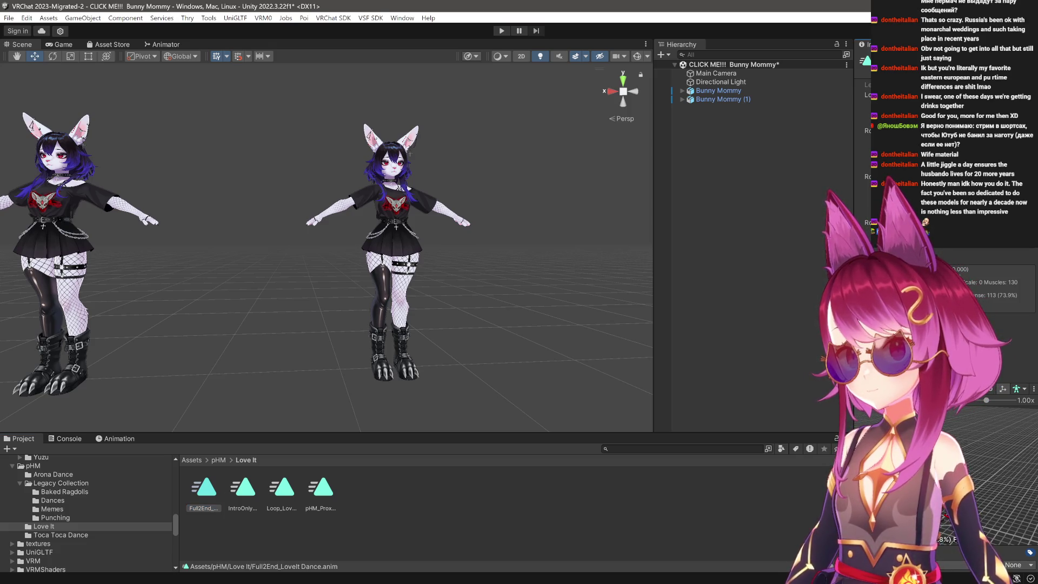
left_click(61, 535)
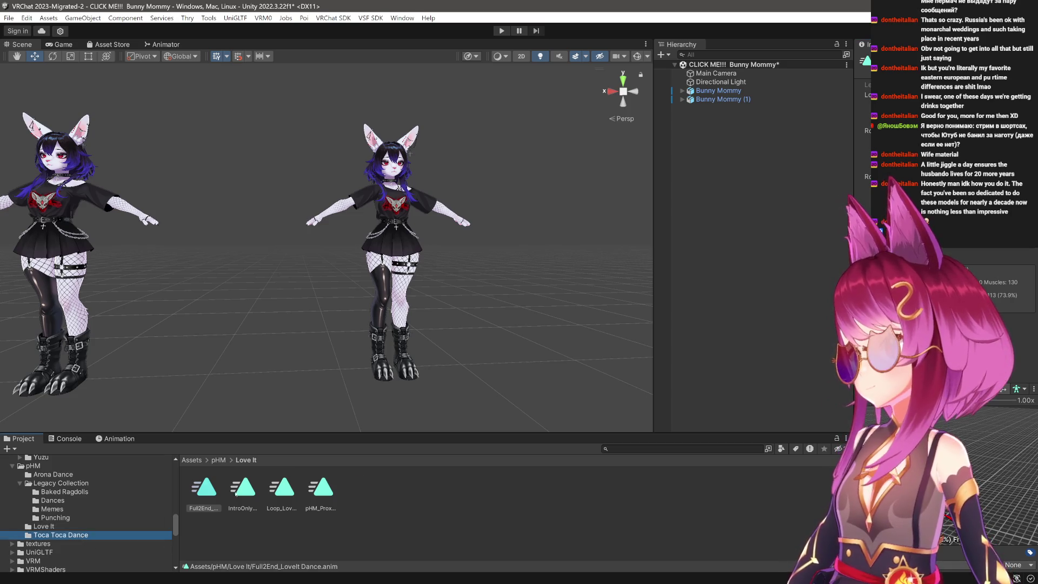
left_click(204, 489)
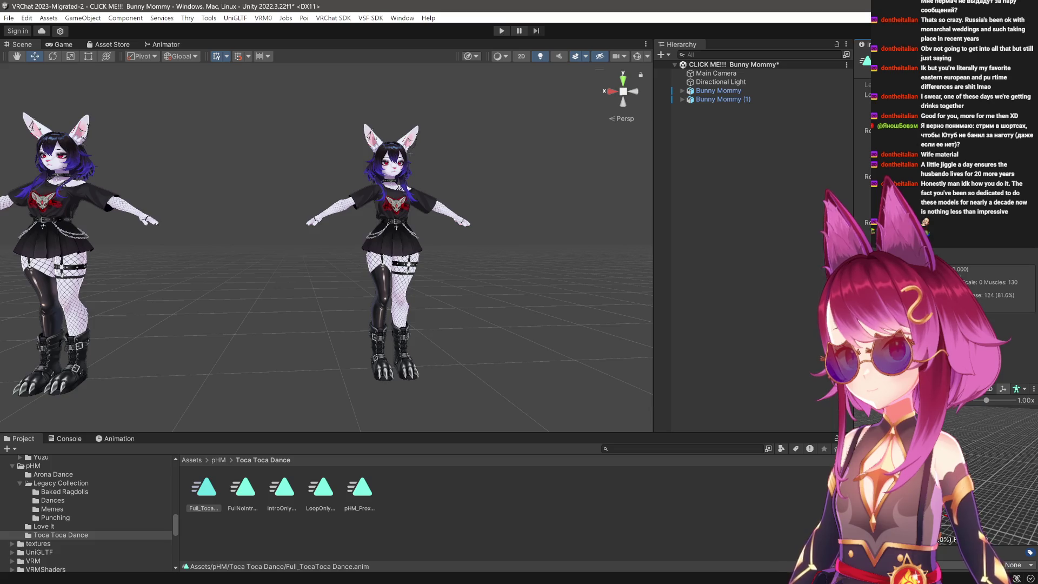
left_click(723, 99)
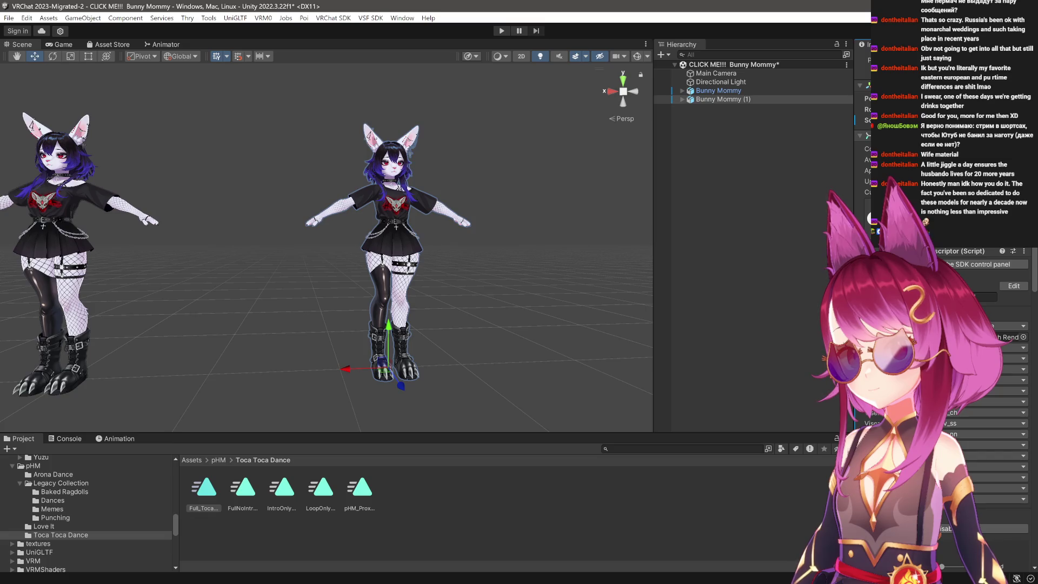
left_click(501, 31)
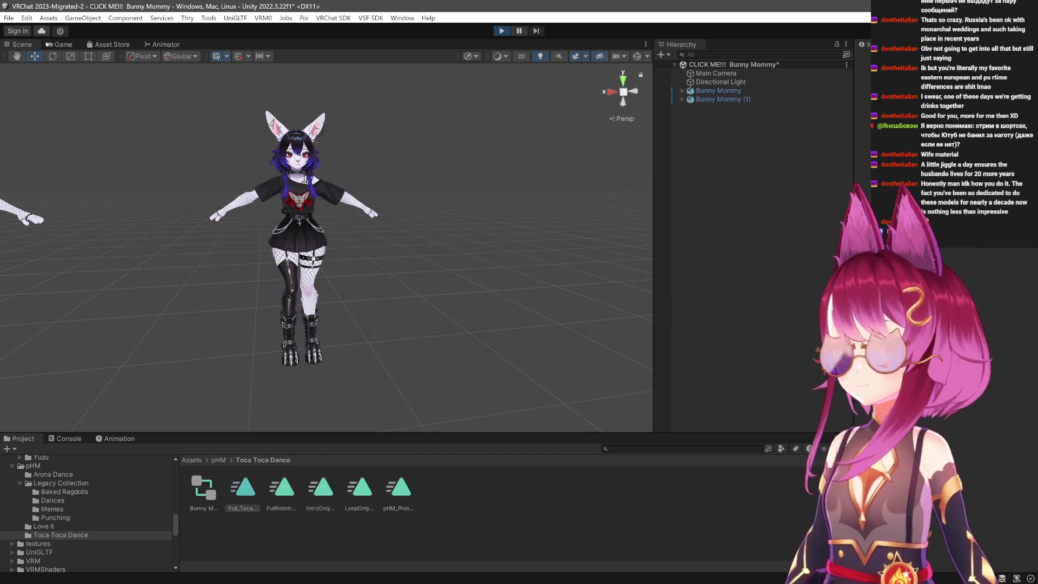
Preview the Toca Toca dance in the Animation timeline on the Bunny Mommy copy.
left_click(19, 42)
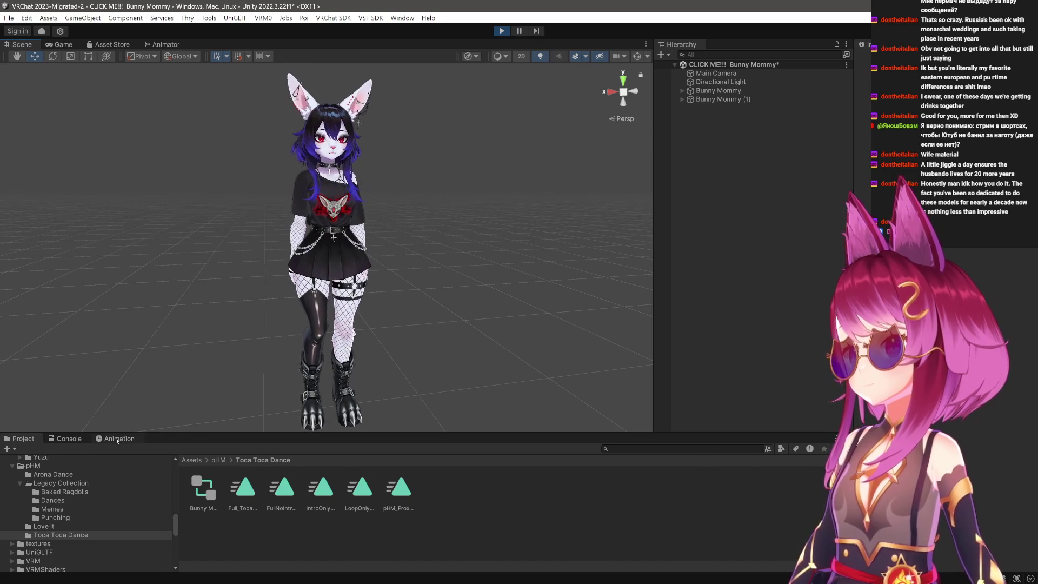
left_click(117, 439)
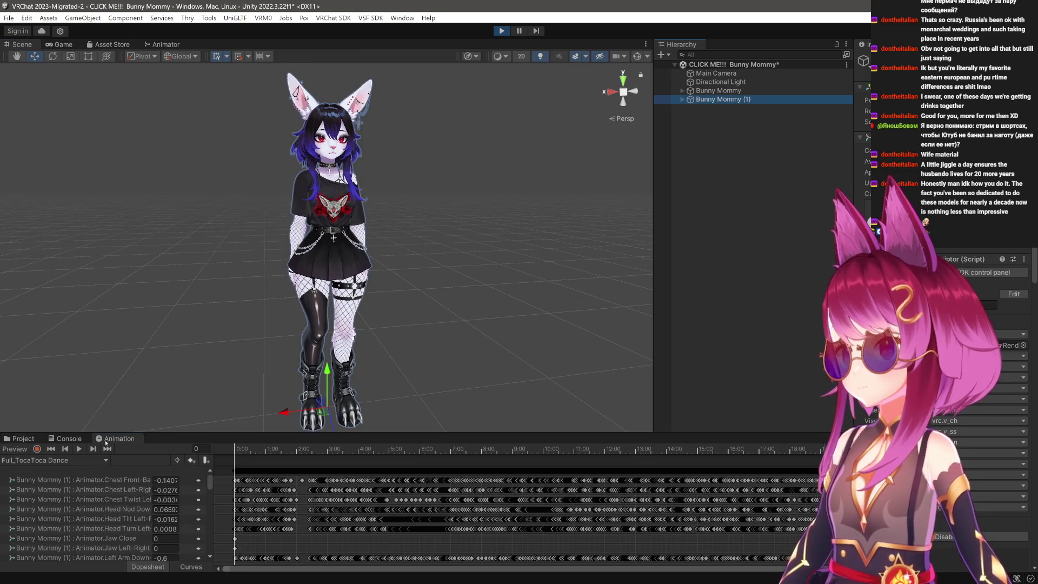
left_click(79, 448)
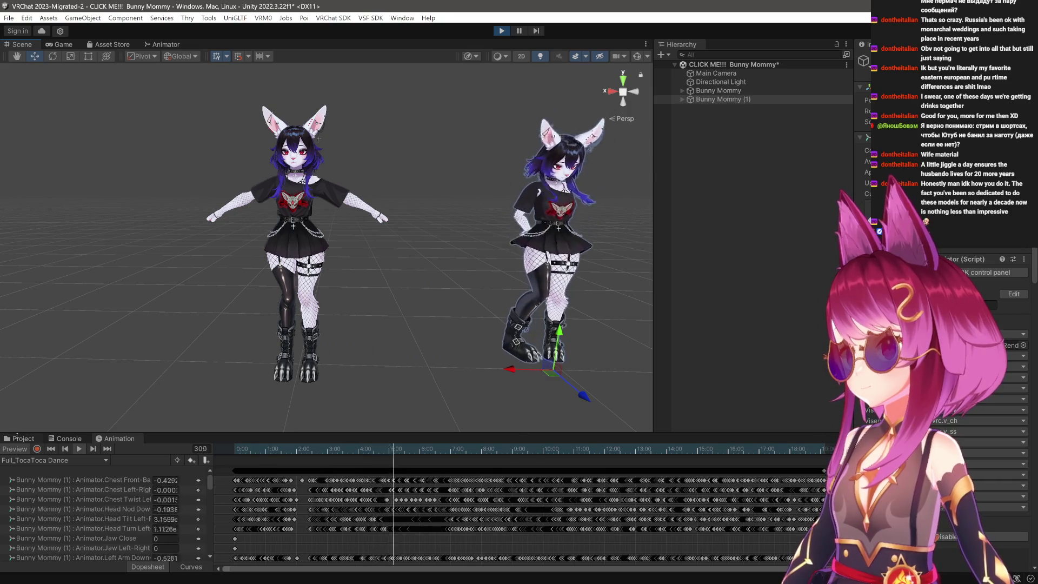
left_click(16, 438)
left_click(463, 335)
scroll("up", 3)
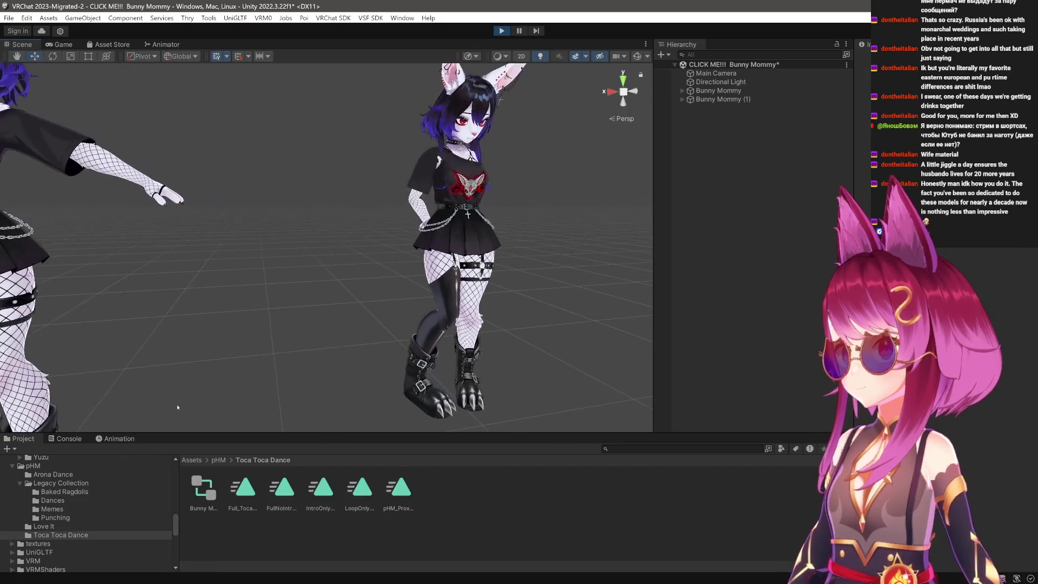
left_click(103, 442)
Orbit behind and beside the dancing avatar, then stop Play mode.
left_click_drag(247, 319, 533, 282)
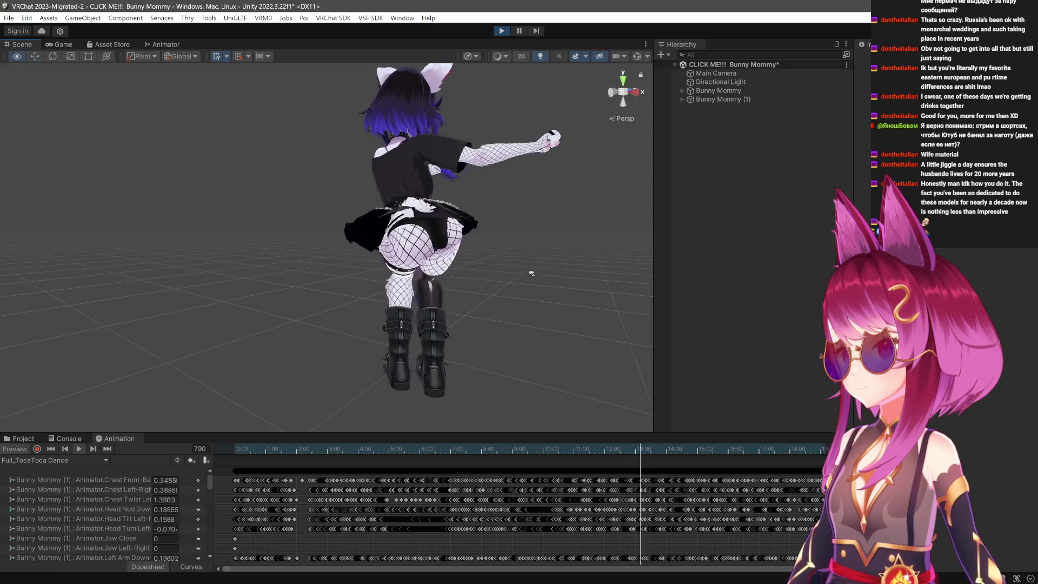
left_click_drag(533, 274, 425, 295)
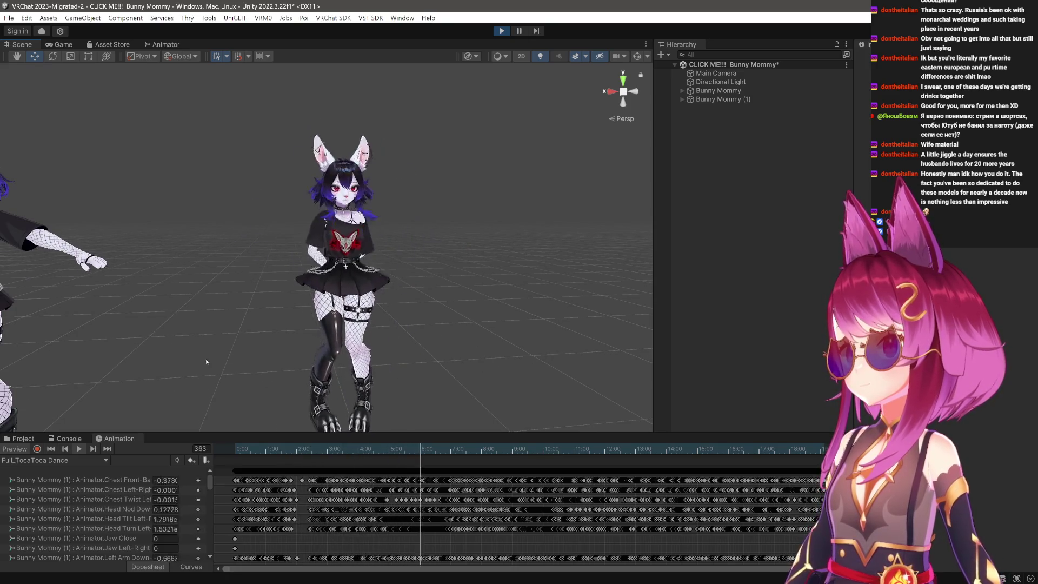
key("ctrl+5")
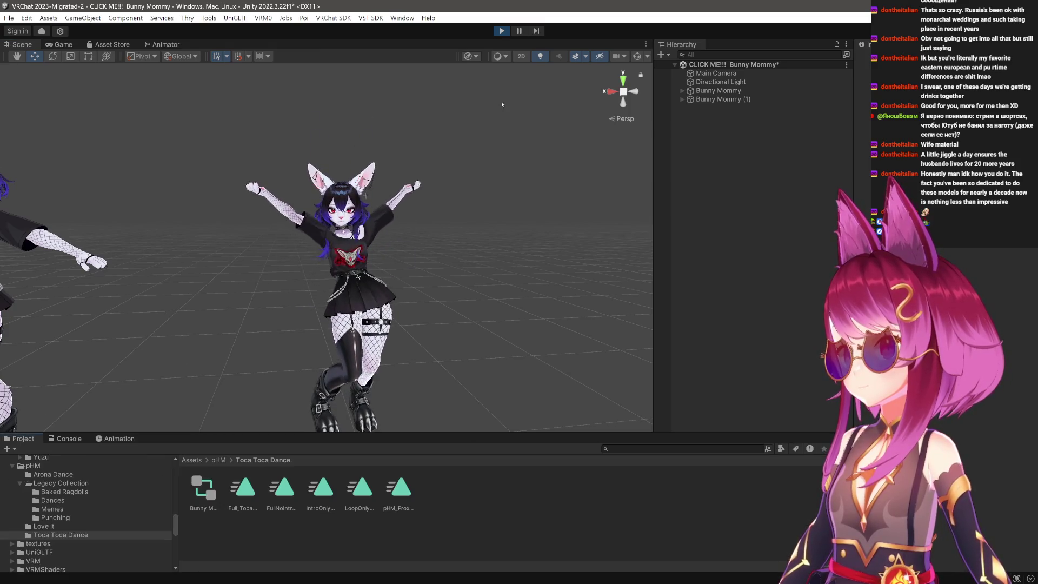
left_click(501, 31)
left_click_drag(496, 263, 407, 233)
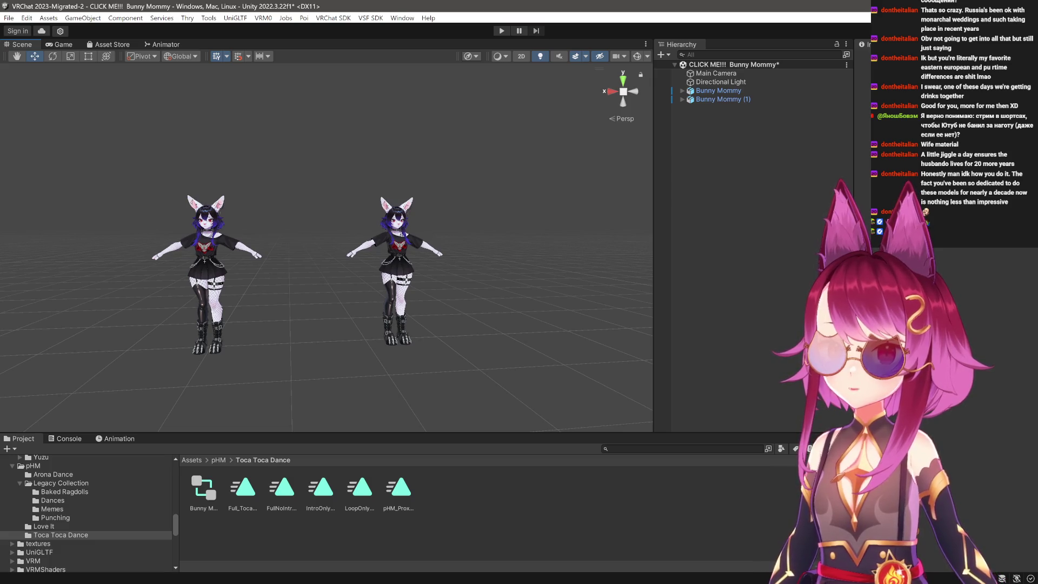
Delete the Bunny Mommy (1) duplicate from the Hierarchy.
left_click(740, 100)
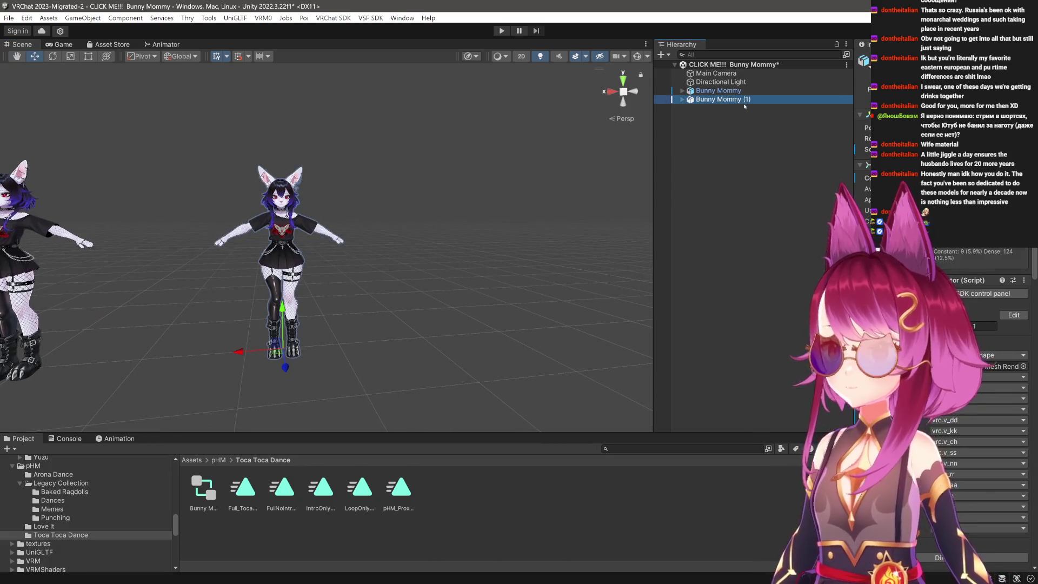
key("Delete")
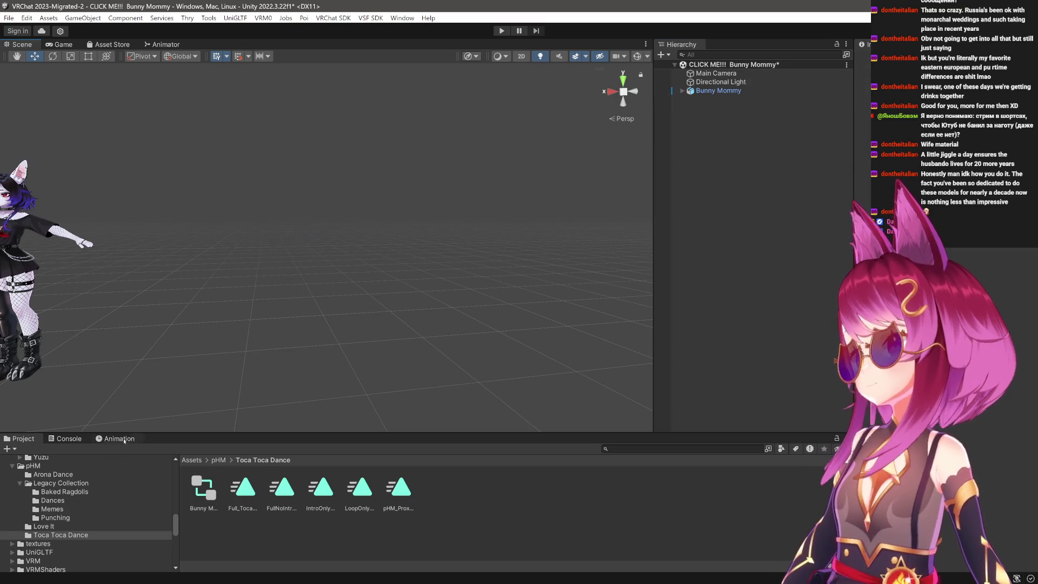
scroll("up", 3)
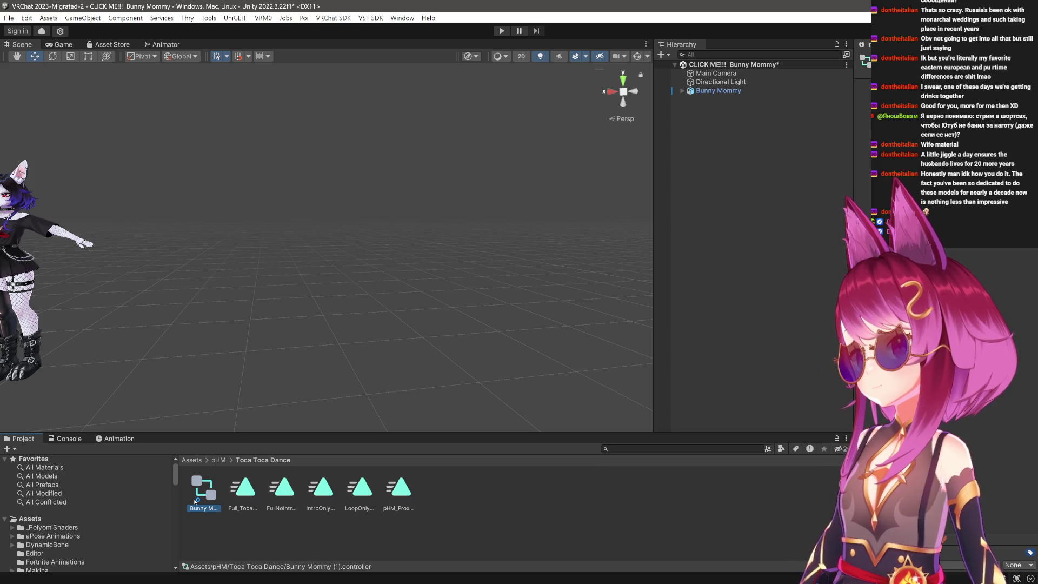
Delete the Bunny Mommy (1) controller asset and recentre the view on the remaining avatar.
key("Delete")
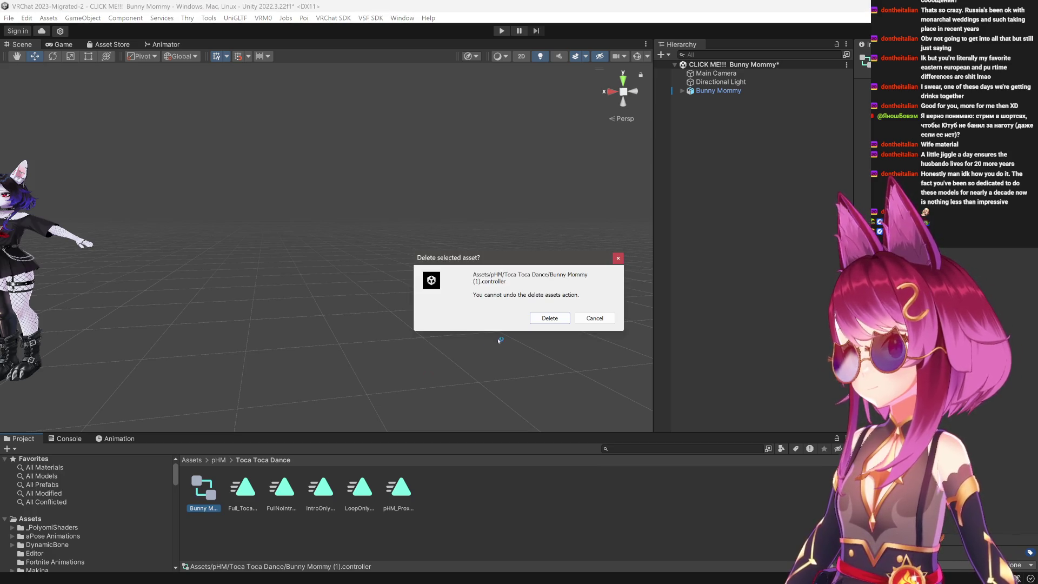
left_click(531, 319)
left_click_drag(151, 374, 270, 352)
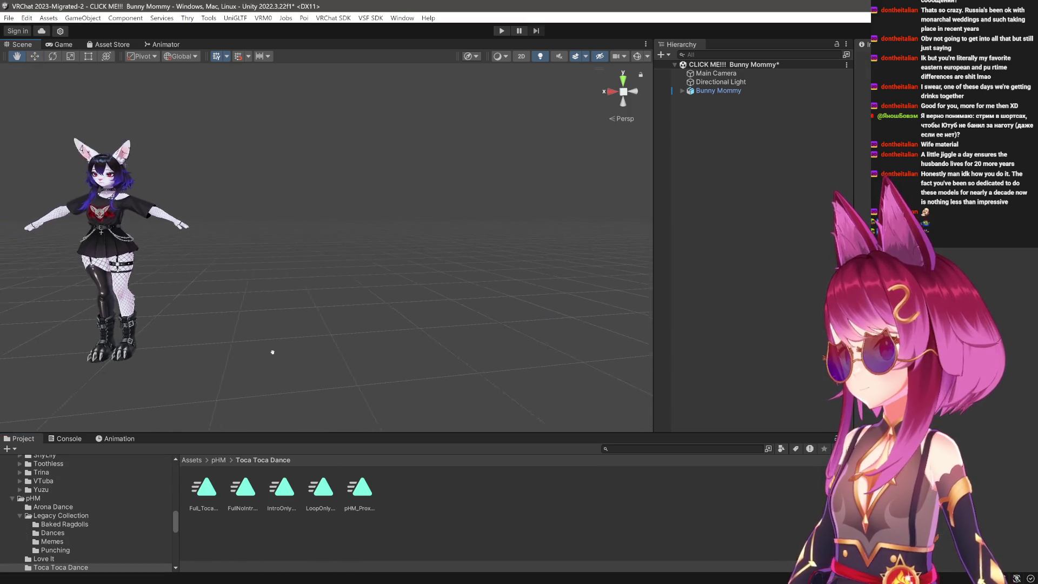
scroll("up", 3)
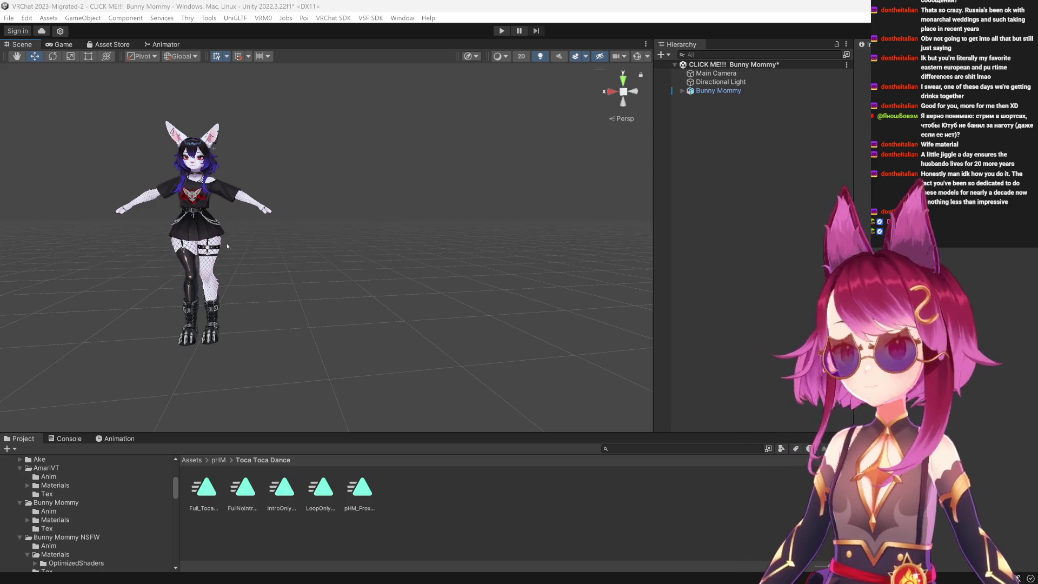
scroll("up", 3)
left_click_drag(227, 246, 185, 354)
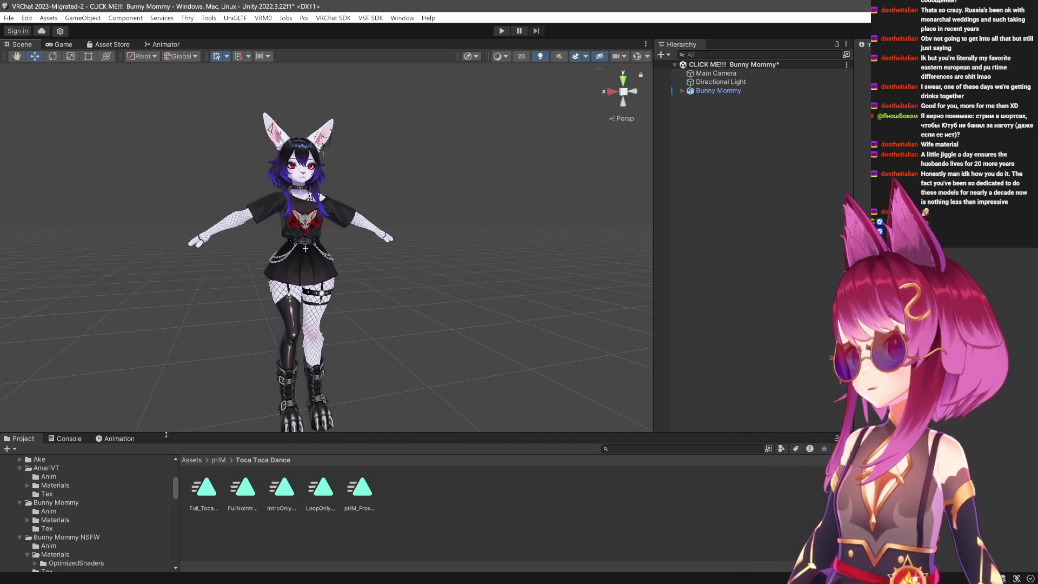
Toggle zBelt off and back on in the Inspector, then enter Play mode.
scroll("up", 3)
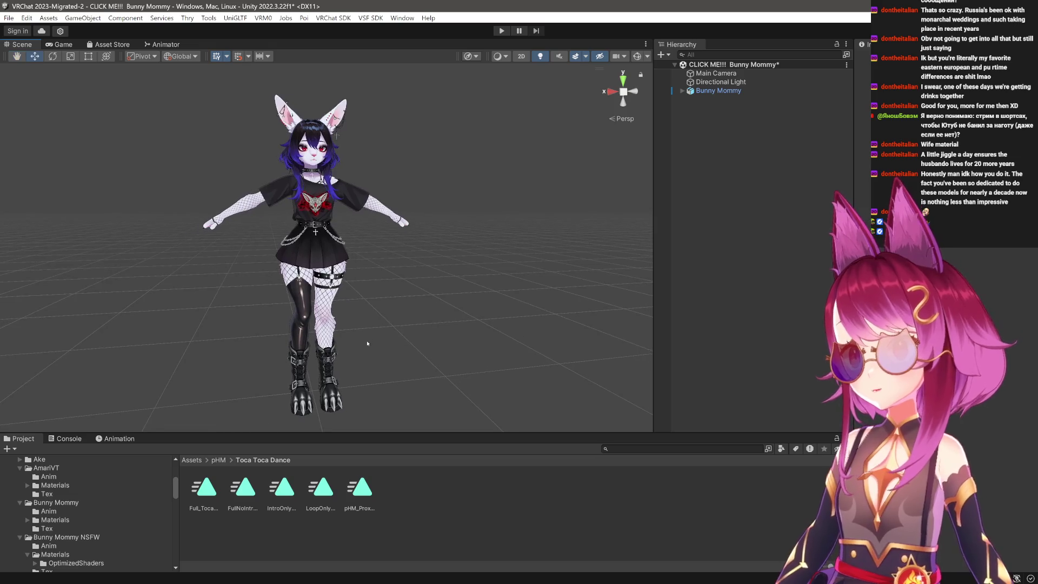
scroll("up", 3)
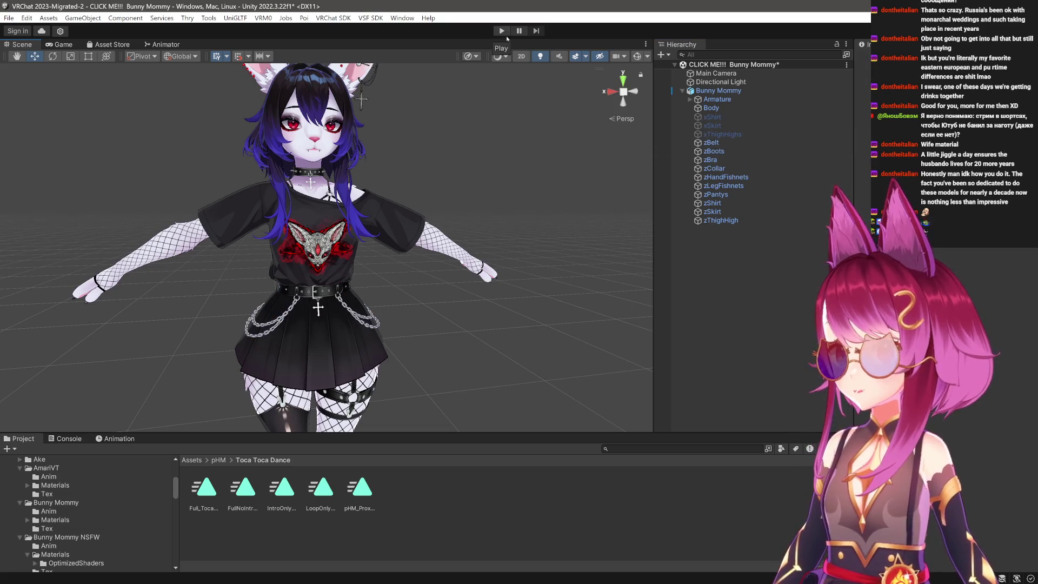
left_click(711, 142)
left_click(876, 56)
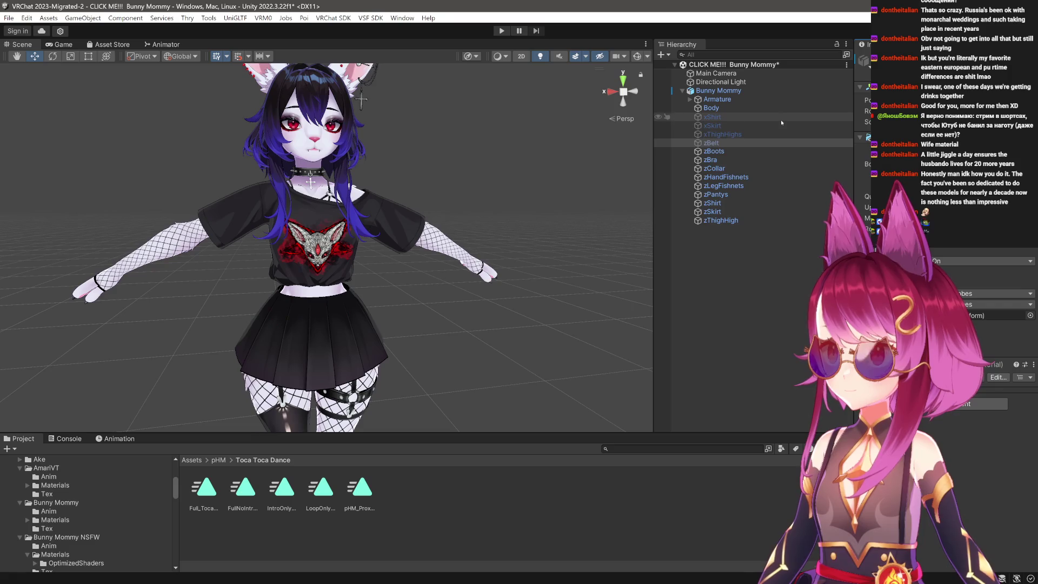
left_click(876, 56)
left_click(596, 104)
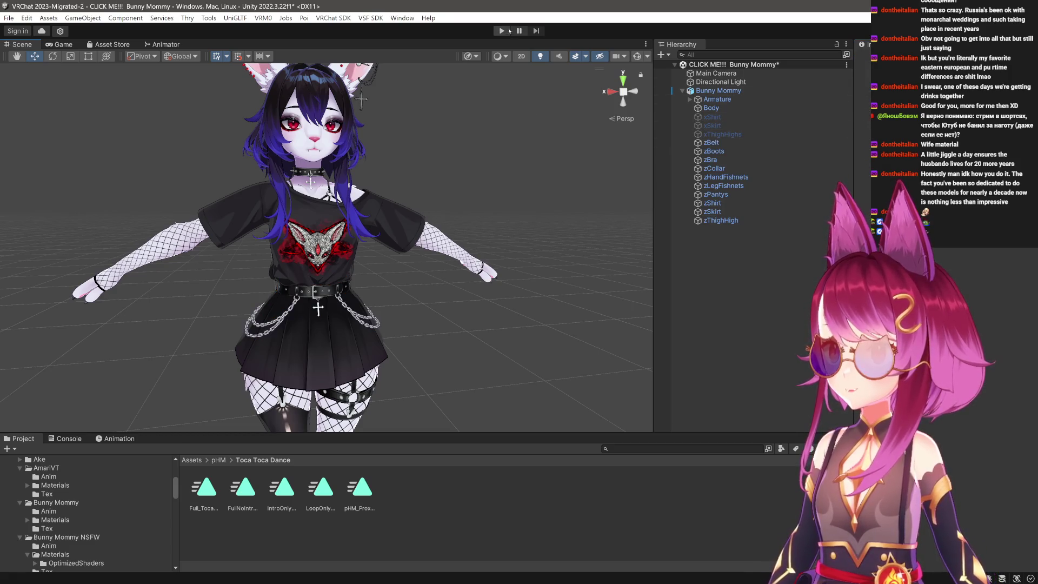
left_click(502, 31)
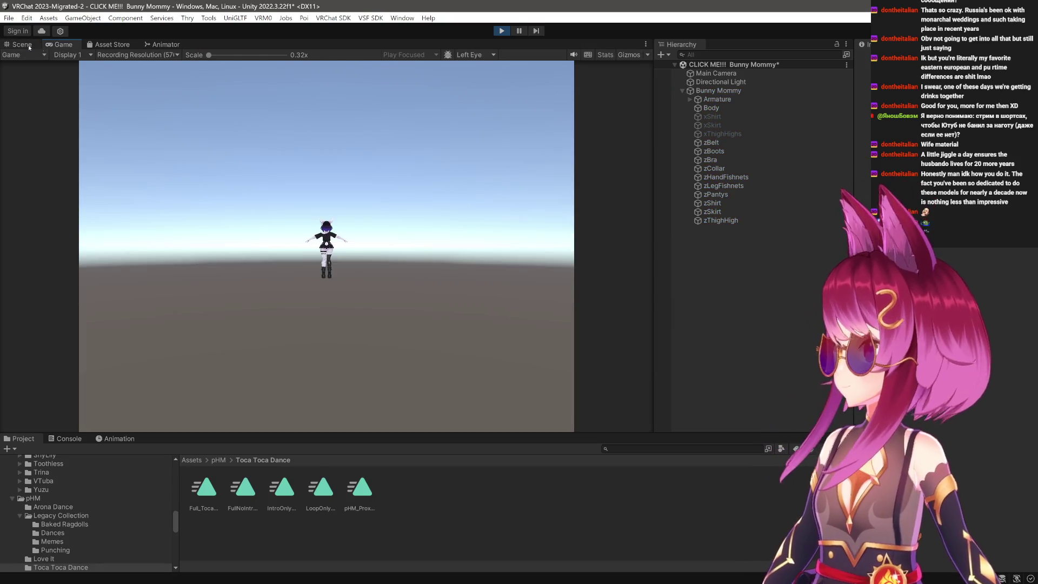
Select and frame the Bunny Mommy avatar, then add a GestureManager component.
double_click(727, 90)
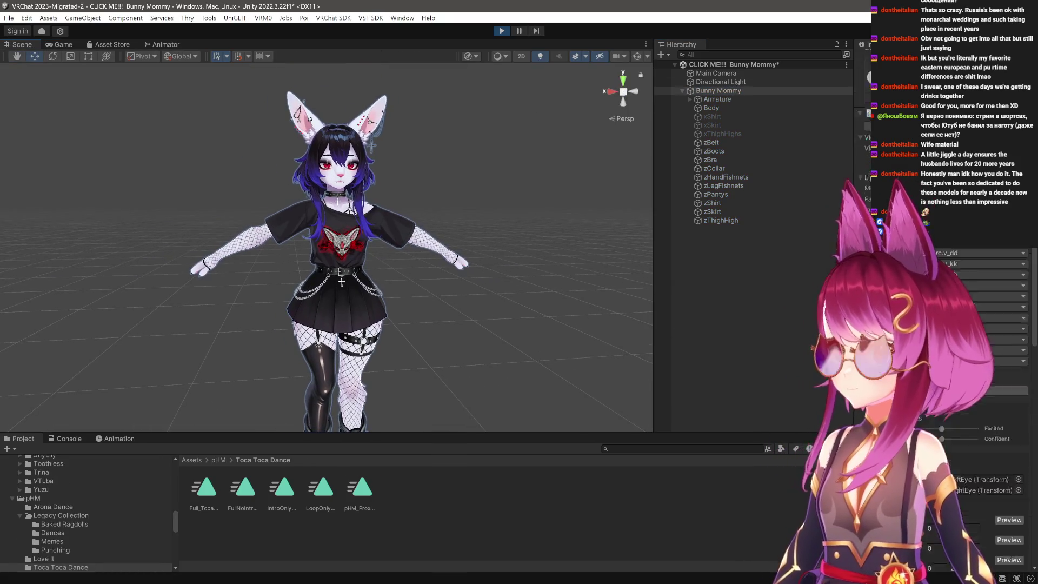
scroll("down", 3)
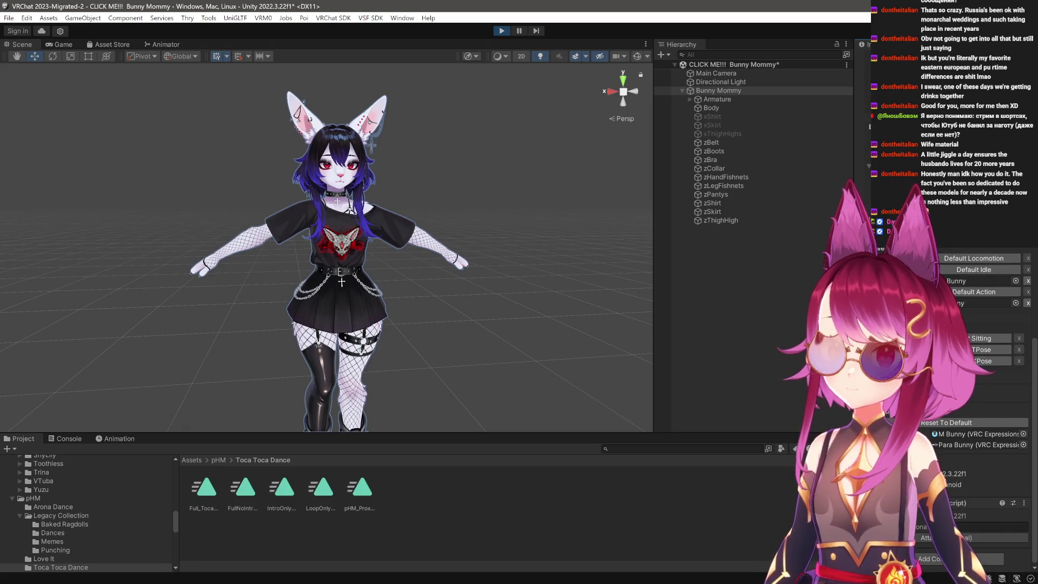
left_click(935, 559)
left_click(939, 444)
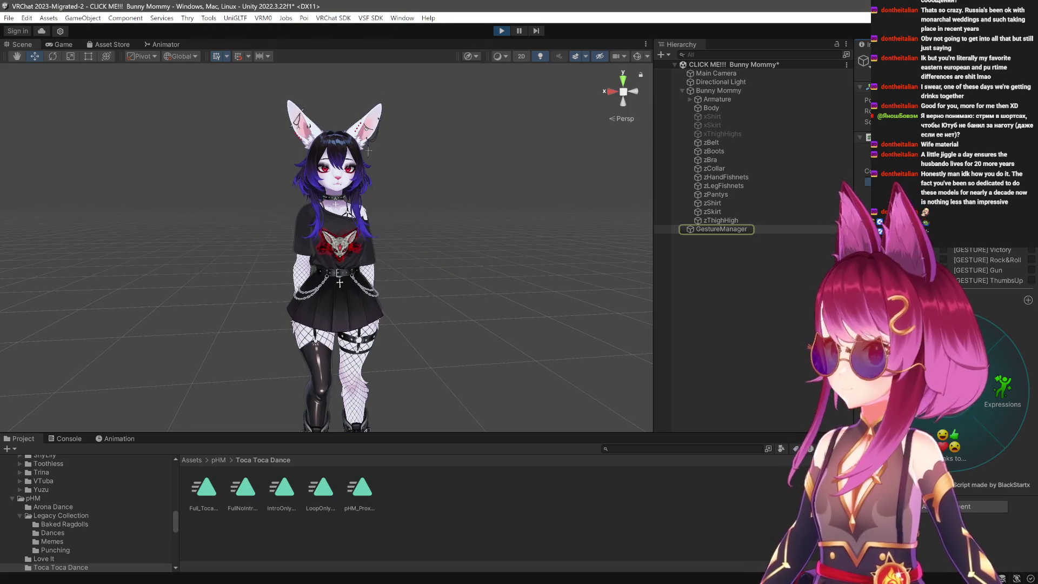
Swap the avatar to its alternate outfit, then back to the T-shirt outfit.
left_click(976, 407)
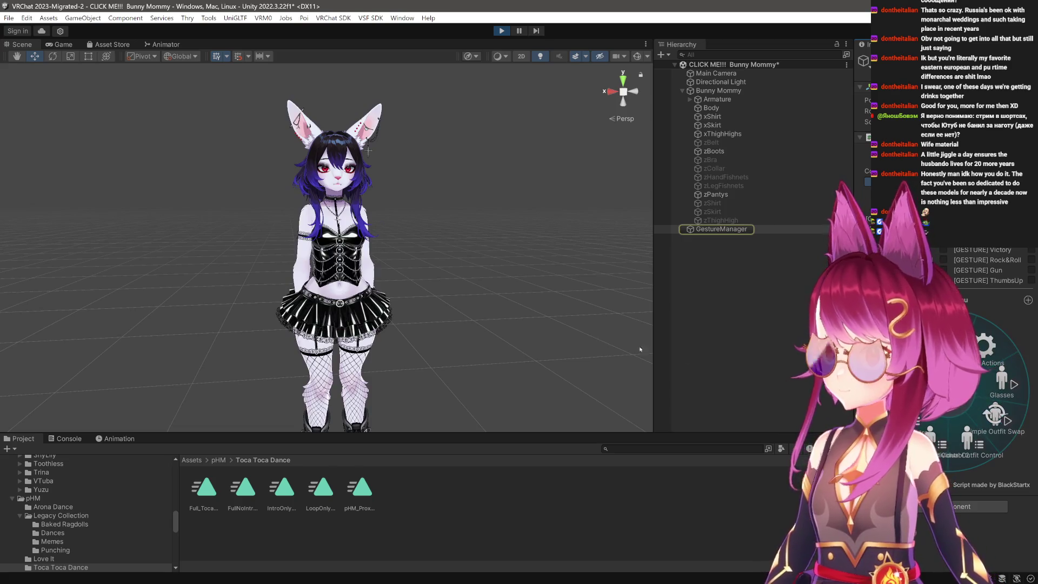
scroll("up", 3)
scroll("down", 3)
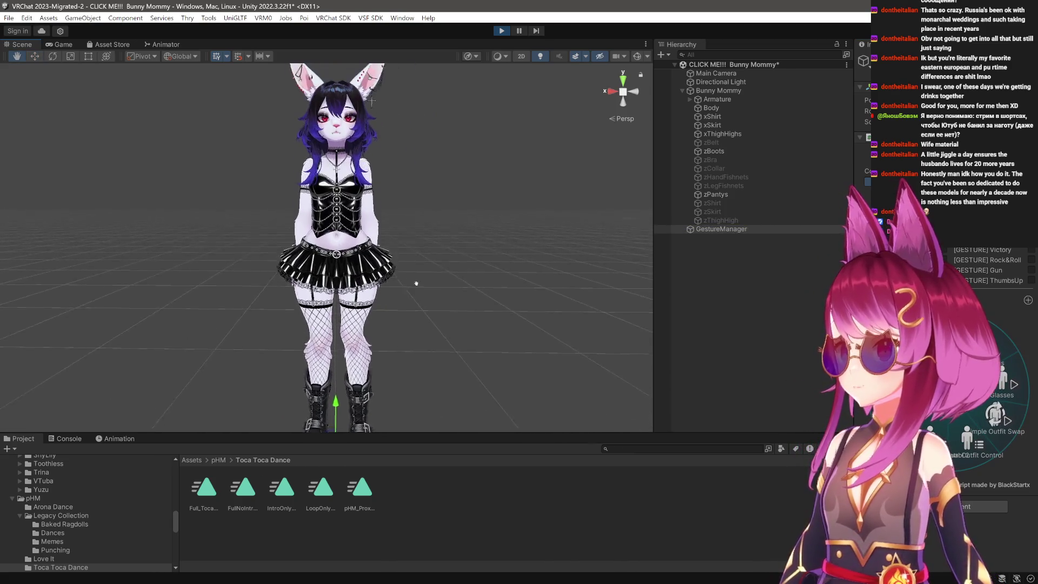
scroll("up", 3)
scroll("up", 3)
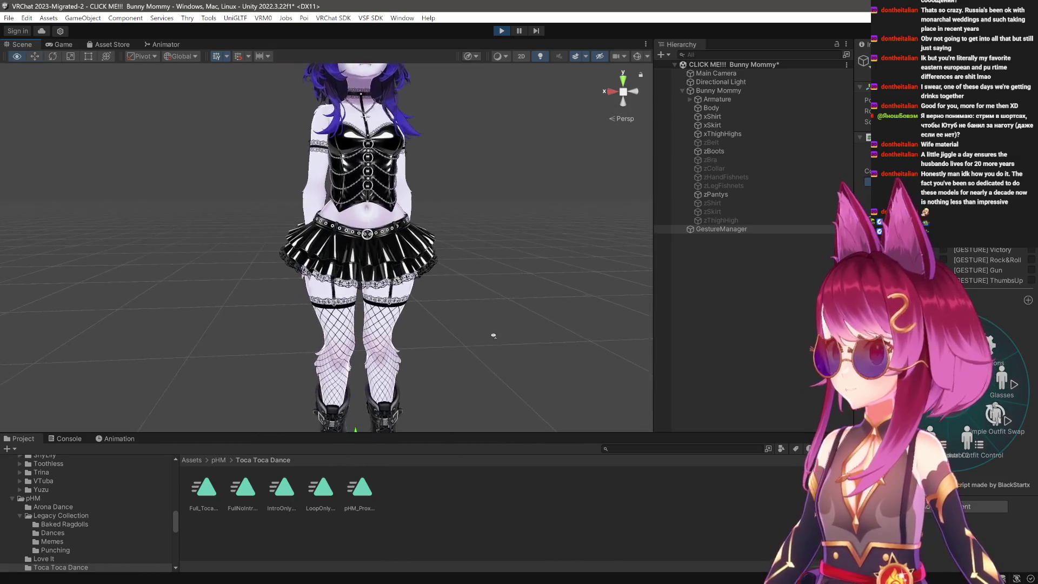
left_click_drag(476, 135, 482, 357)
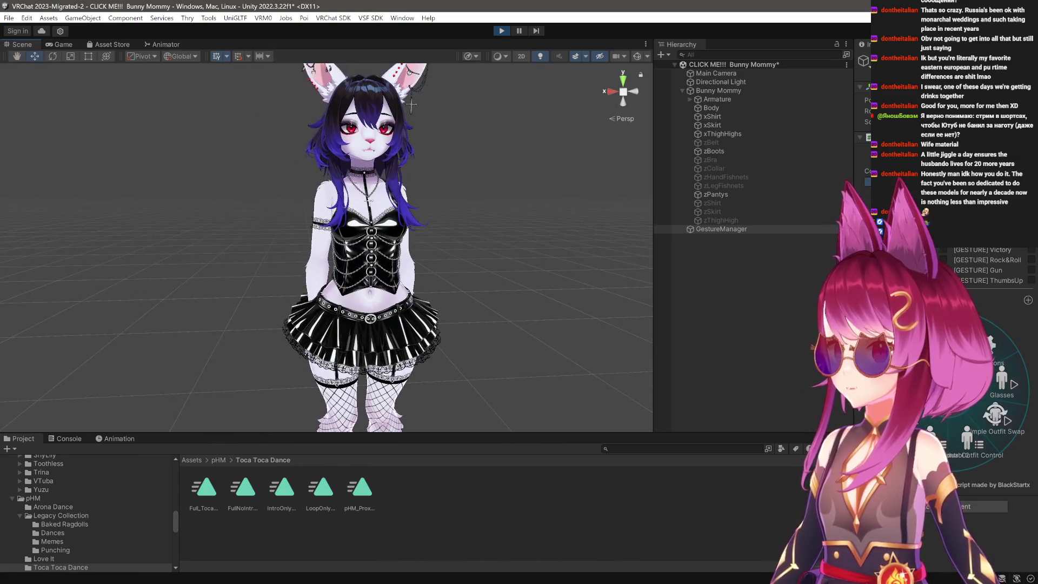
left_click(984, 404)
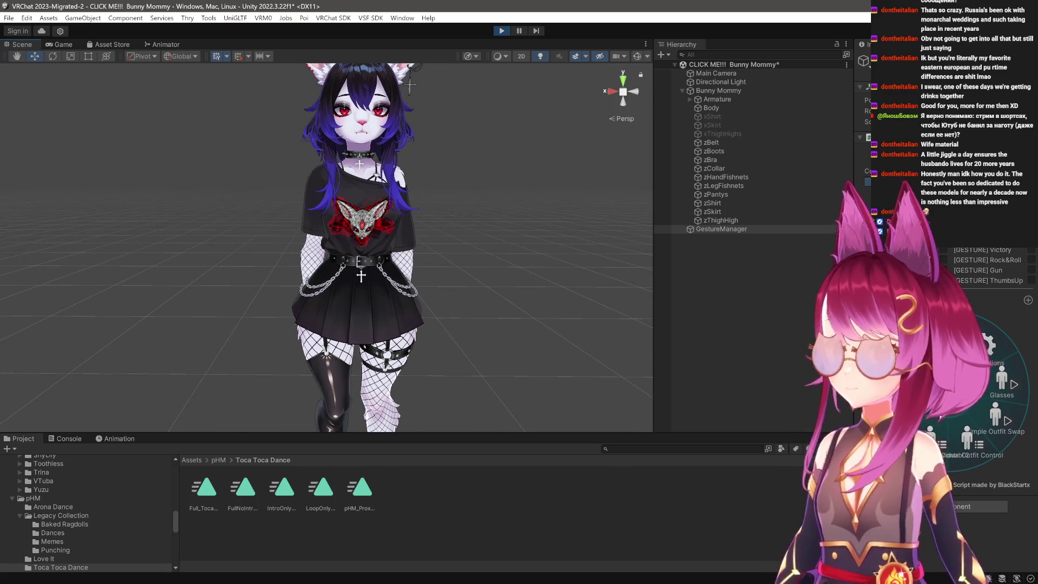
In the z submenu, toggle off zBelt, zShirt, zSkirt and zThighHigh.
left_click(958, 419)
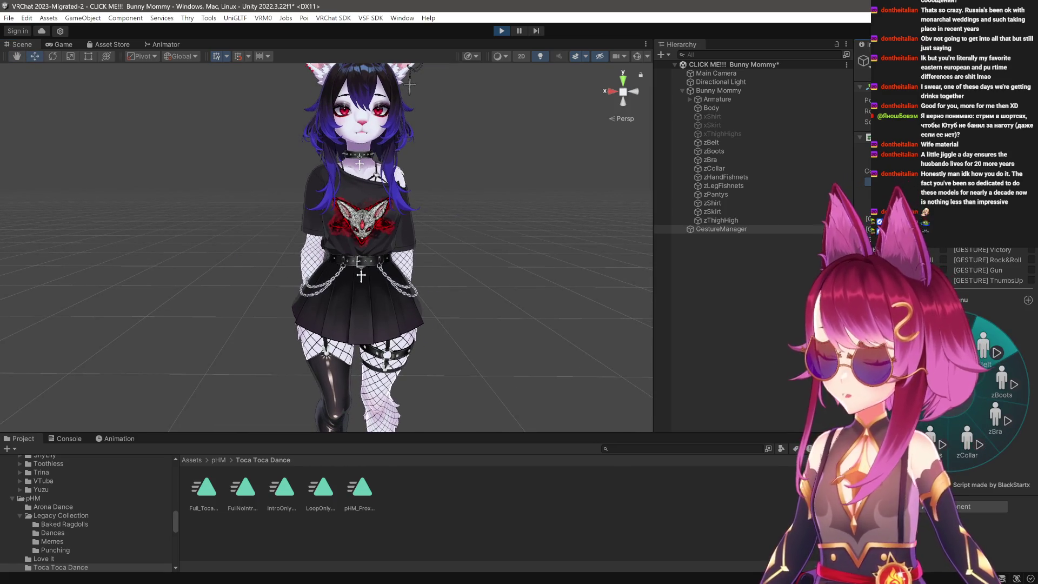
left_click_drag(412, 388, 403, 328)
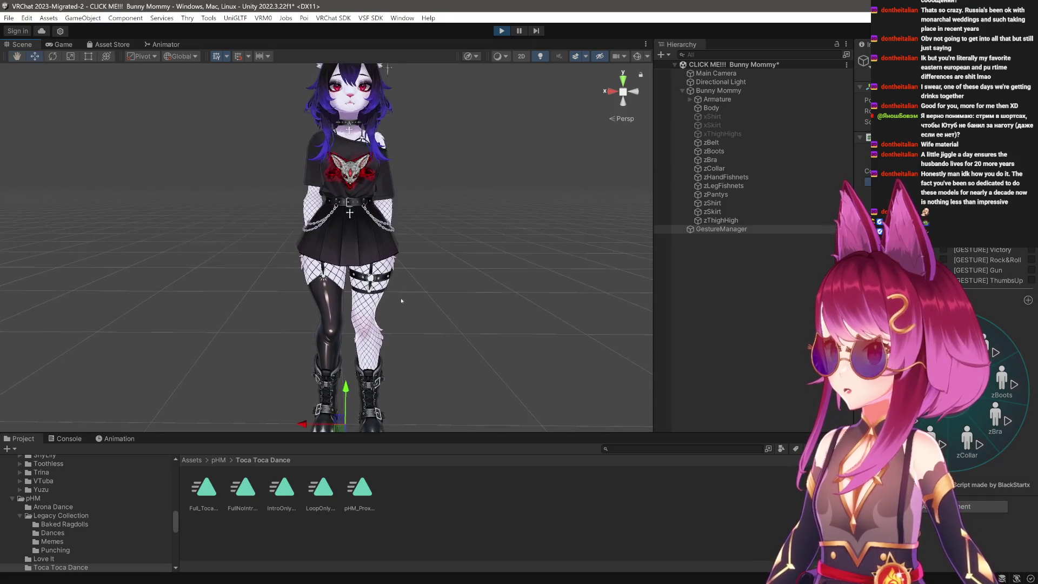
left_click(983, 361)
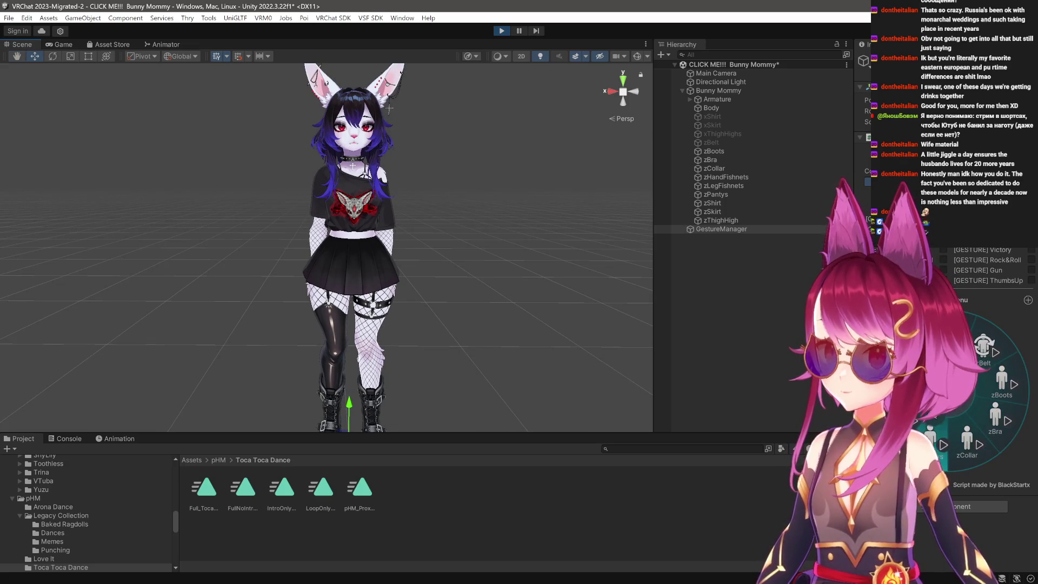
left_click(922, 339)
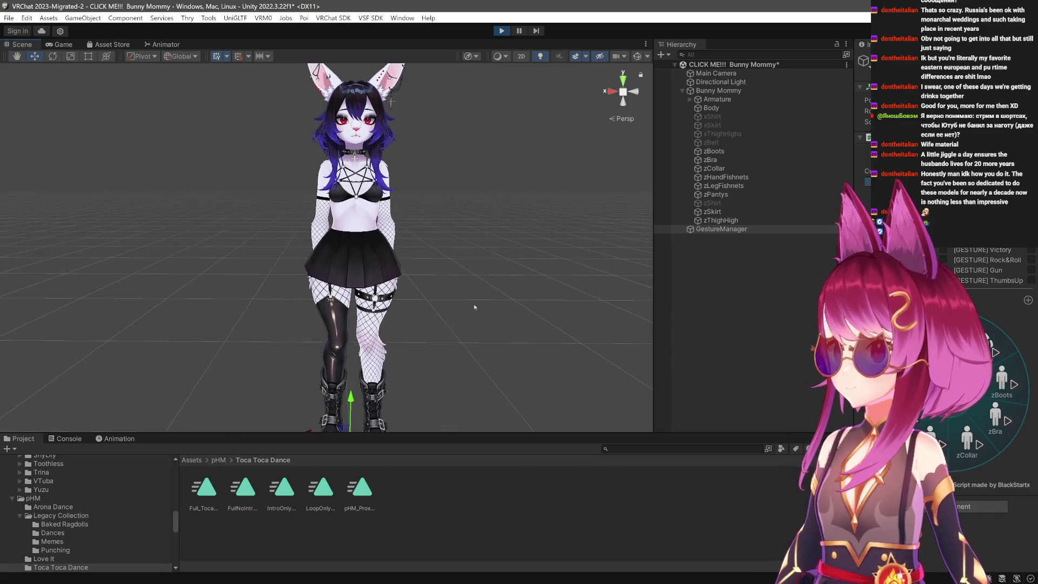
left_click(955, 346)
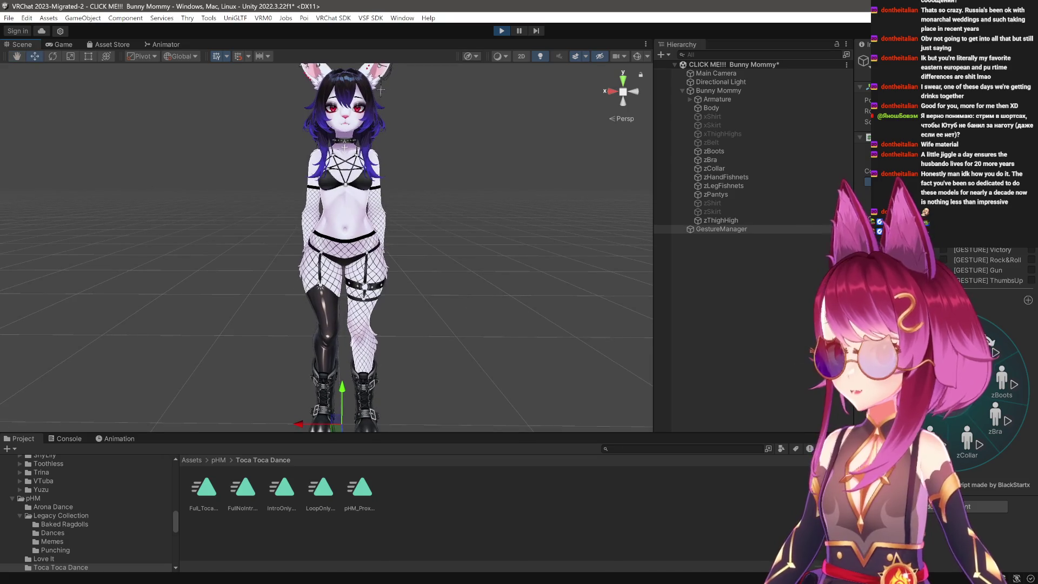
scroll("up", 3)
left_click_drag(447, 307, 403, 281)
scroll("down", 3)
scroll("up", 3)
left_click_drag(403, 282, 632, 317)
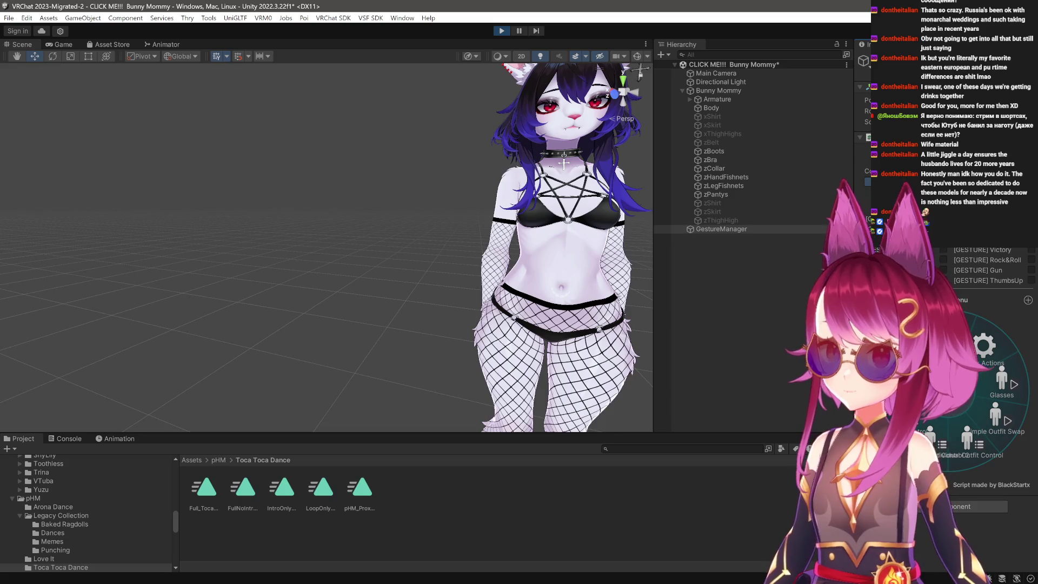
Toggle the arm and leg fishnets off the avatar.
left_click(922, 424)
left_click(921, 424)
scroll("down", 3)
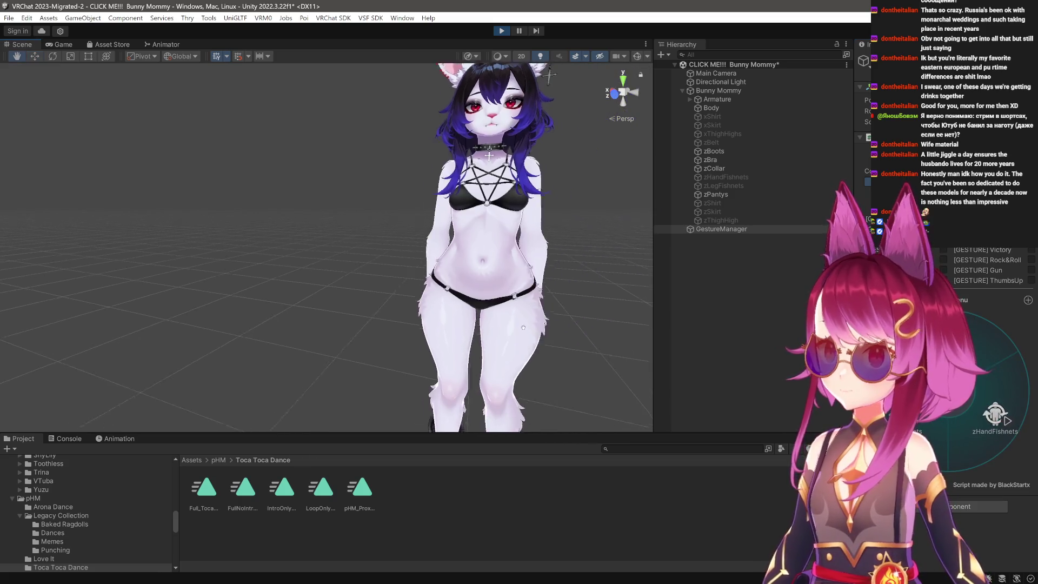
left_click_drag(519, 366, 553, 366)
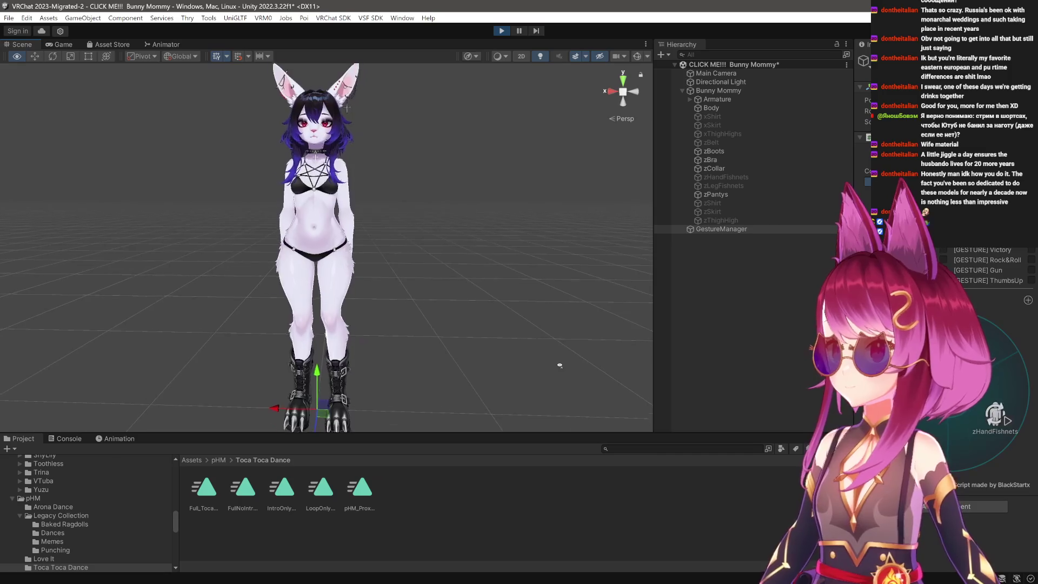
scroll("up", 3)
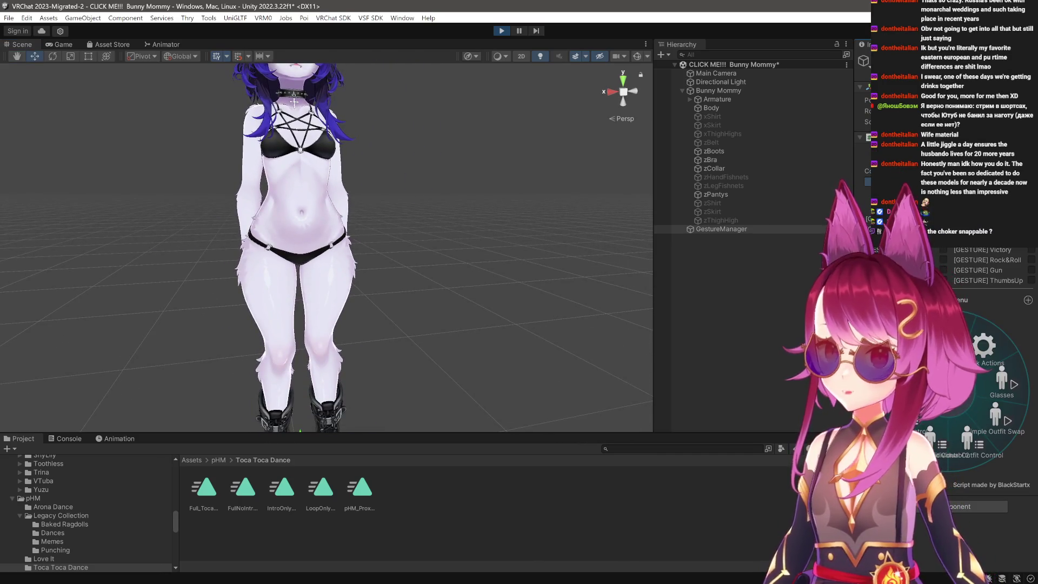
In the x page, toggle the xShirt corset on, off and on, then add the xSkirt.
left_click(995, 414)
left_click(995, 392)
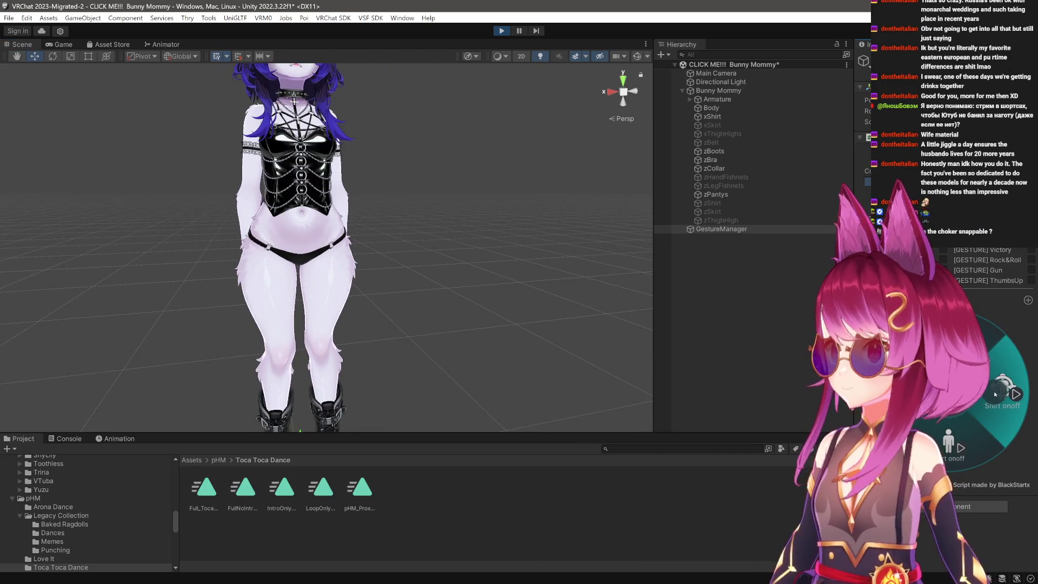
left_click(996, 394)
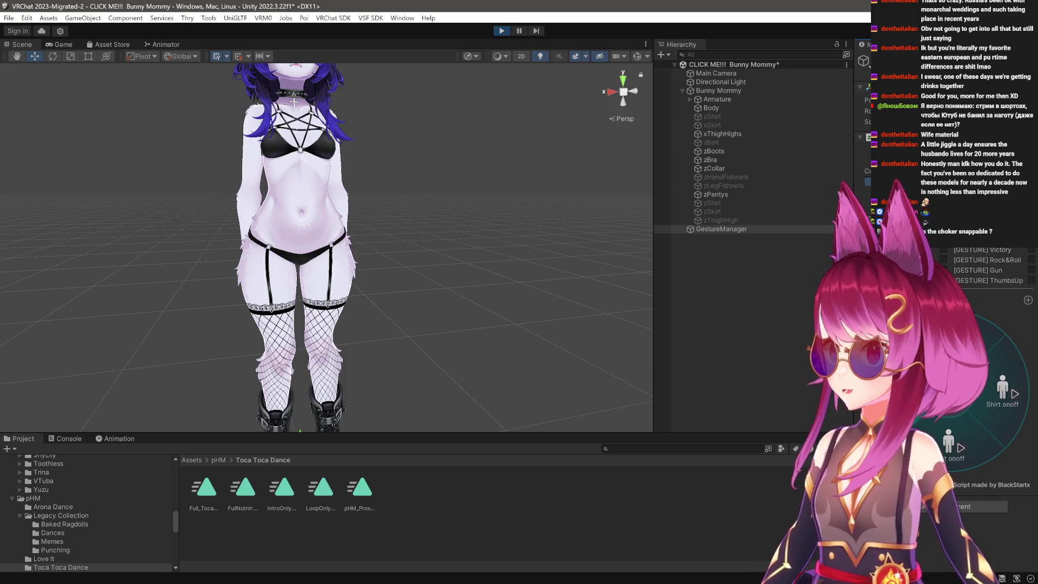
left_click(995, 394)
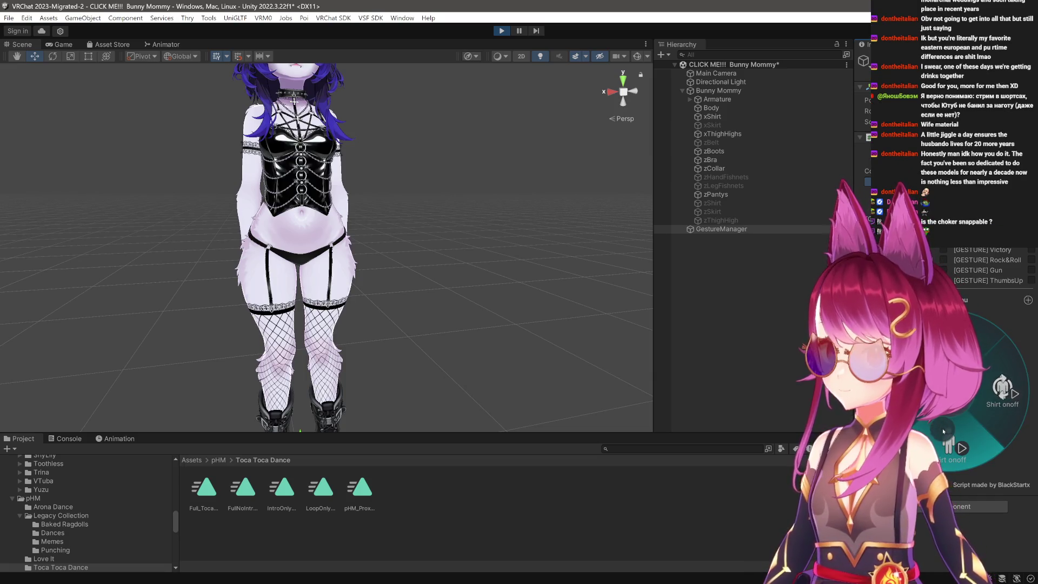
left_click(942, 429)
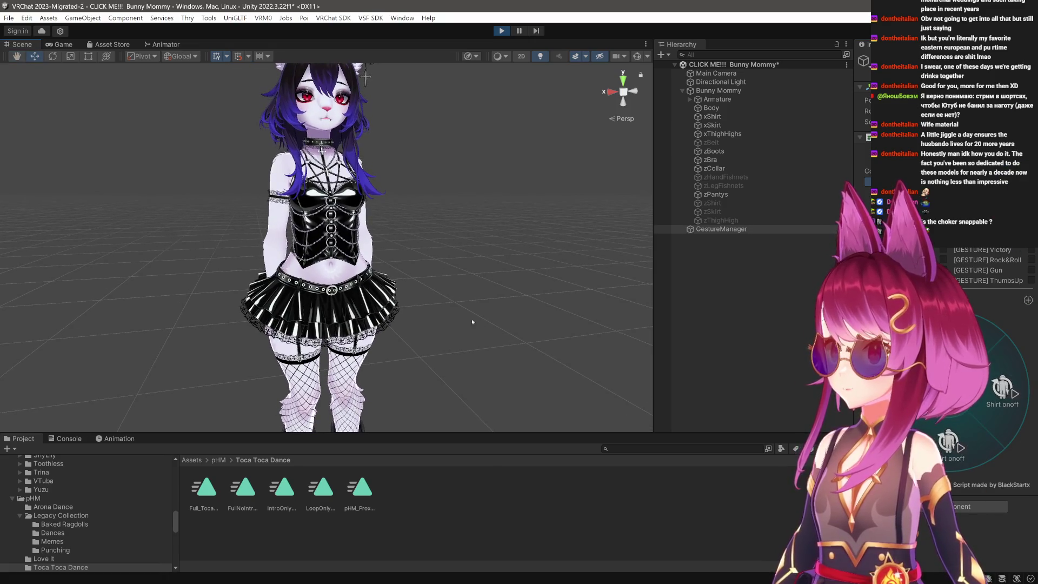
scroll("up", 3)
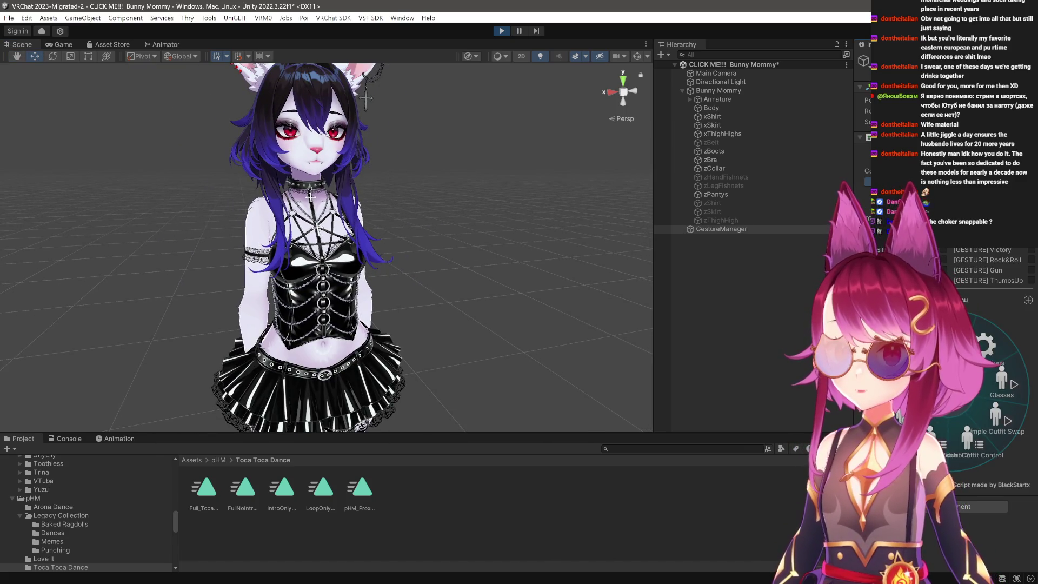
In the z submenu, toggle off zBra, zBoots and zCollar.
left_click(943, 427)
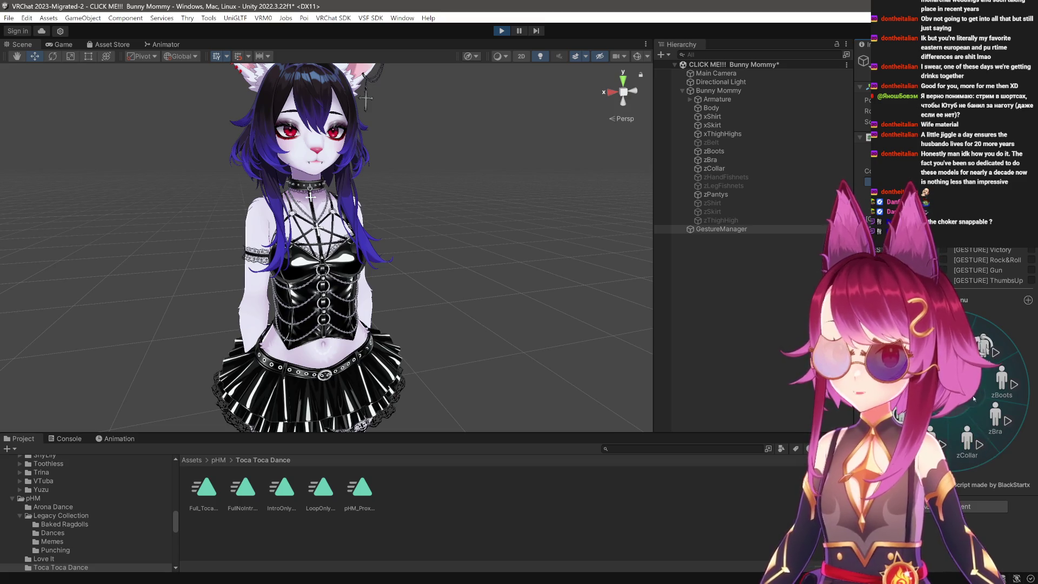
left_click(968, 409)
left_click_drag(425, 335, 428, 114)
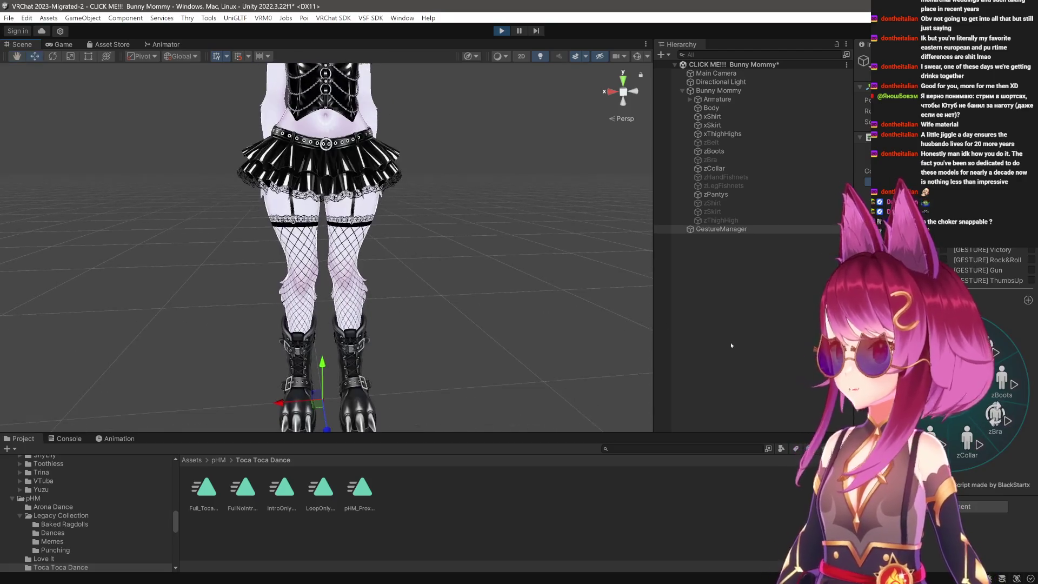
left_click(1002, 389)
left_click_drag(419, 276, 422, 427)
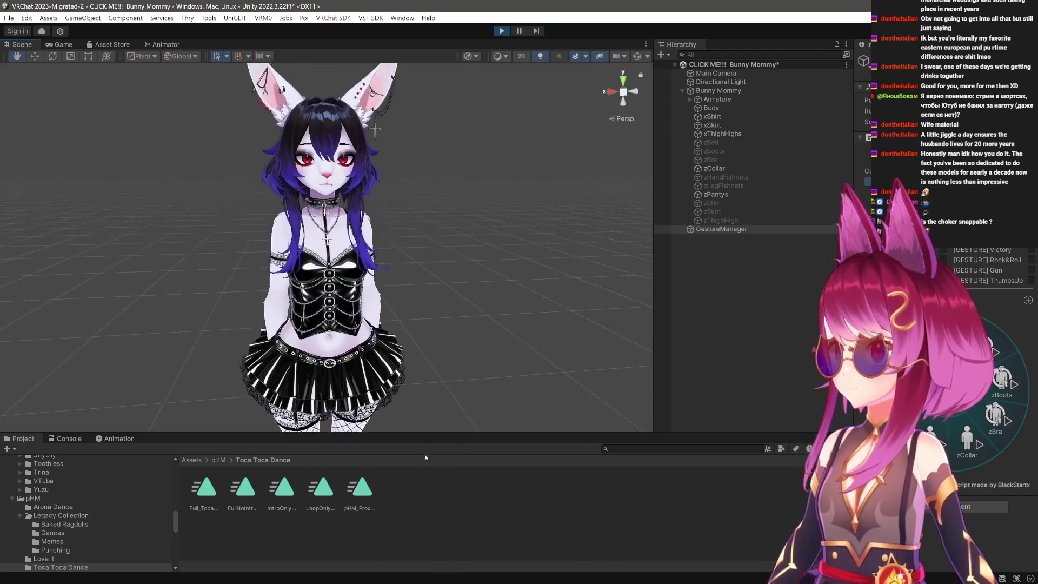
left_click(970, 429)
left_click_drag(402, 313, 402, 206)
scroll("down", 3)
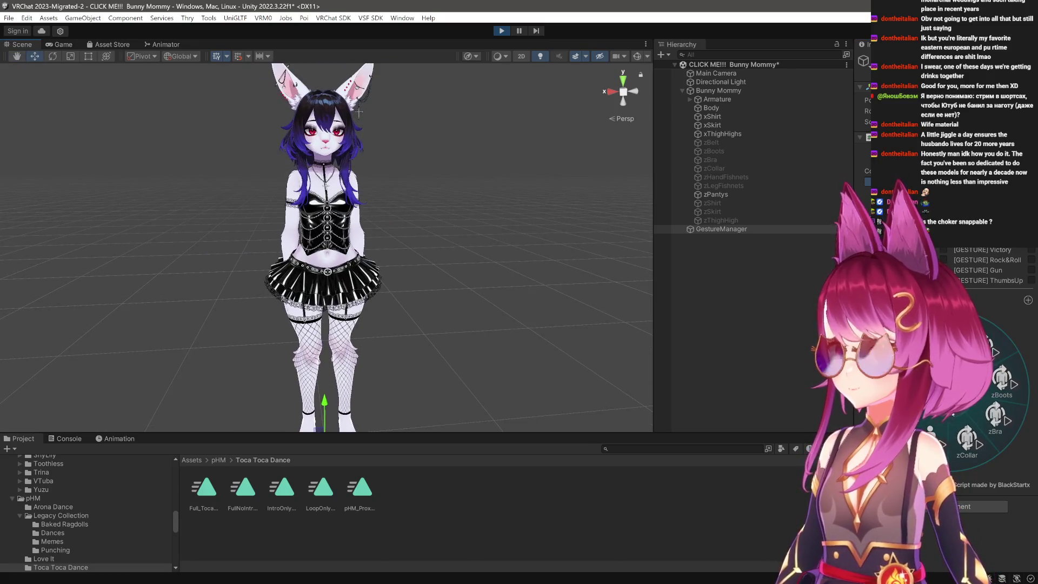
Choose Reset Avatar to restore the default T-shirt outfit.
left_click(930, 379)
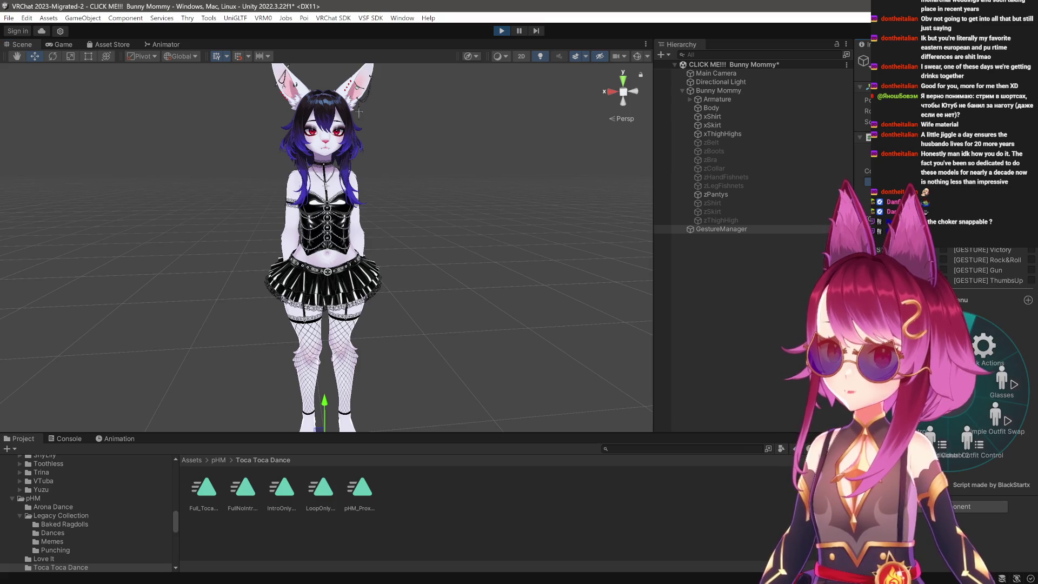
left_click(951, 389)
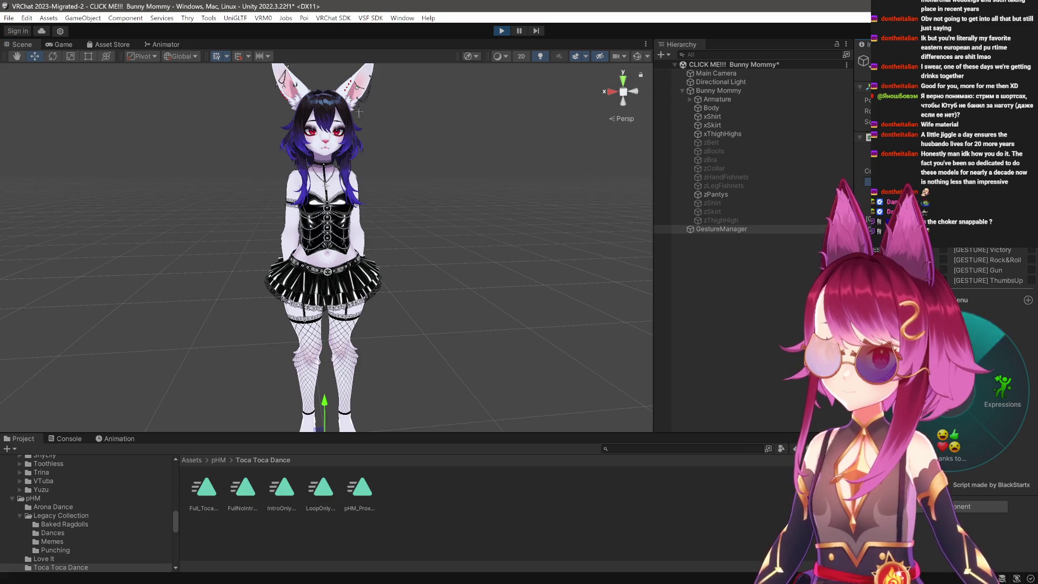
left_click(992, 346)
left_click(1000, 374)
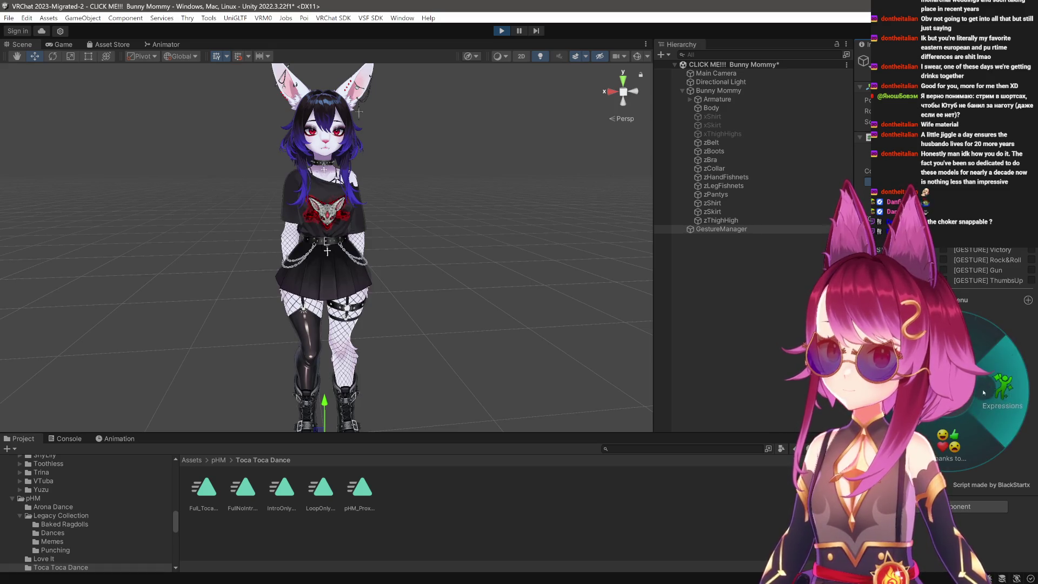
left_click(976, 412)
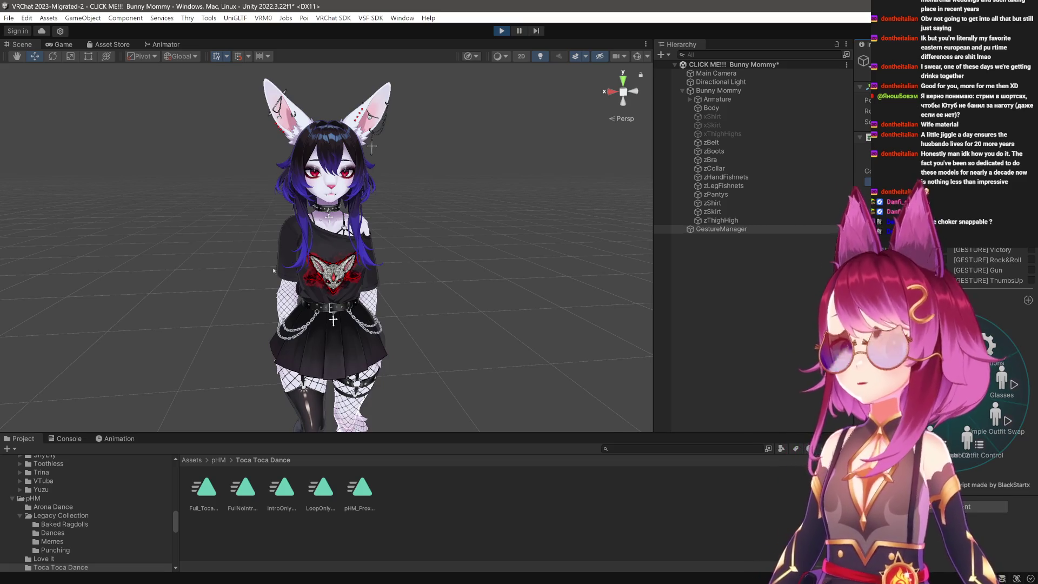
left_click_drag(387, 293, 296, 264)
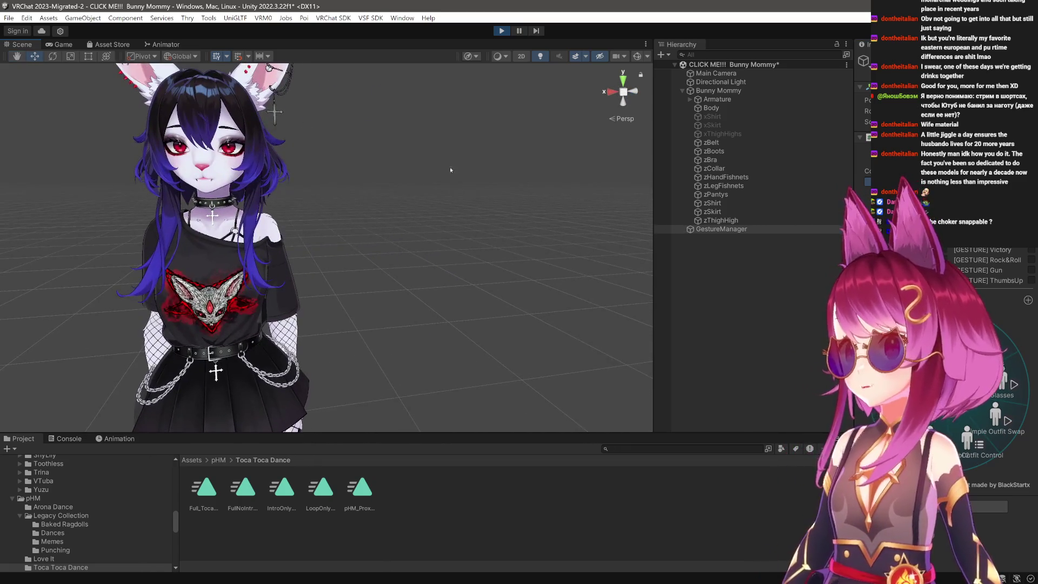
Exit Play mode with Ctrl+P, frame the T-posed avatar and orbit to face it.
key("ctrl+p")
key("f")
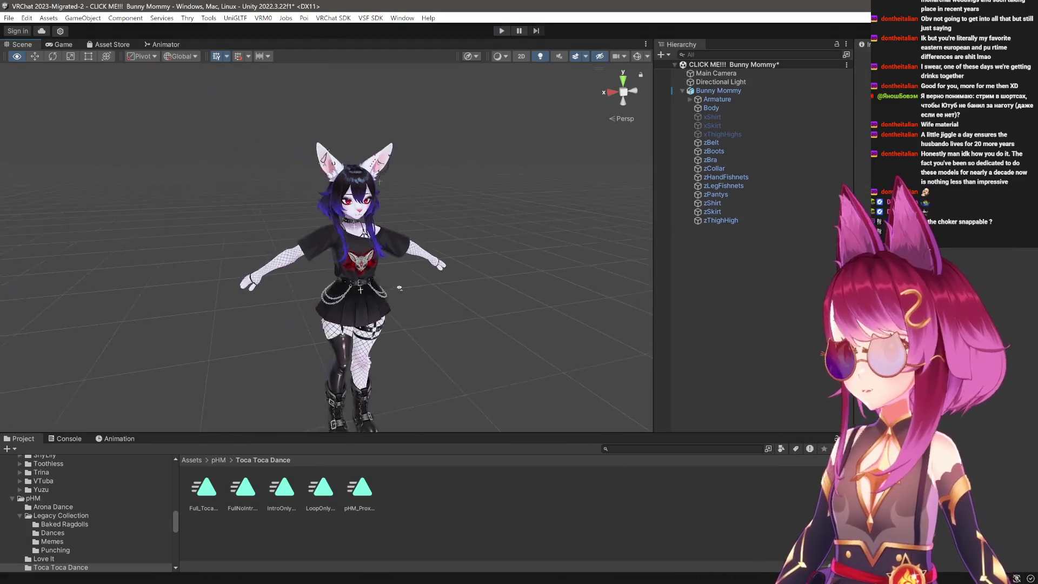
scroll("up", 3)
scroll("down", 3)
scroll("up", 3)
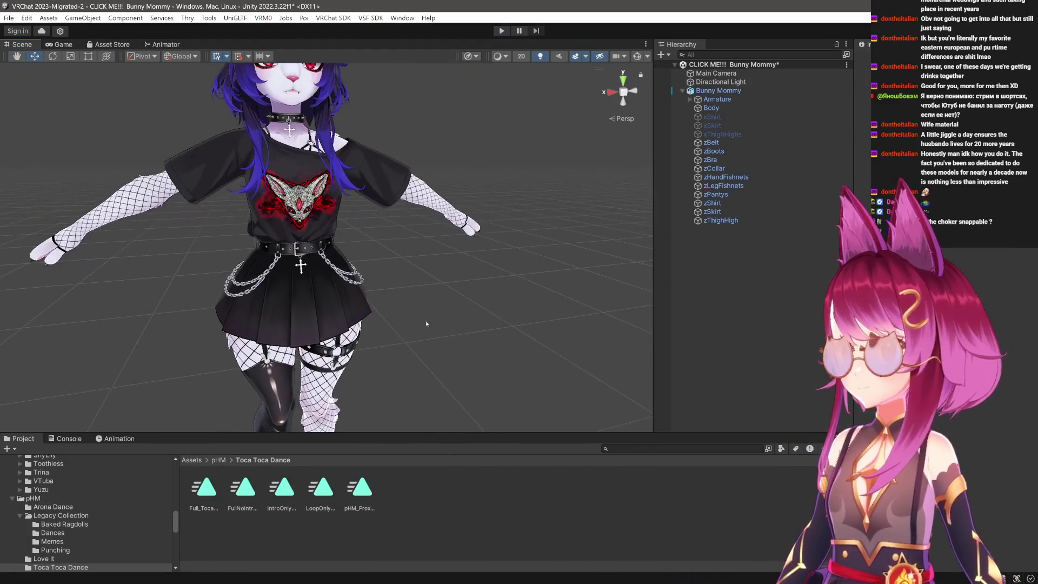
left_click_drag(415, 305, 410, 309)
scroll("up", 3)
scroll("up", 3)
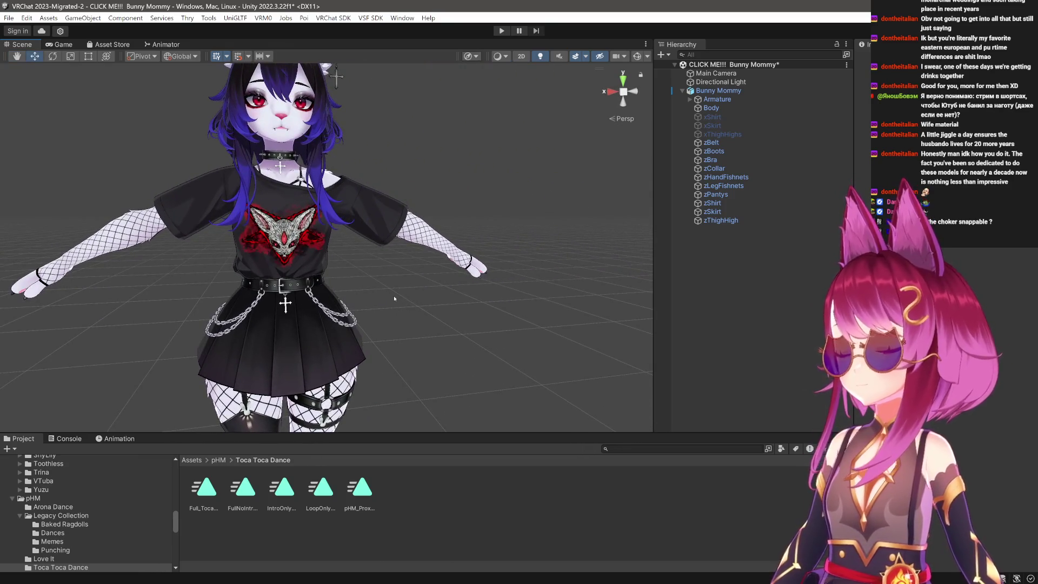
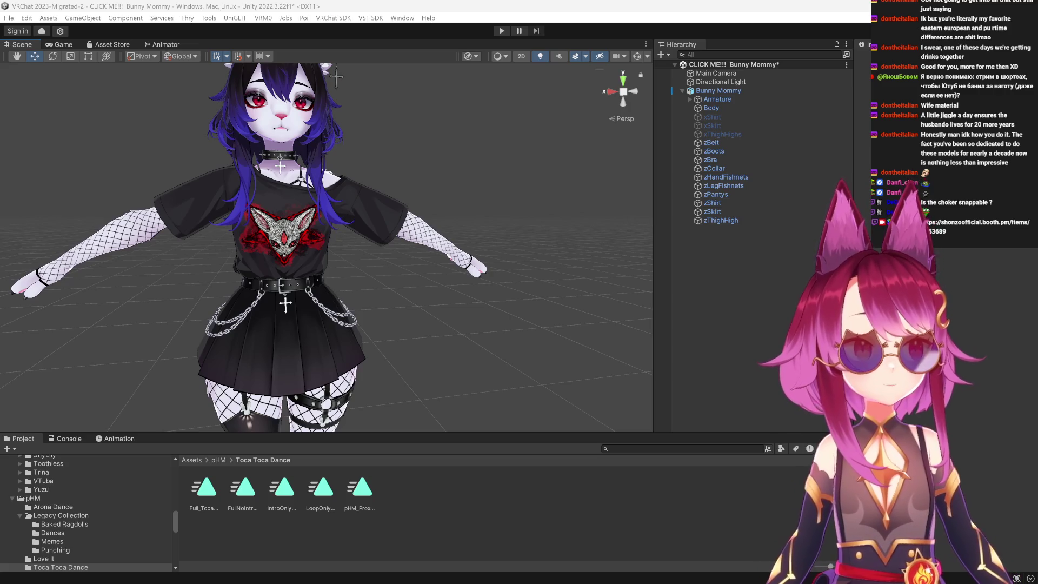
Zoom the Scene view out so the bunny-eared avatar shows from head to boots.
scroll("down", 3)
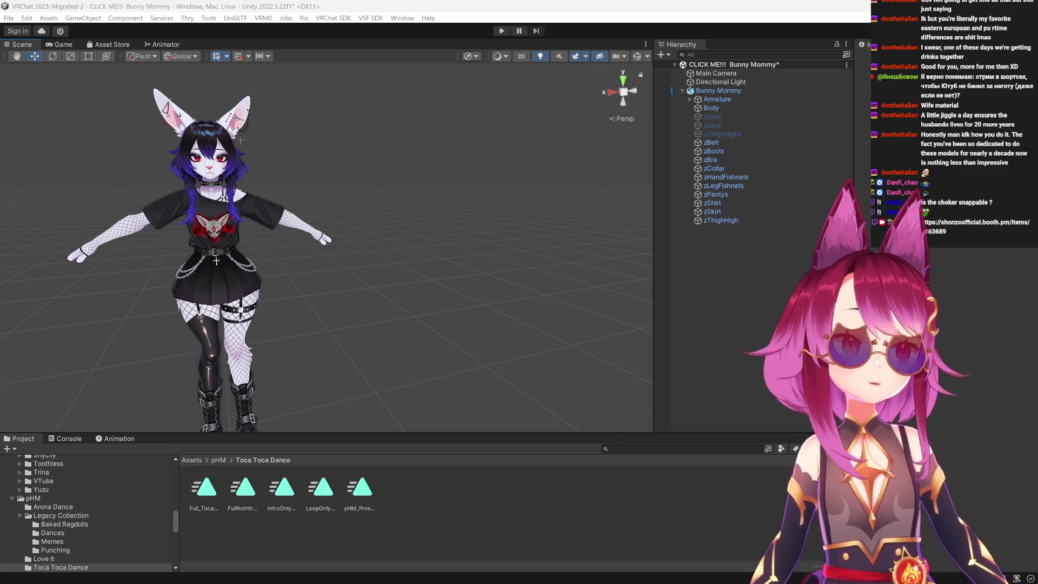
Scroll through the Bunny Mommy BOOTH listing and like it with the heart button.
scroll("down", 3)
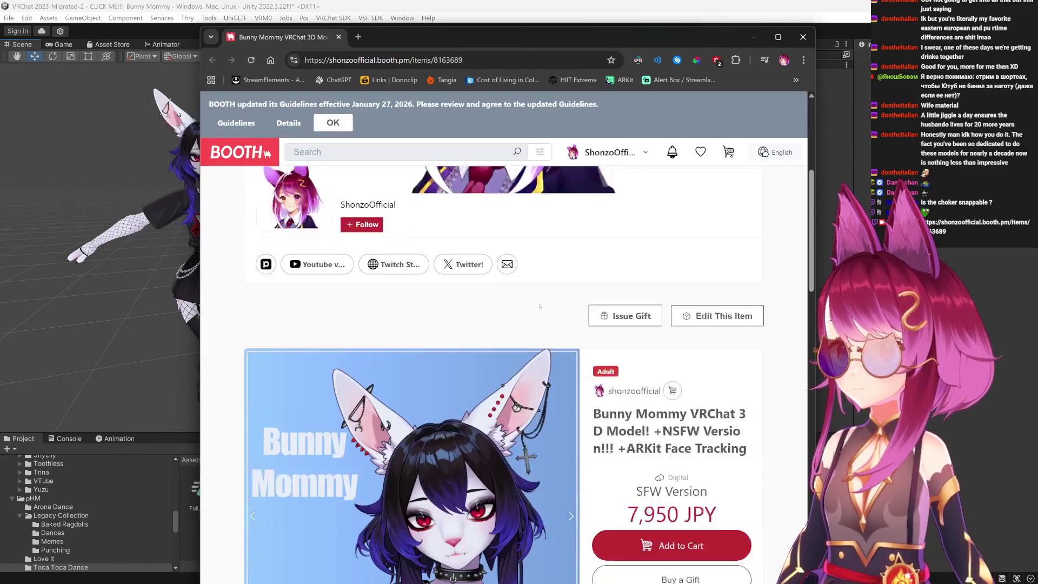
scroll("down", 3)
scroll("up", 3)
scroll("down", 3)
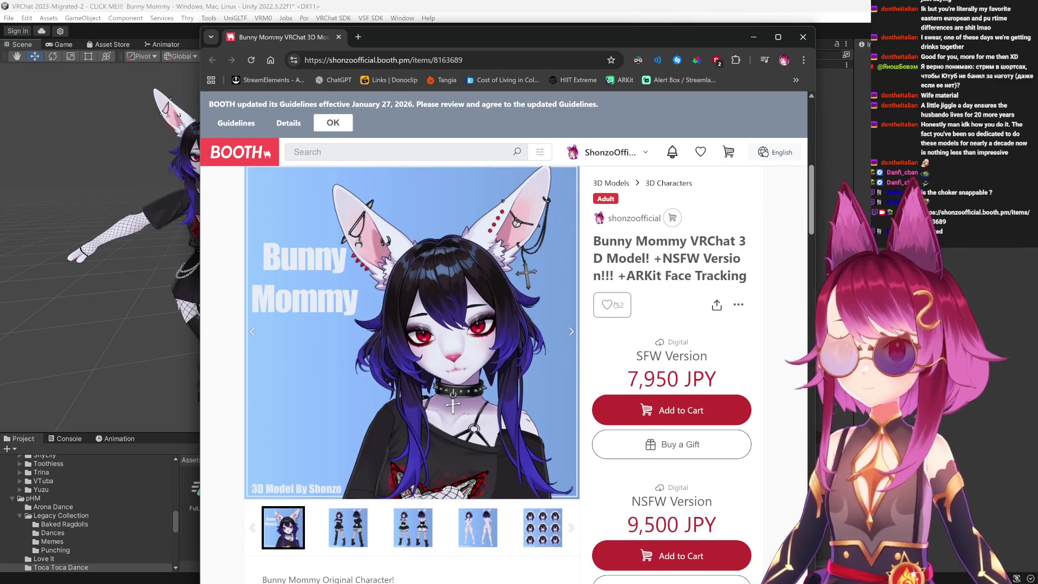
left_click(609, 307)
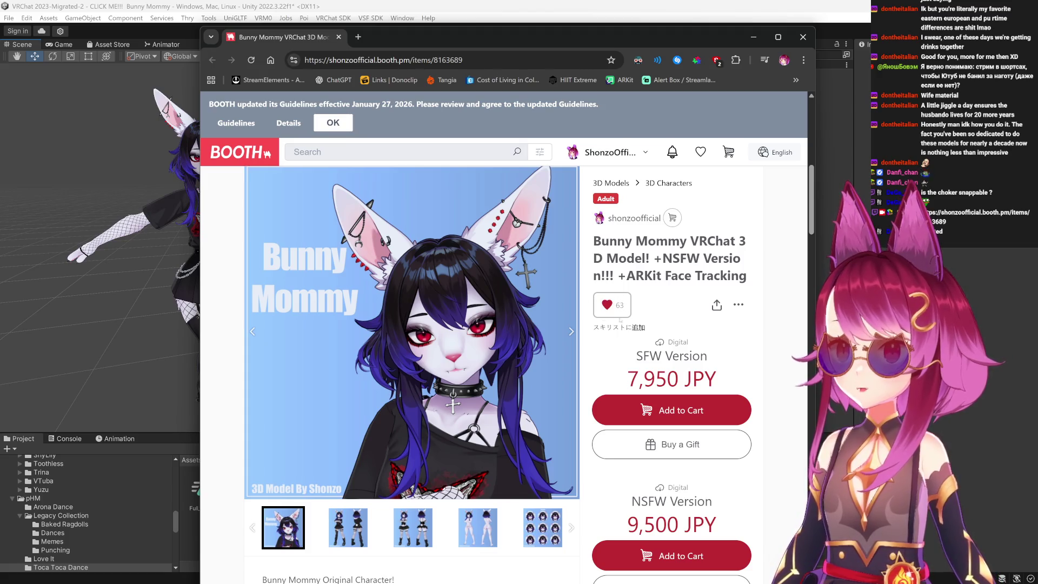
Check the label under the like count, then close the browser to return to Unity.
left_click_drag(647, 328, 596, 330)
left_click(642, 312)
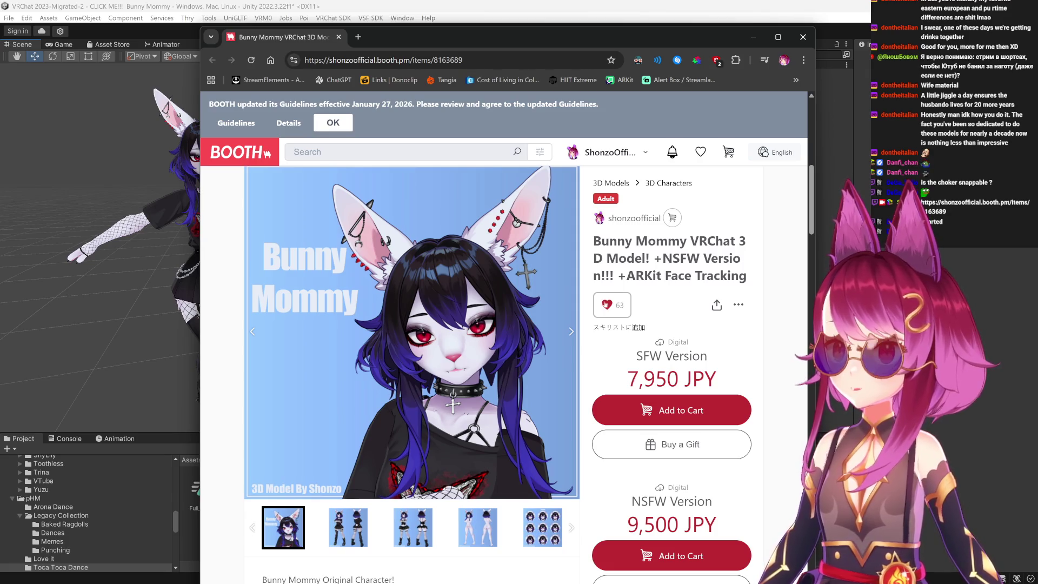
scroll("up", 3)
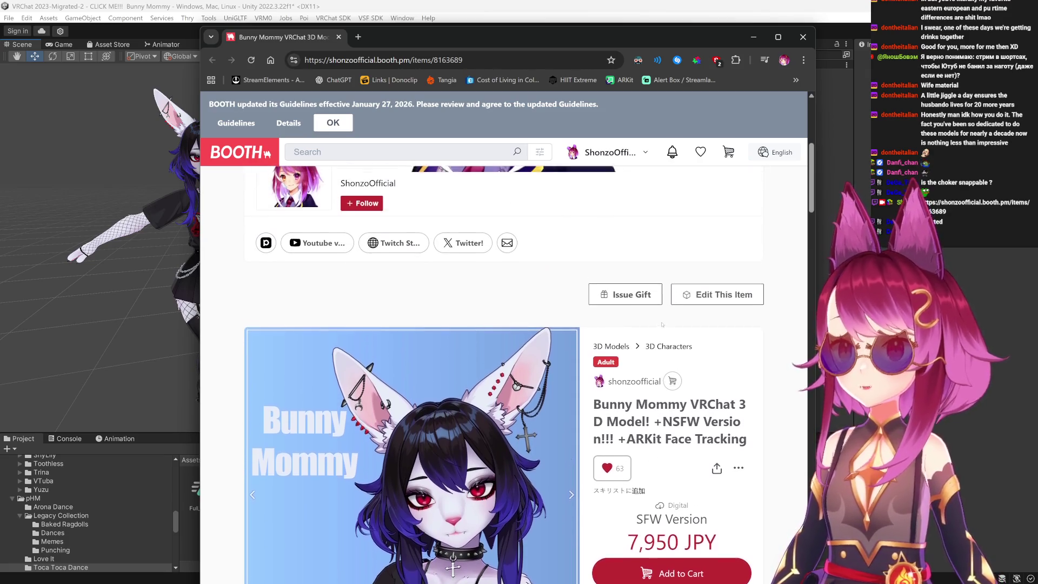
scroll("down", 3)
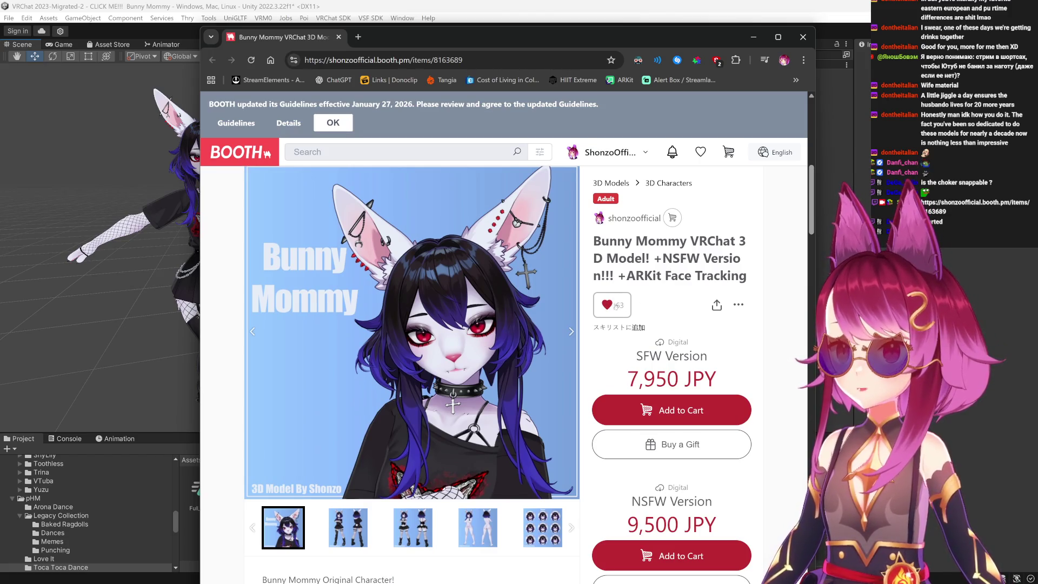
left_click(338, 37)
scroll("up", 3)
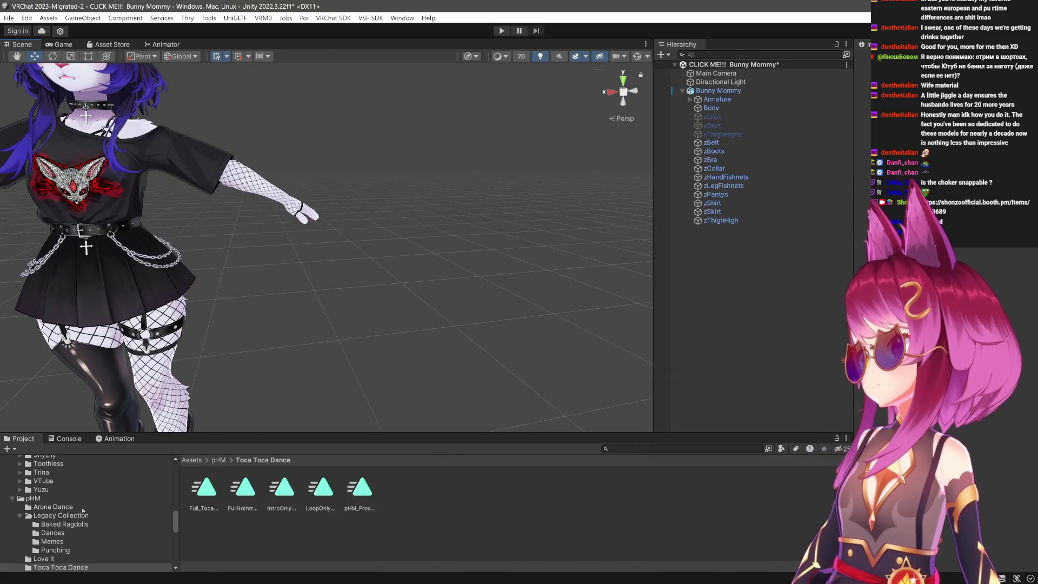
Open Model Commissions and collapse the AmariVT, Bunny Mommy and Bunny Mommy NSFW folders.
scroll("up", 3)
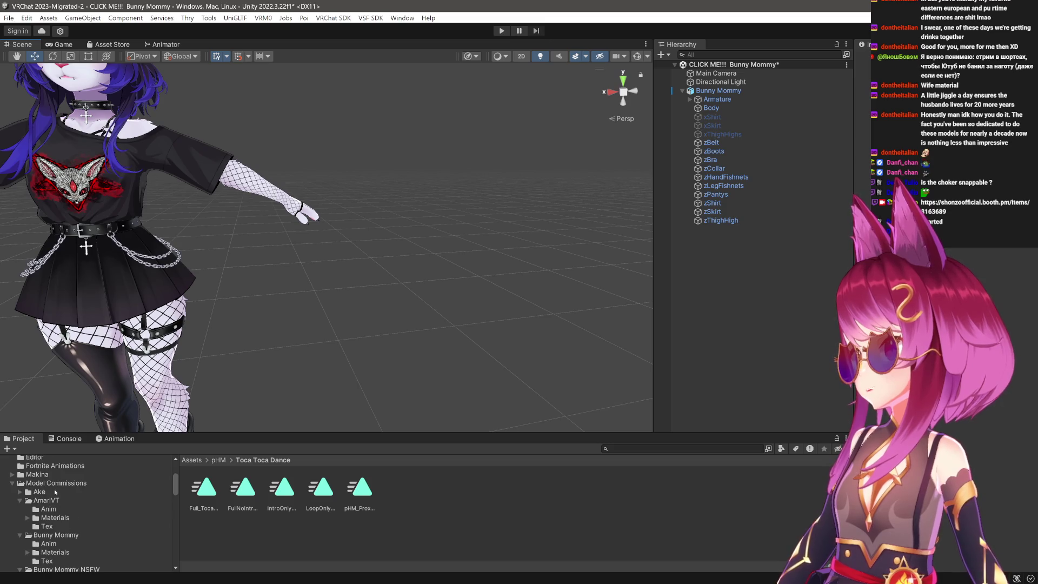
left_click(56, 483)
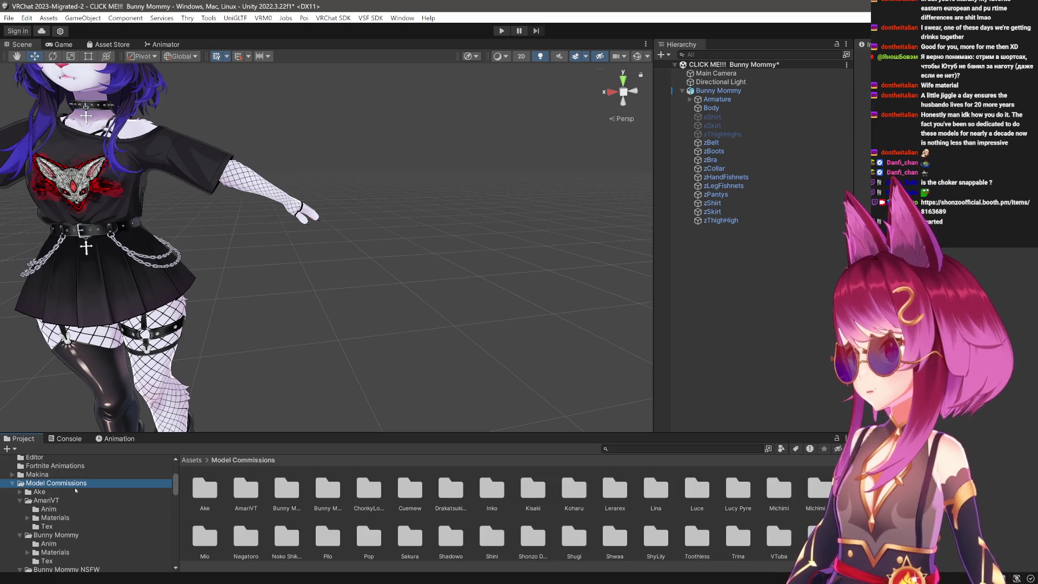
left_click(20, 501)
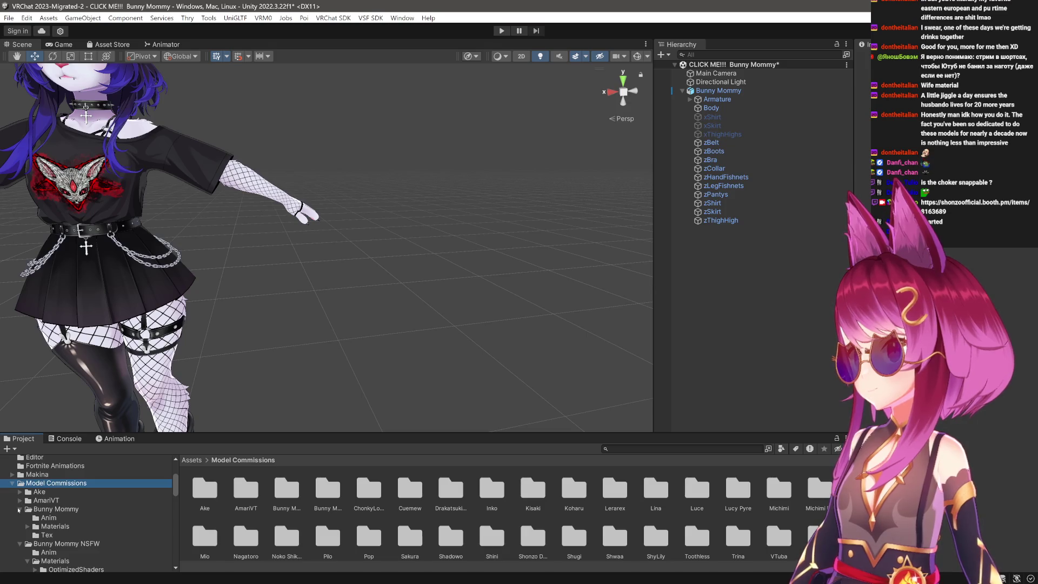
left_click(20, 510)
left_click(20, 518)
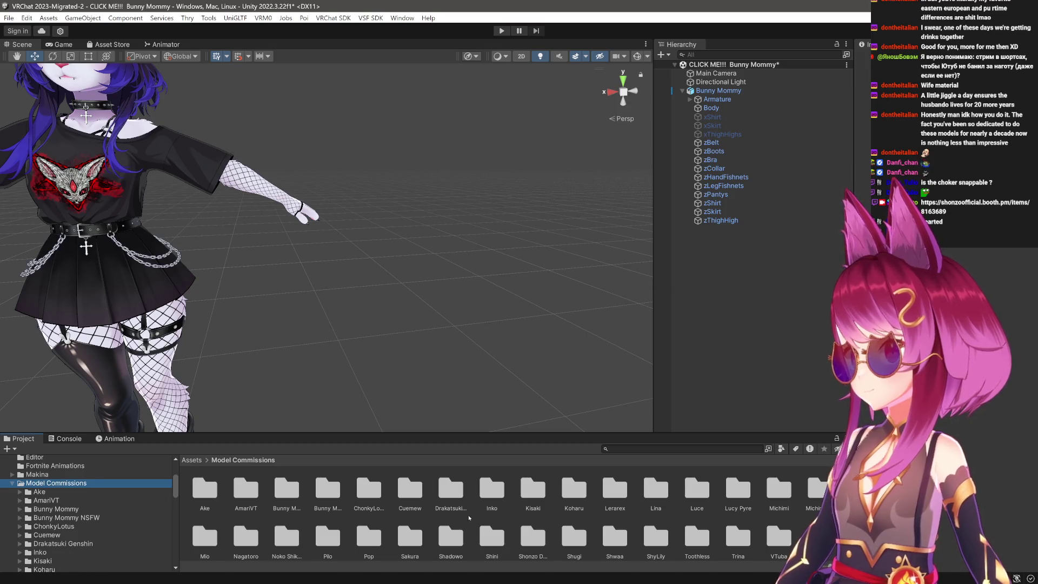
scroll("down", 3)
Create a new folder named Sheep inside Model Commissions.
right_click(546, 531)
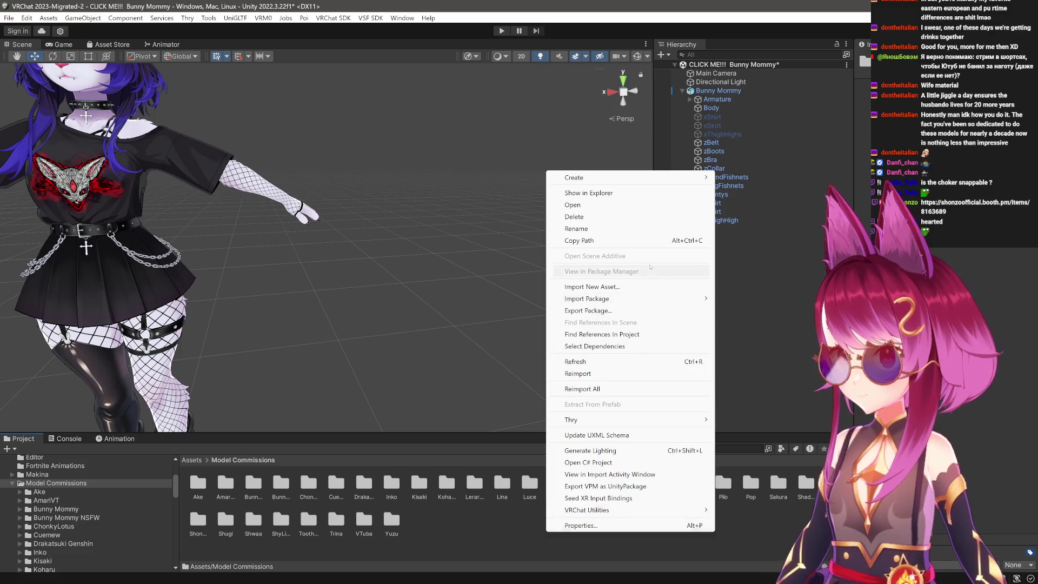
mouse_move(688, 175)
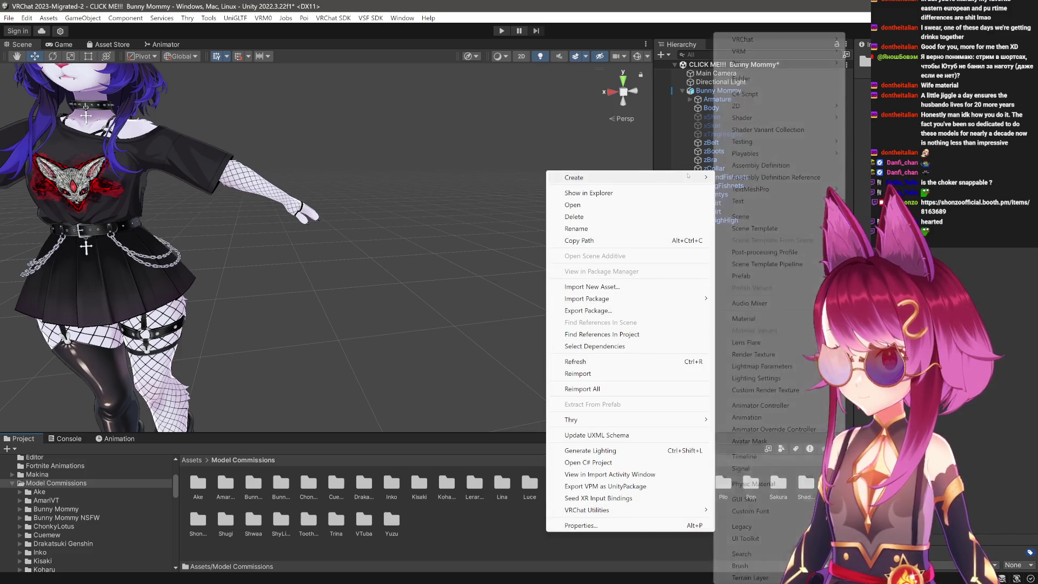
left_click(746, 78)
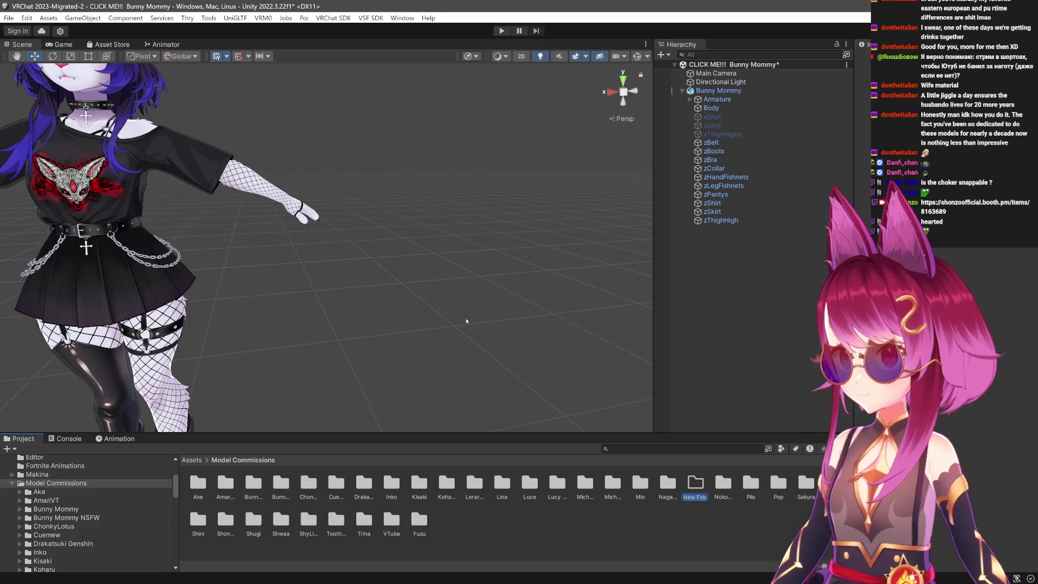
type("Sheep")
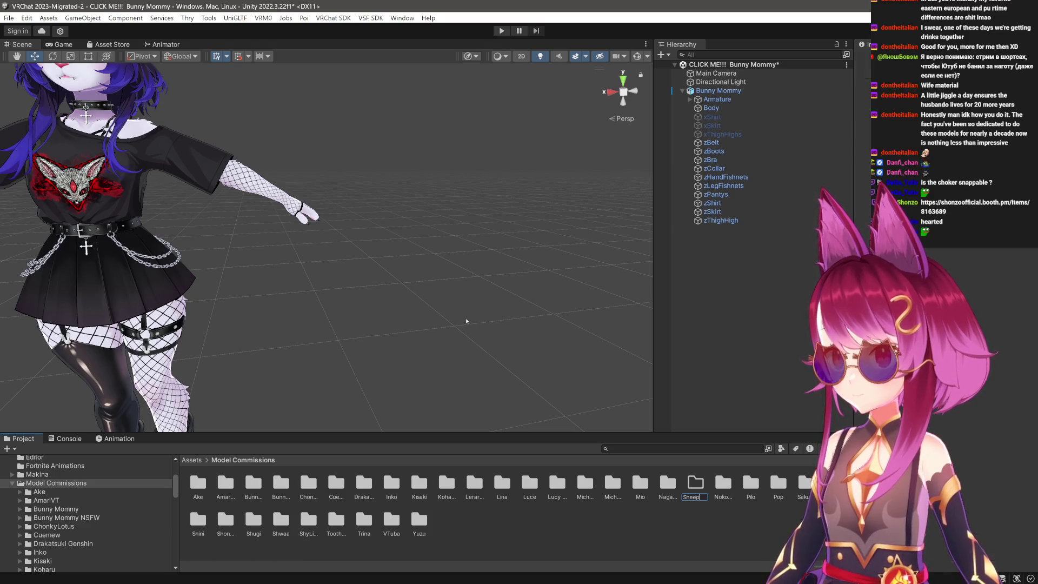
key("Return")
key("Return")
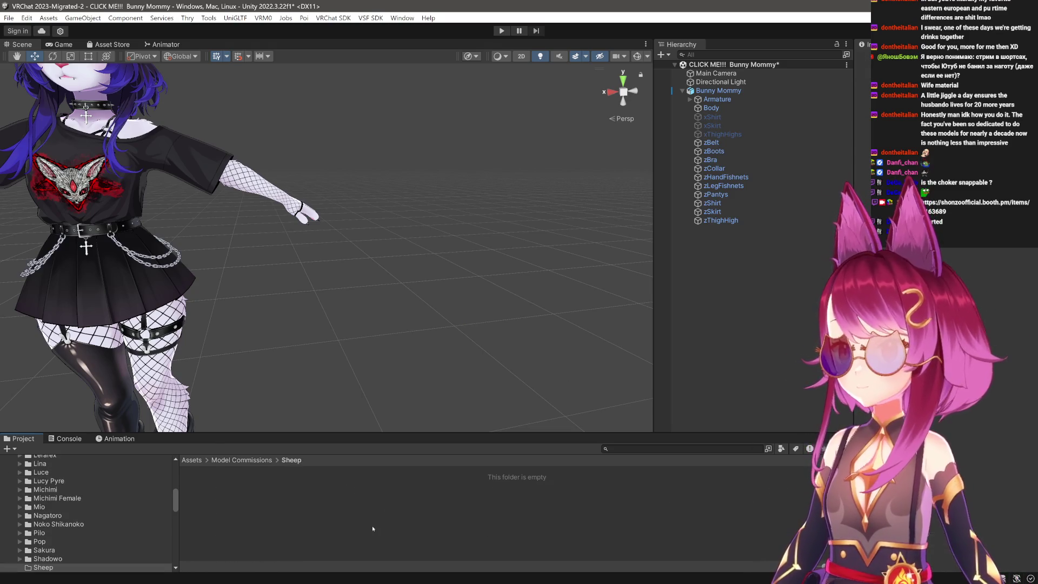
scroll("down", 3)
Create a new Basic (Built-in) scene, discarding the Bunny Mommy scene's unsaved changes.
key("ctrl+n")
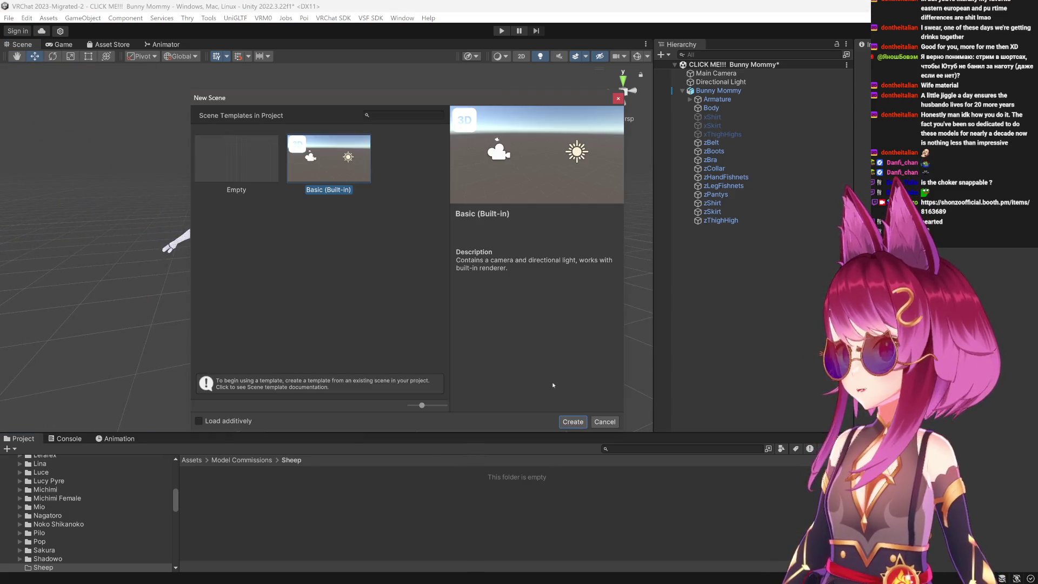
left_click(574, 422)
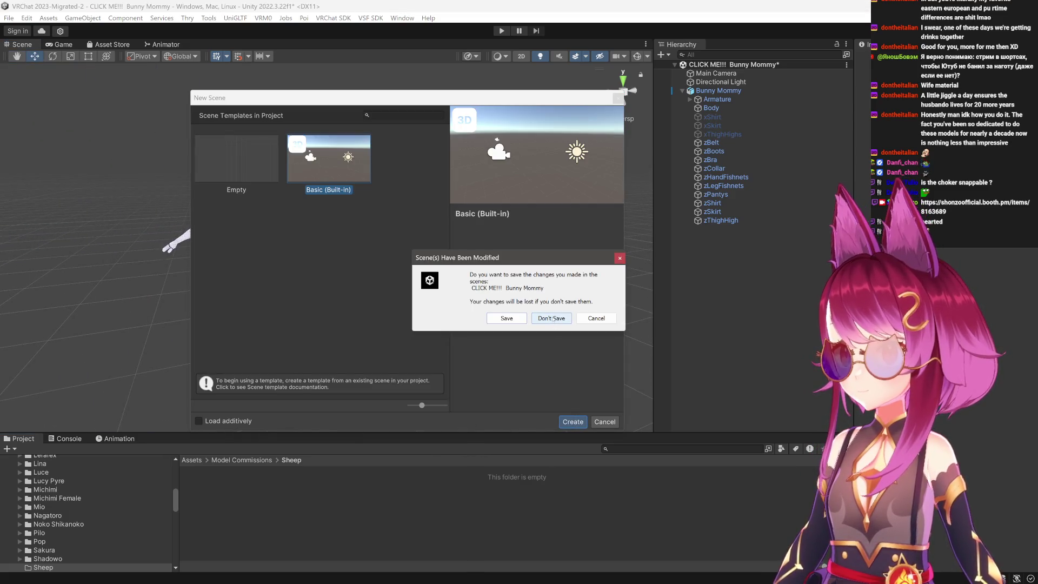
left_click(552, 319)
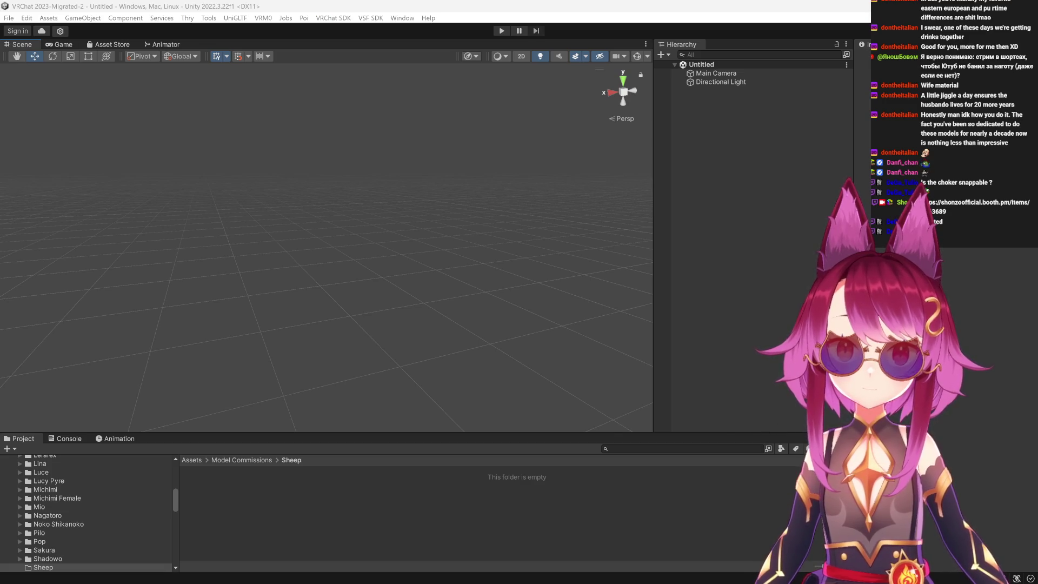
Create a Tex subfolder inside Sheep and open it to receive the texture images.
right_click(325, 518)
mouse_move(459, 163)
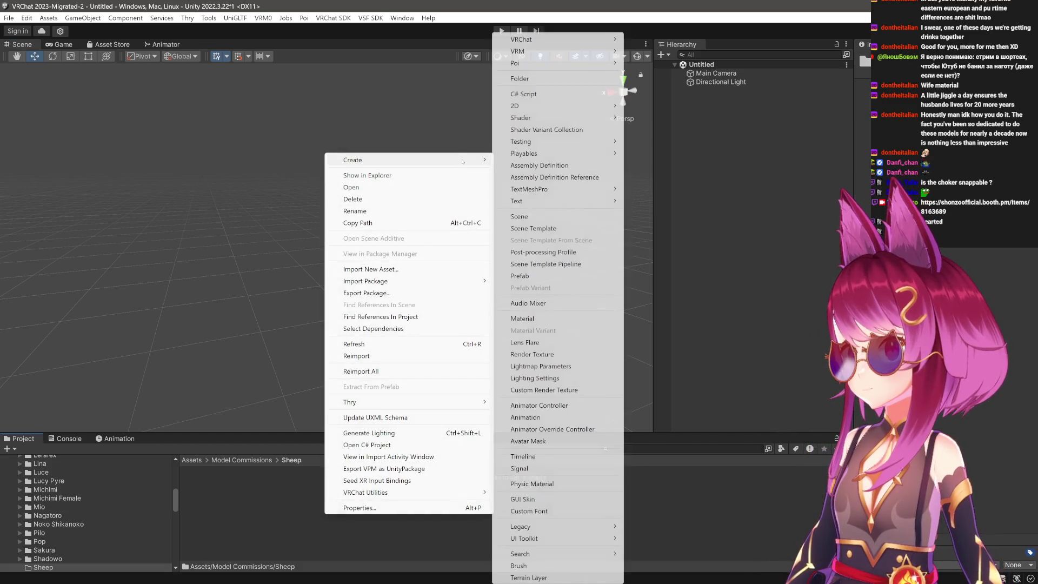
left_click(535, 79)
type("Tex")
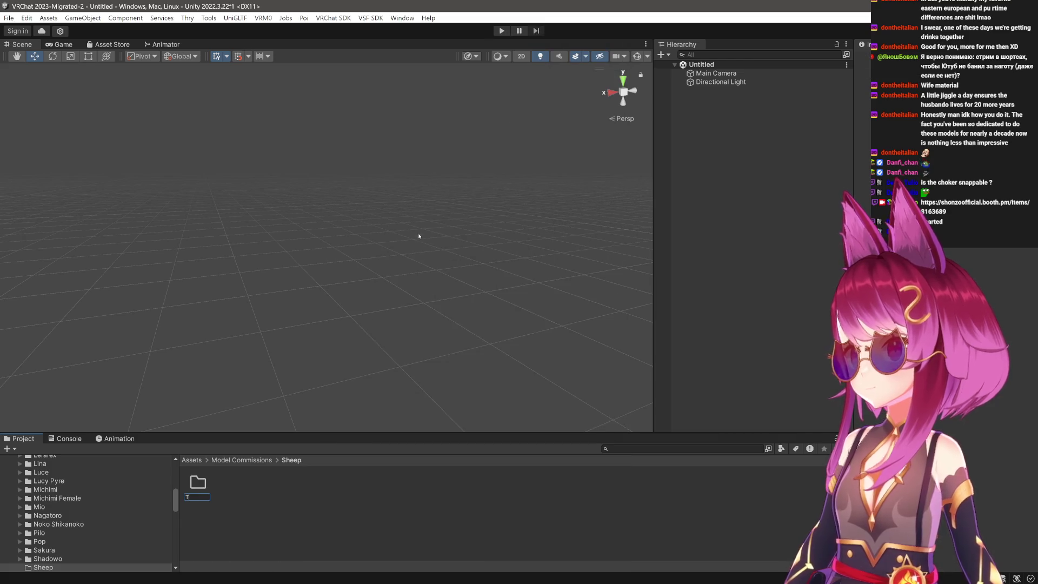
key("Return")
double_click(198, 483)
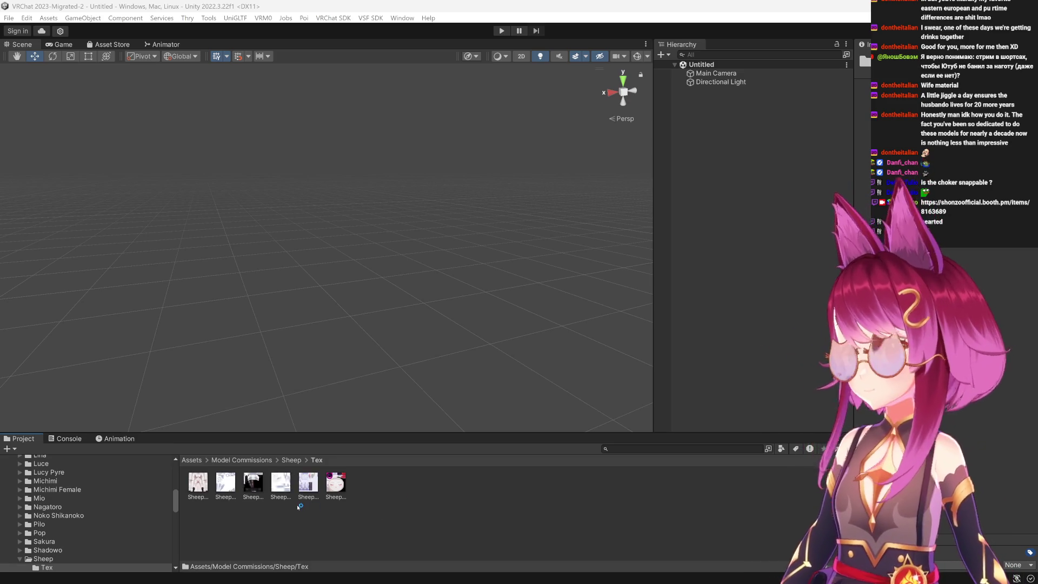
Preview the sheep textures in the Inspector and import Sheep Clothes Laces F.png into Tex.
scroll("up", 3)
left_click(215, 504)
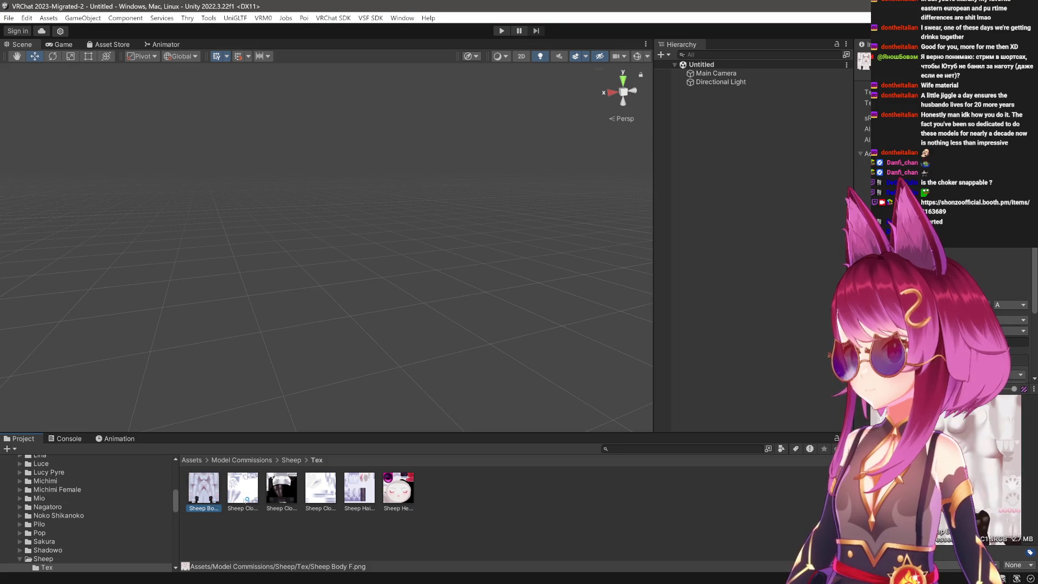
left_click(246, 500)
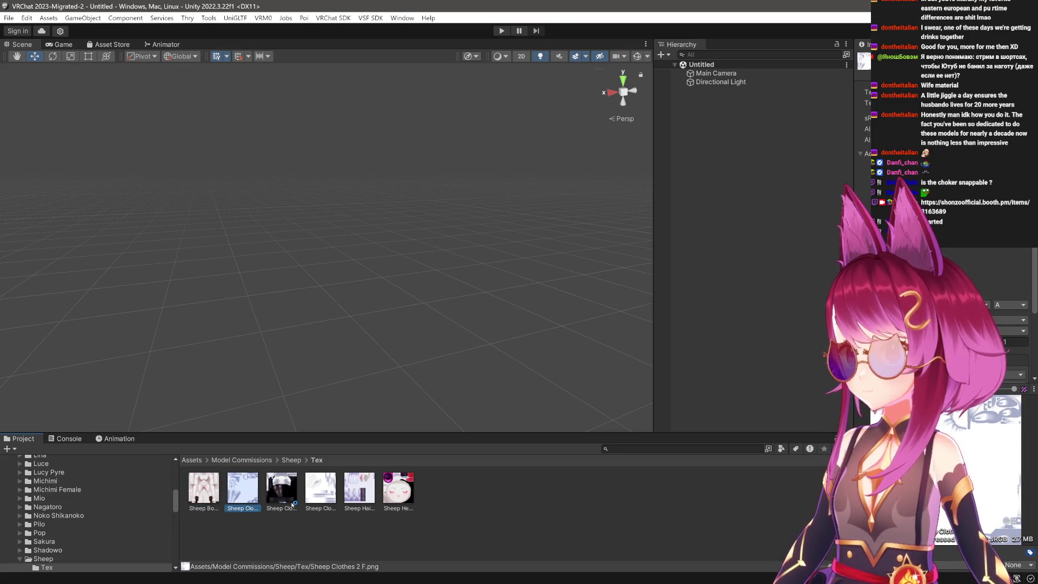
left_click(321, 499)
key("Right")
key("Right")
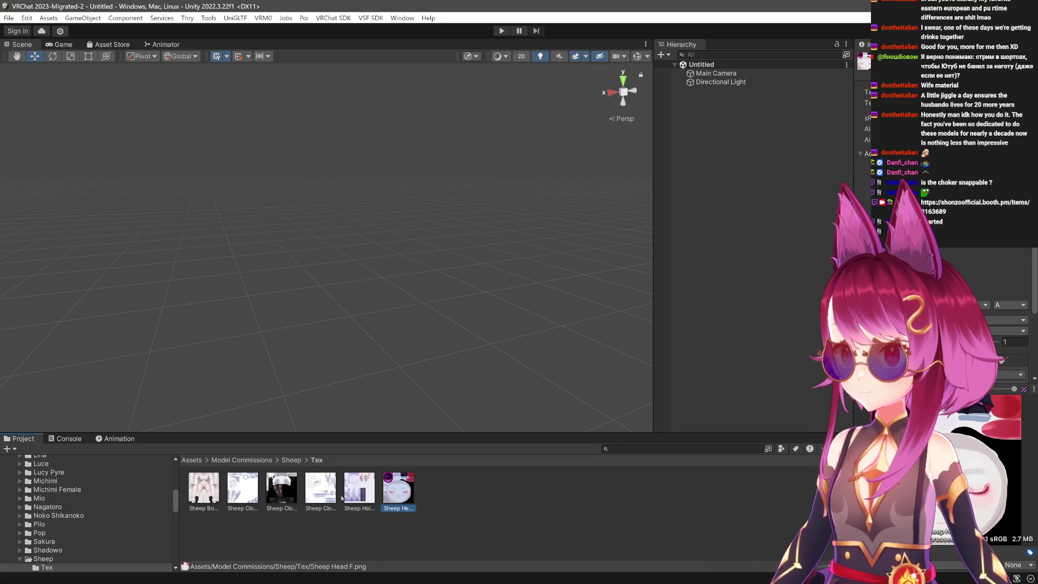
left_click(318, 497)
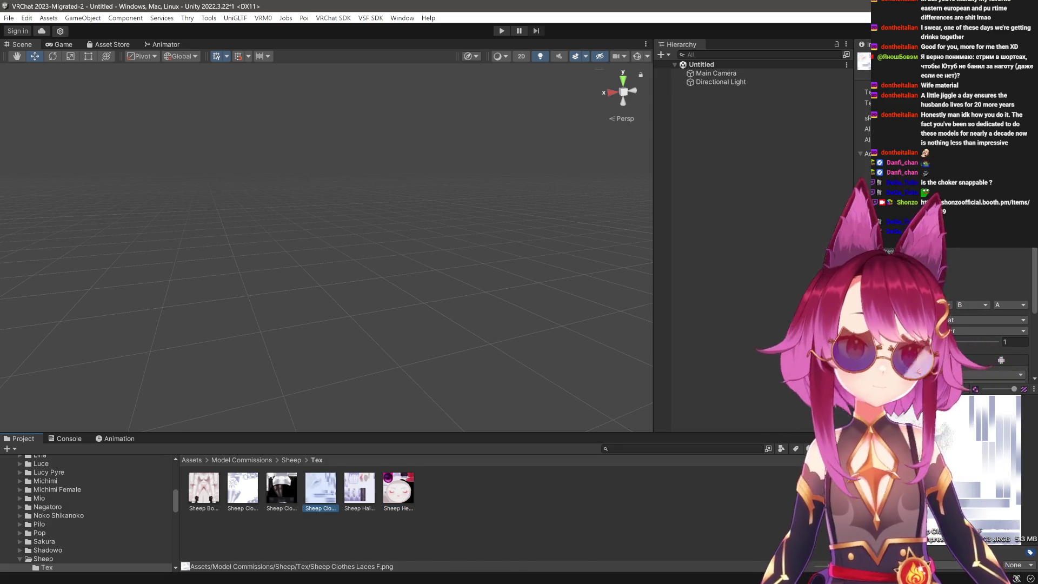
left_click_drag(746, 451, 506, 498)
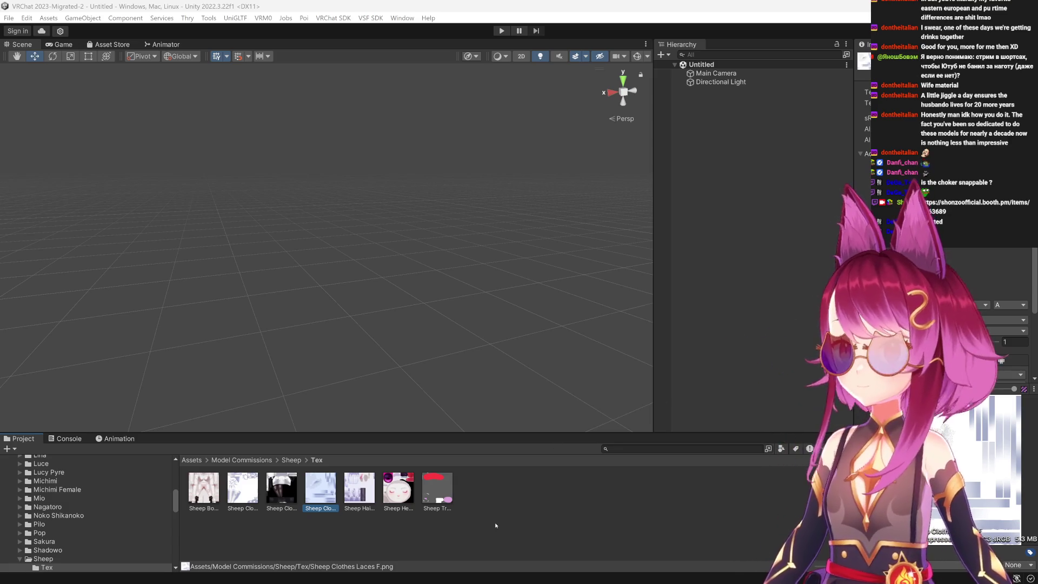
Select Sheep Head F, Sheep Hair F and other sheep textures, change their Compression, and apply.
left_click(398, 487)
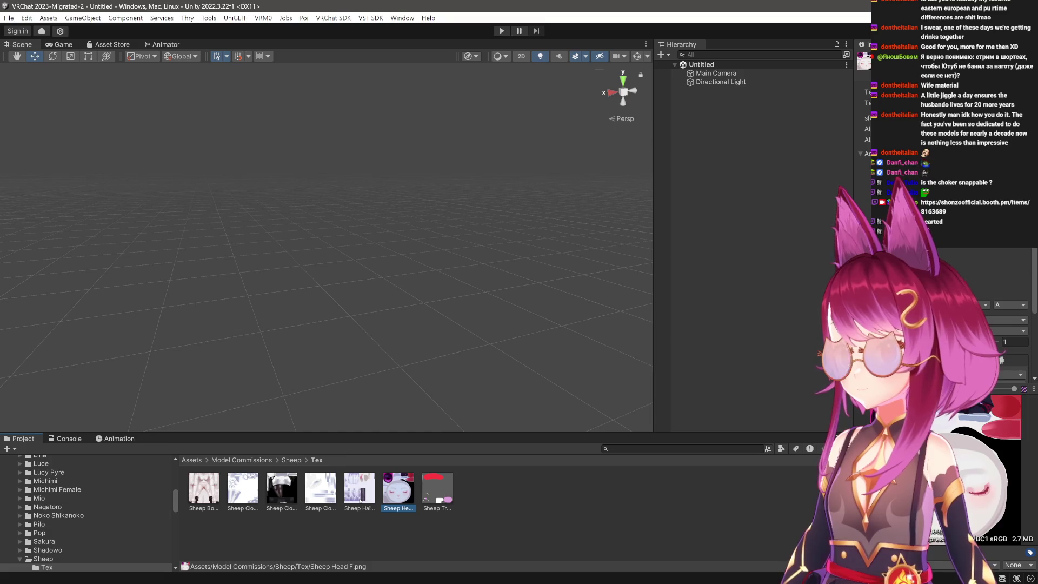
left_click(360, 492)
left_click(269, 500)
left_click(243, 488)
left_click(204, 488)
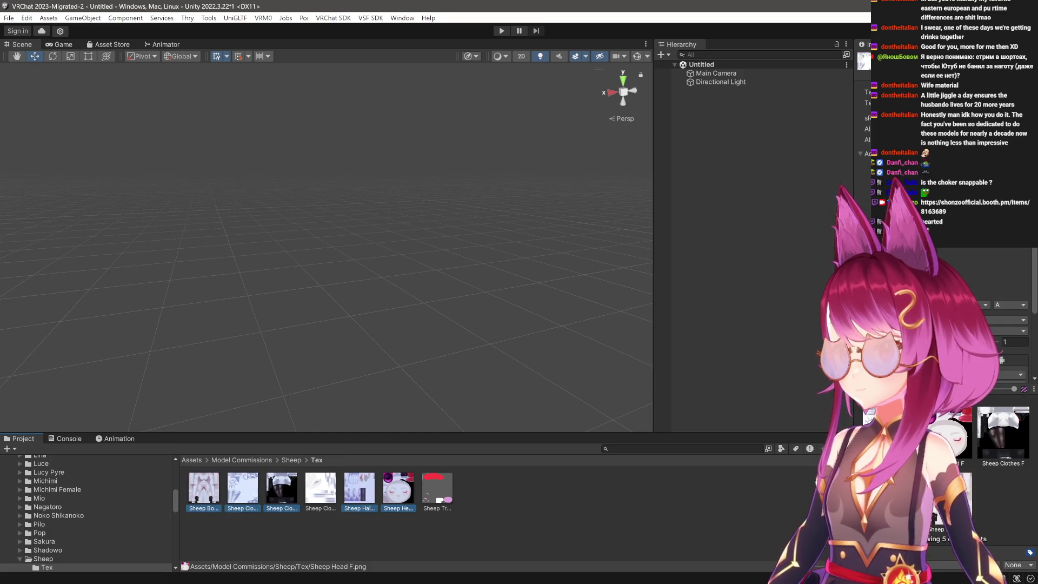
left_click(995, 296)
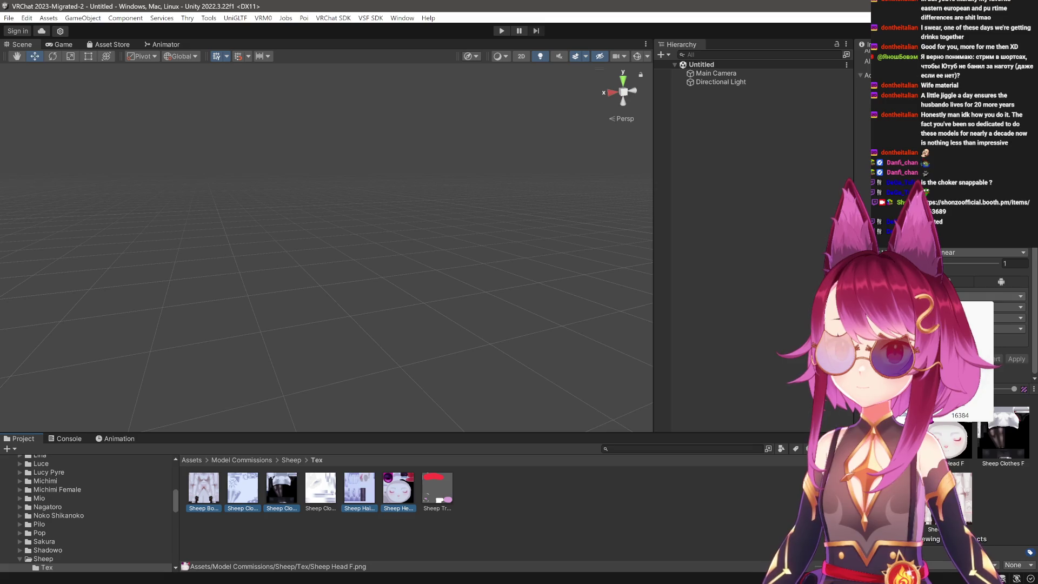
left_click(984, 379)
left_click(994, 329)
left_click(995, 364)
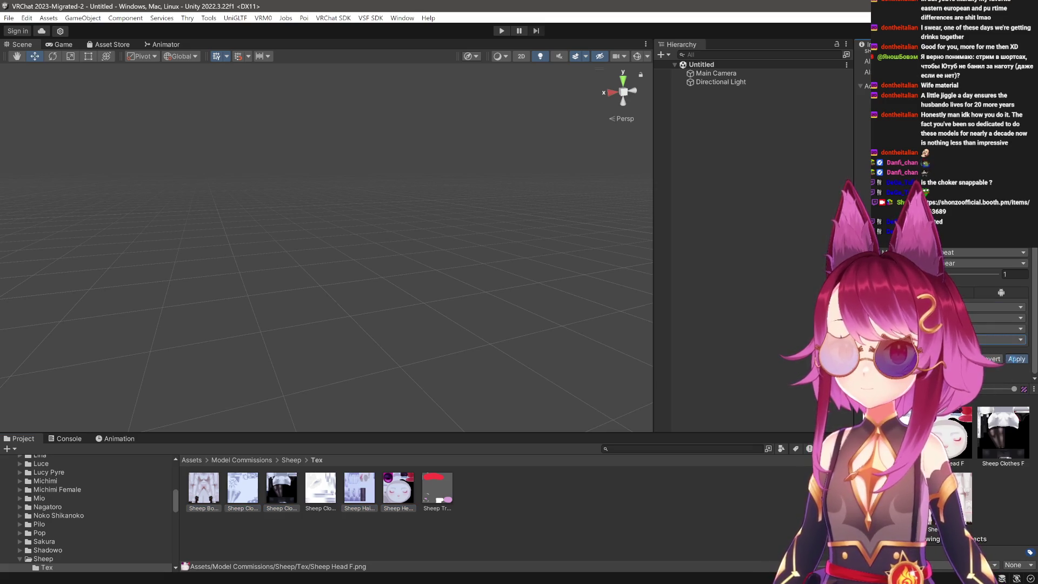
left_click(1017, 358)
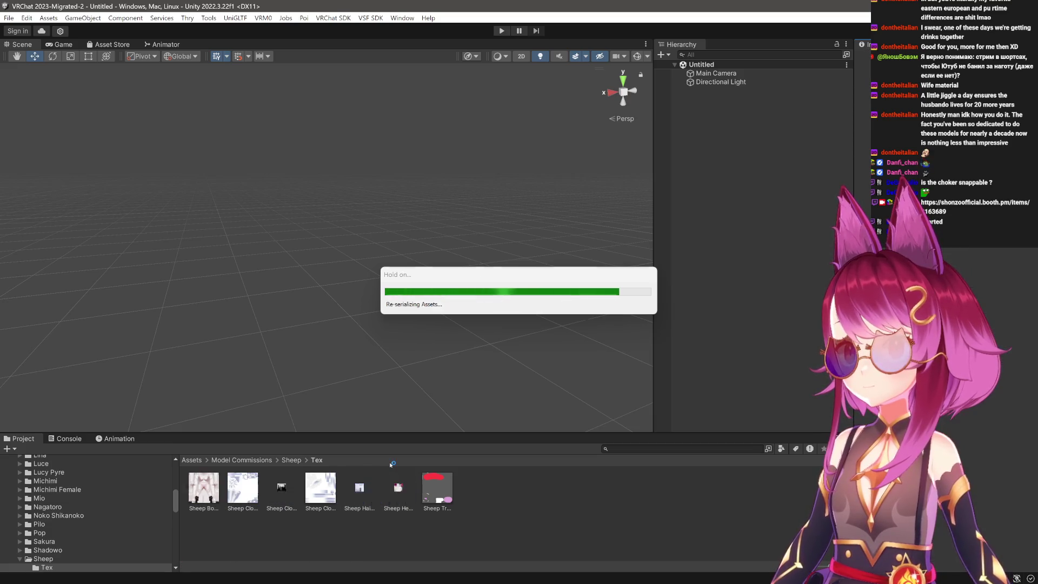
Change an import setting on Sheep Transparent F and a clothes texture, then return to Sheep.
left_click(437, 488)
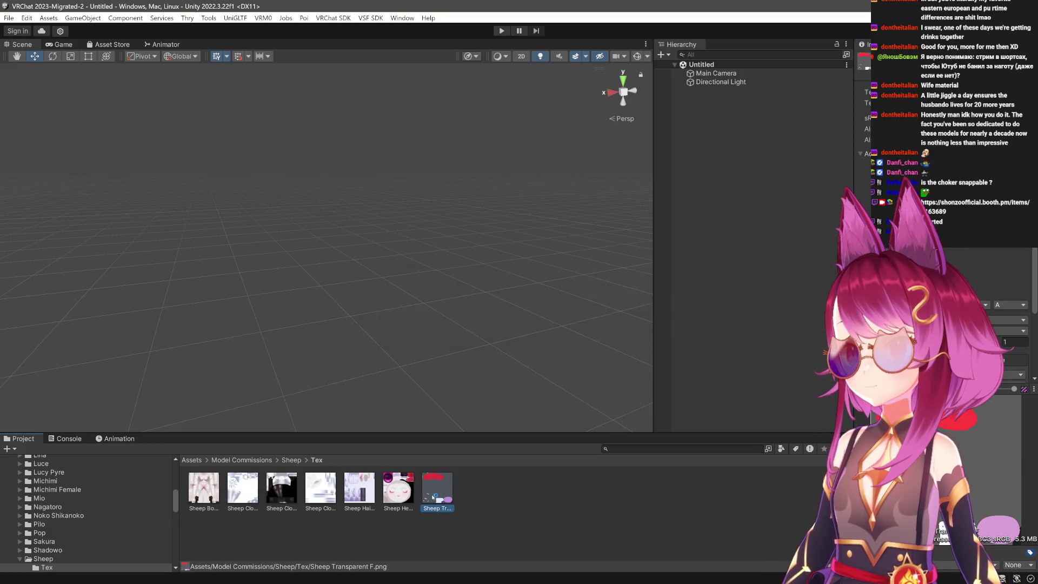
left_click(320, 488)
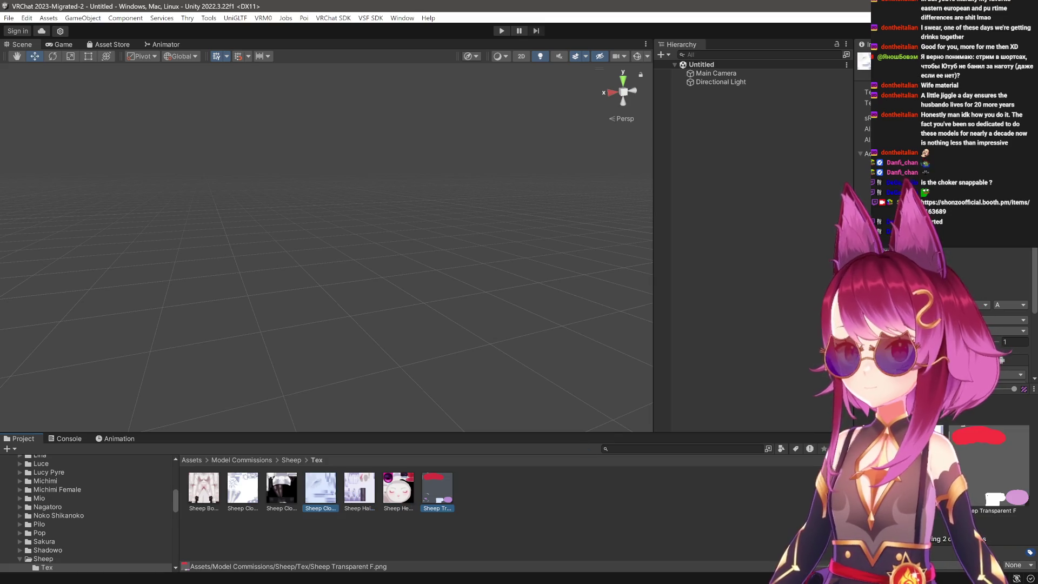
left_click(1000, 329)
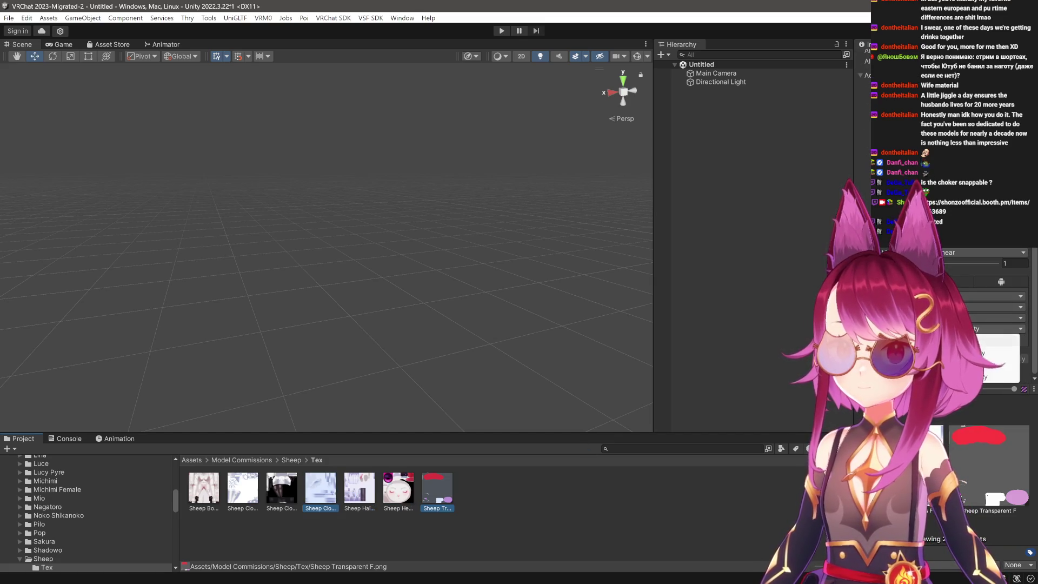
left_click(995, 339)
left_click(635, 384)
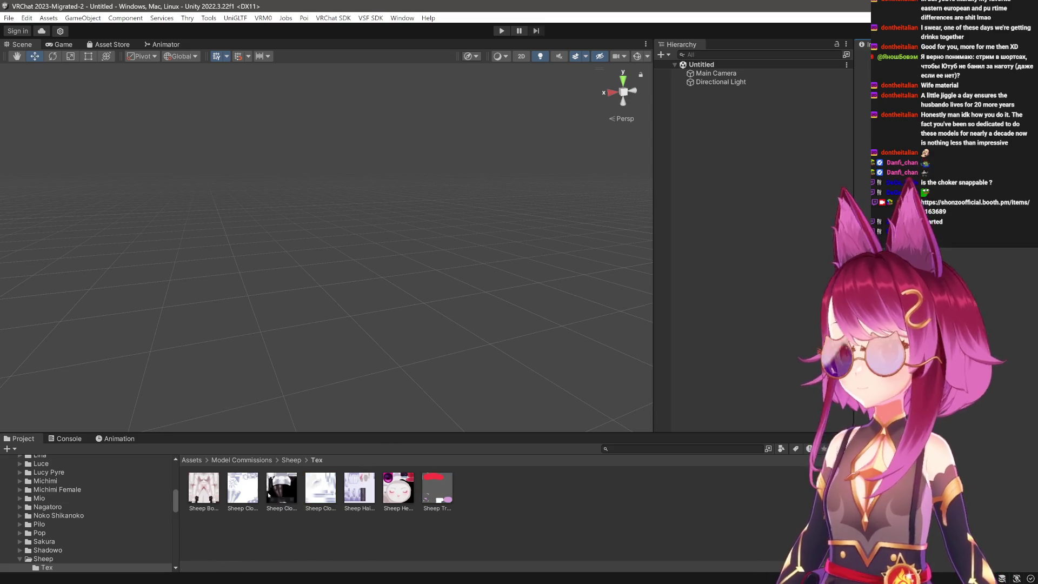
left_click(291, 460)
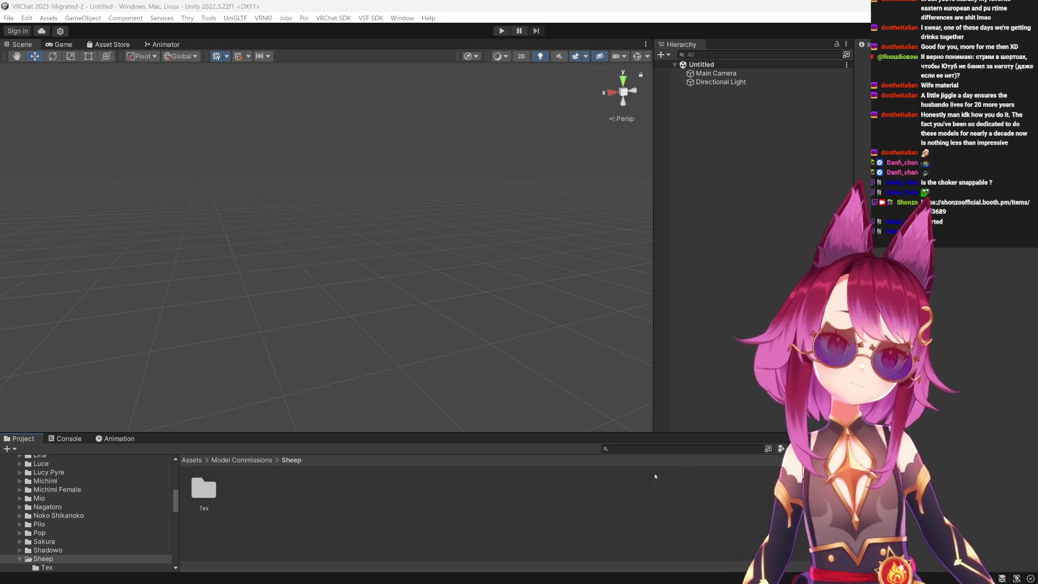
Import Sheep.fbx into the Sheep folder and place the model into the scene.
left_click_drag(468, 508, 469, 509)
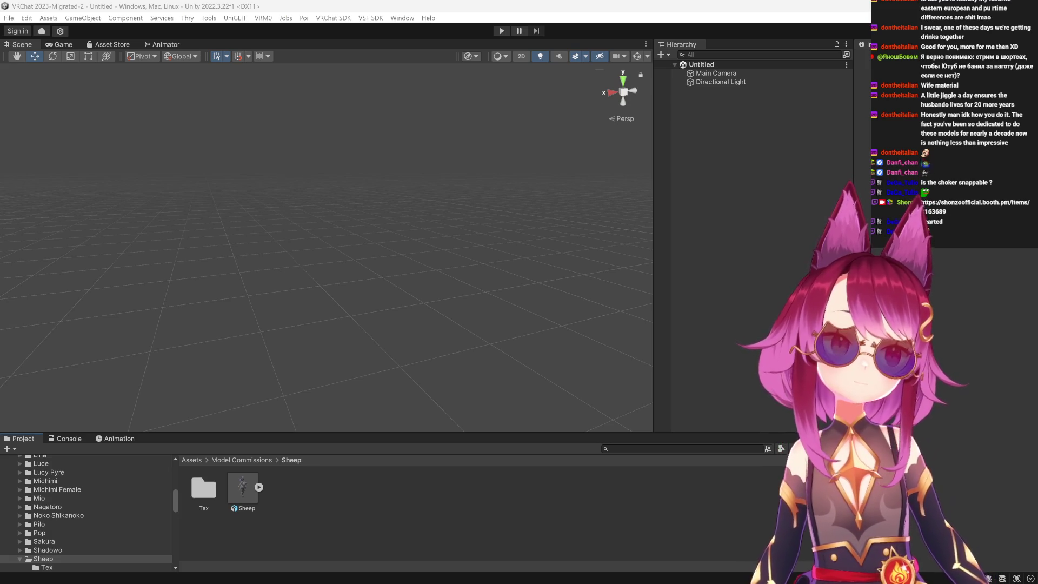
left_click_drag(248, 478, 351, 373)
left_click_drag(407, 345, 409, 430)
scroll("up", 3)
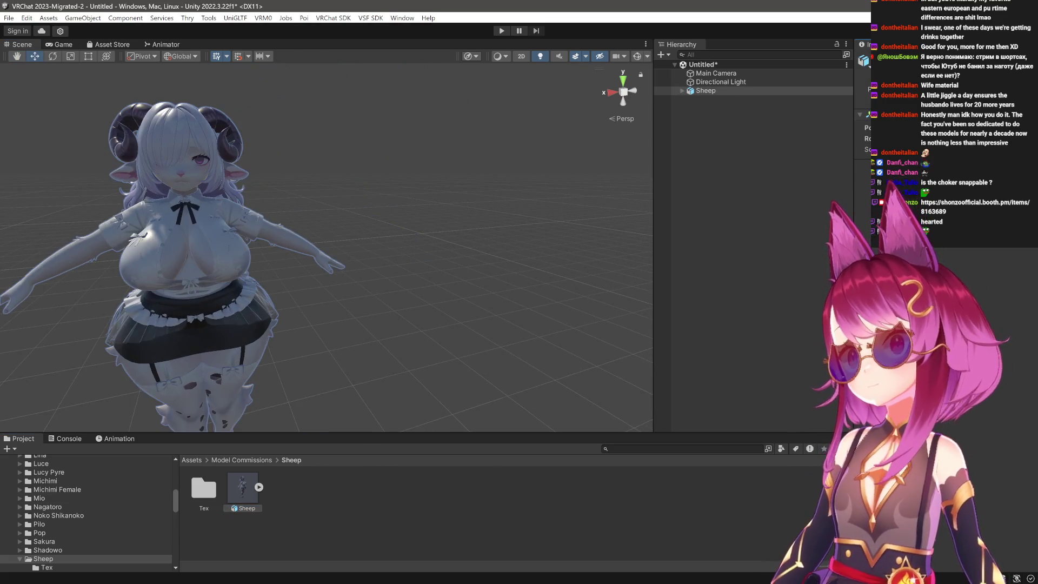
left_click_drag(173, 205, 227, 281)
scroll("up", 3)
Select the Sheep object and switch the gizmo orientation to Local.
left_click(726, 90)
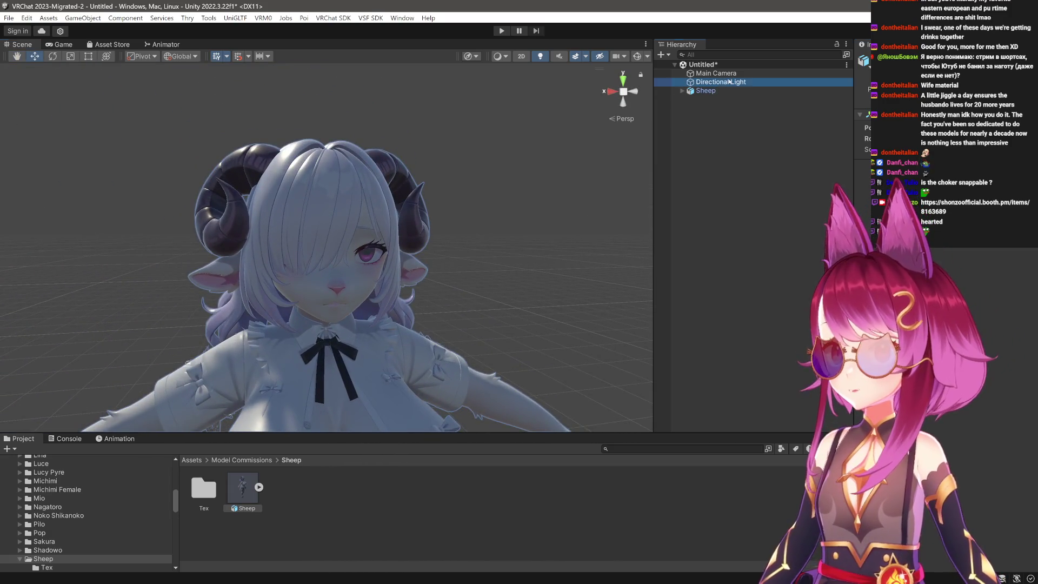
scroll("down", 3)
left_click_drag(385, 296, 335, 292)
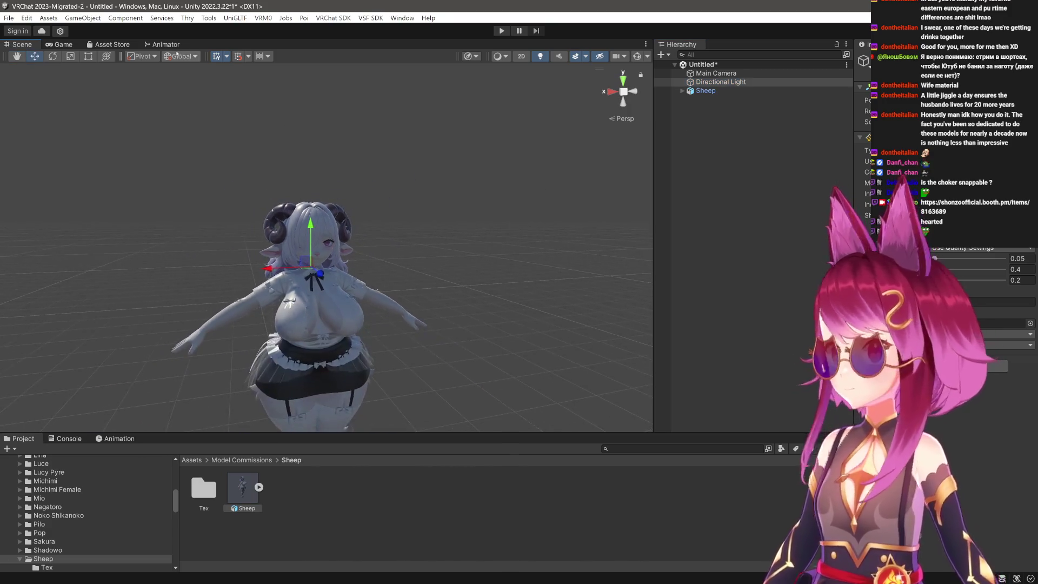
left_click(181, 56)
left_click(181, 77)
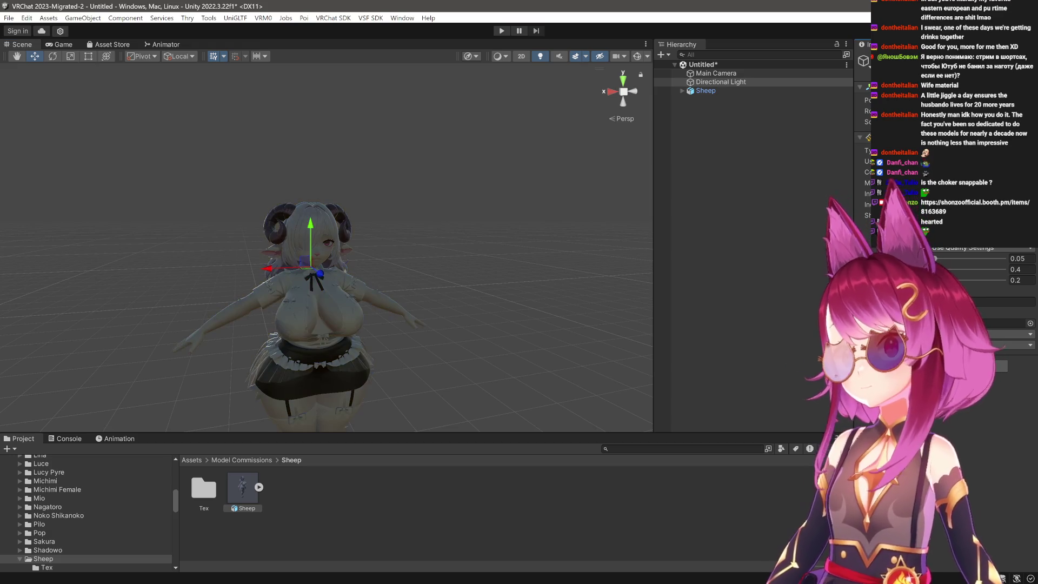
key("e")
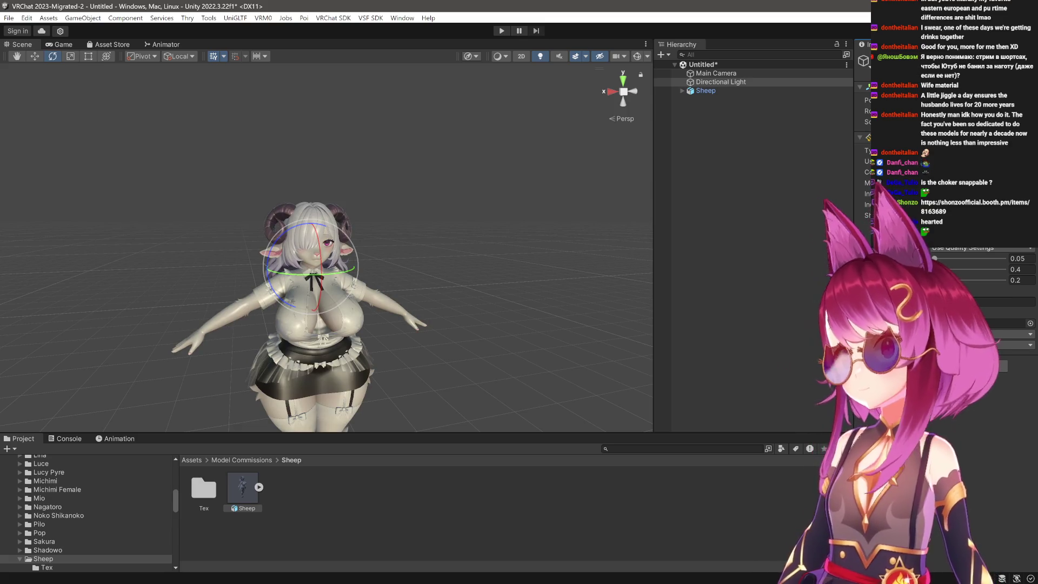
key("w")
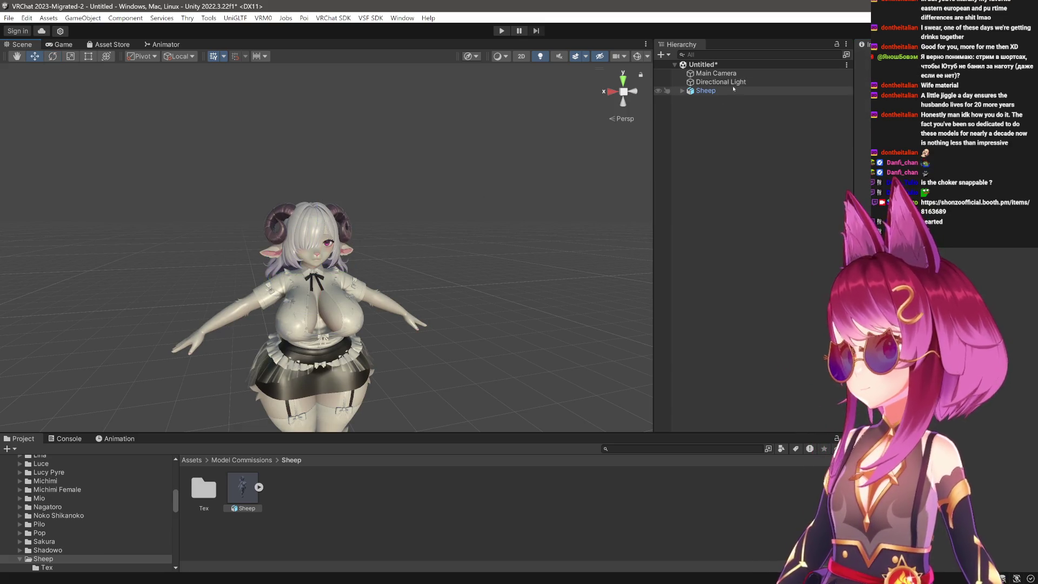
Rotate the Directional Light above the model to change the sheep's shading.
left_click_drag(311, 241, 312, 105)
key("e")
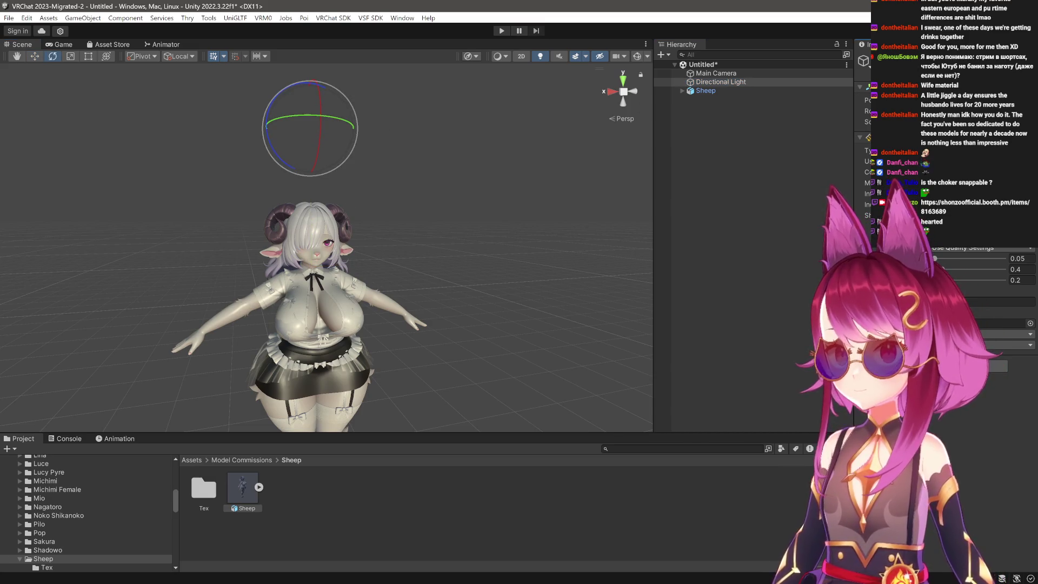
left_click_drag(311, 122, 311, 95)
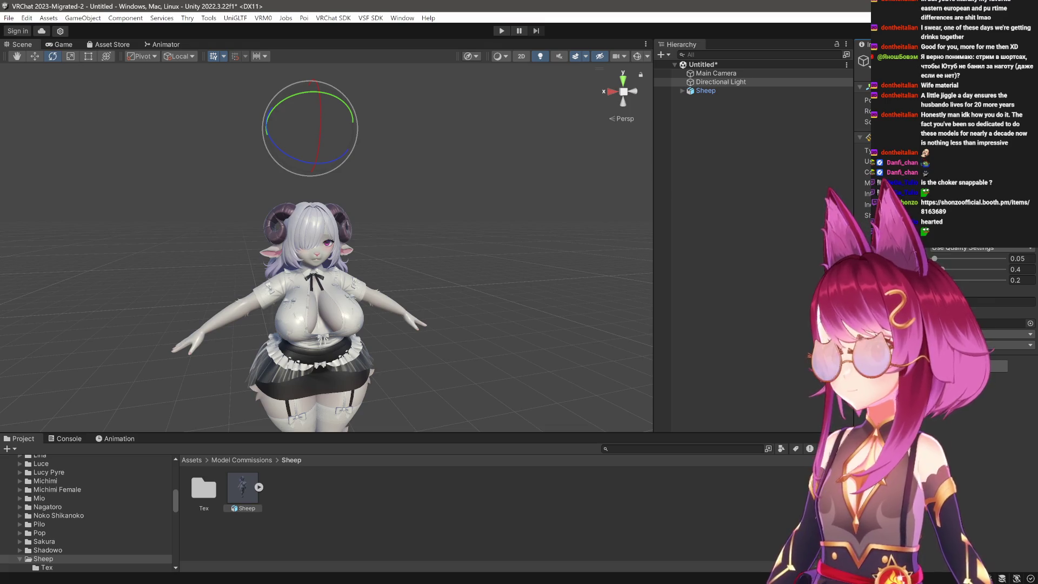
left_click(973, 172)
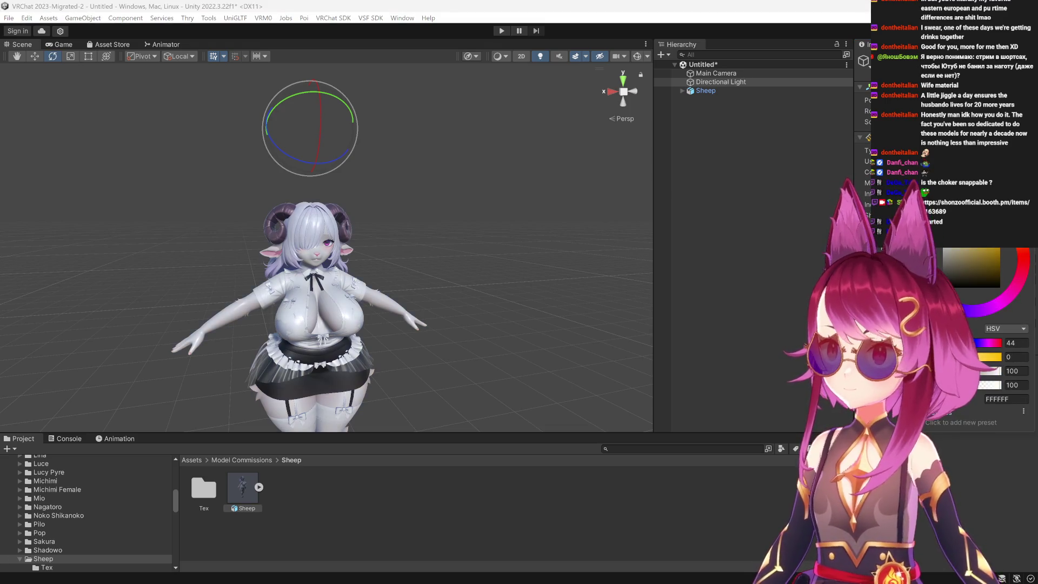
key("w")
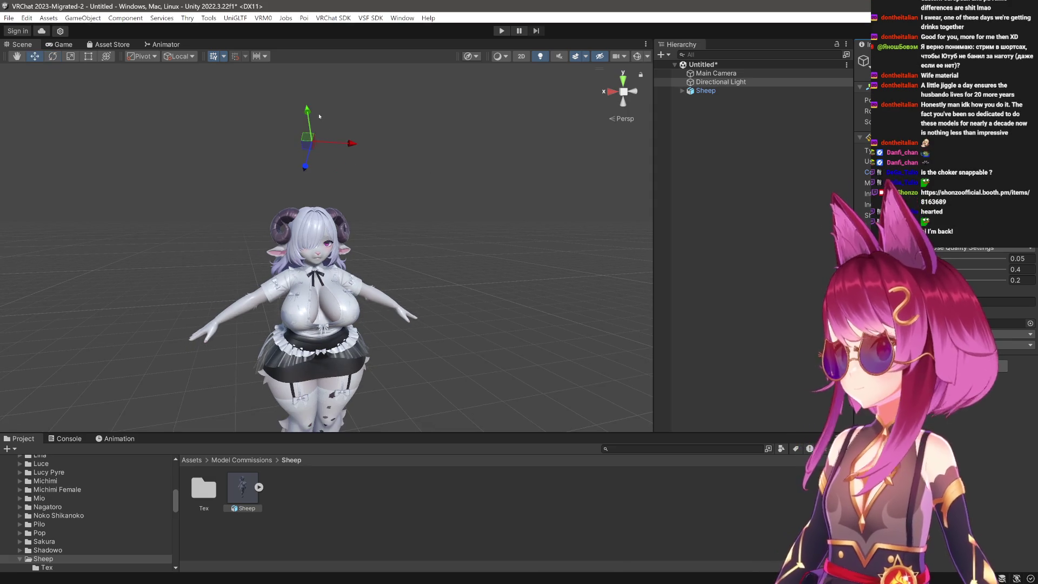
Orbit in on the sheep's torso and reselect the Sheep object.
left_click_drag(401, 163, 410, 248)
scroll("up", 3)
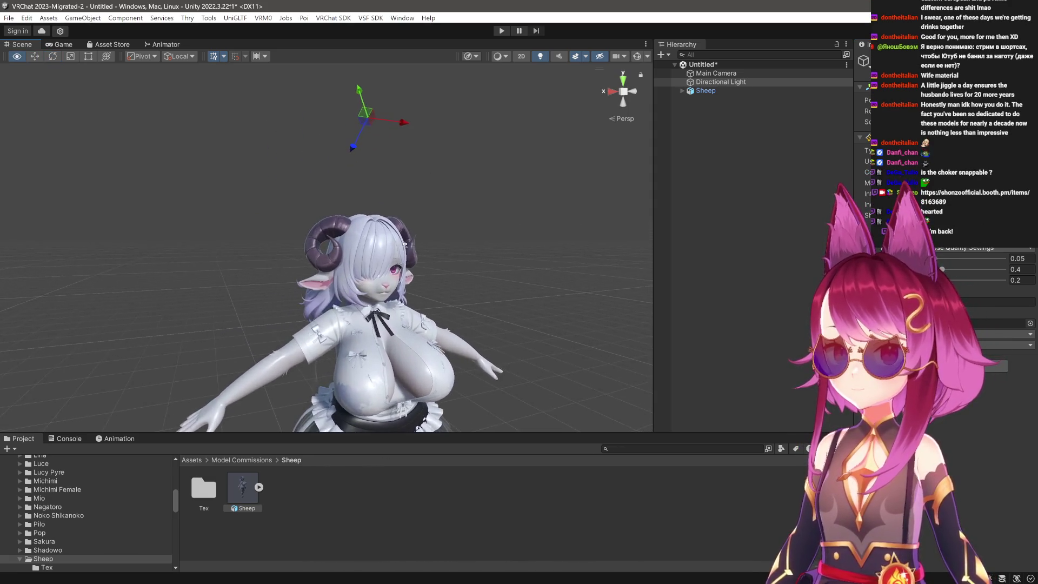
left_click_drag(474, 258, 481, 308)
scroll("up", 3)
left_click(476, 305)
Check Sheep.fbx's humanoid bone mapping, finish with Done, and apply the pending import settings.
left_click(244, 488)
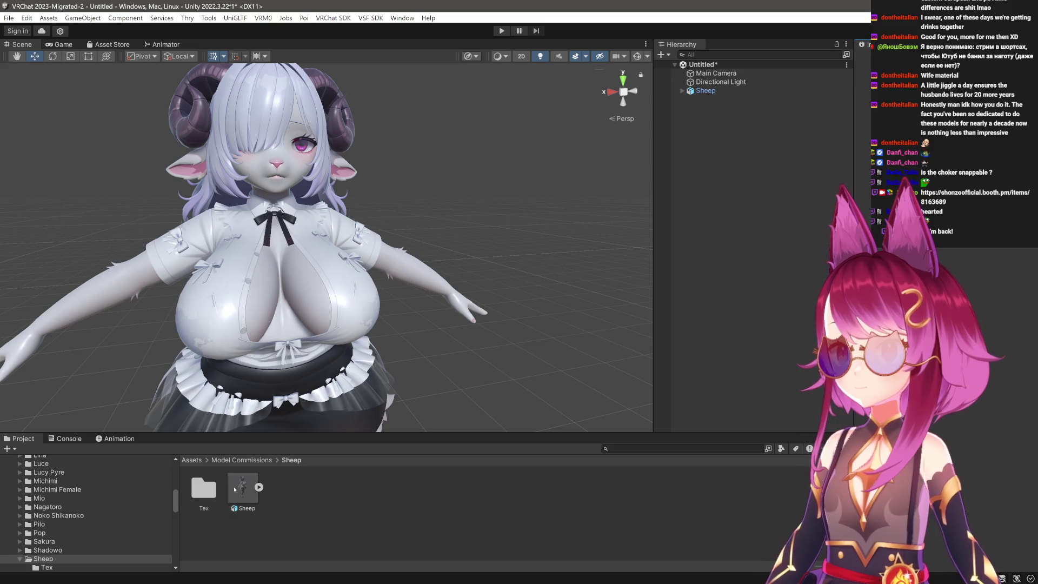
left_click(235, 489)
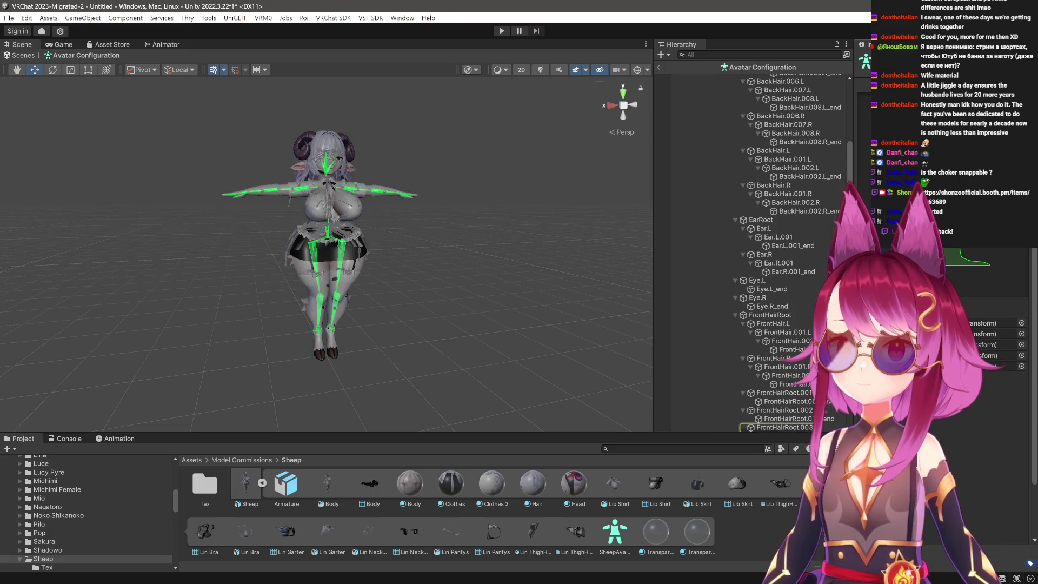
scroll("down", 3)
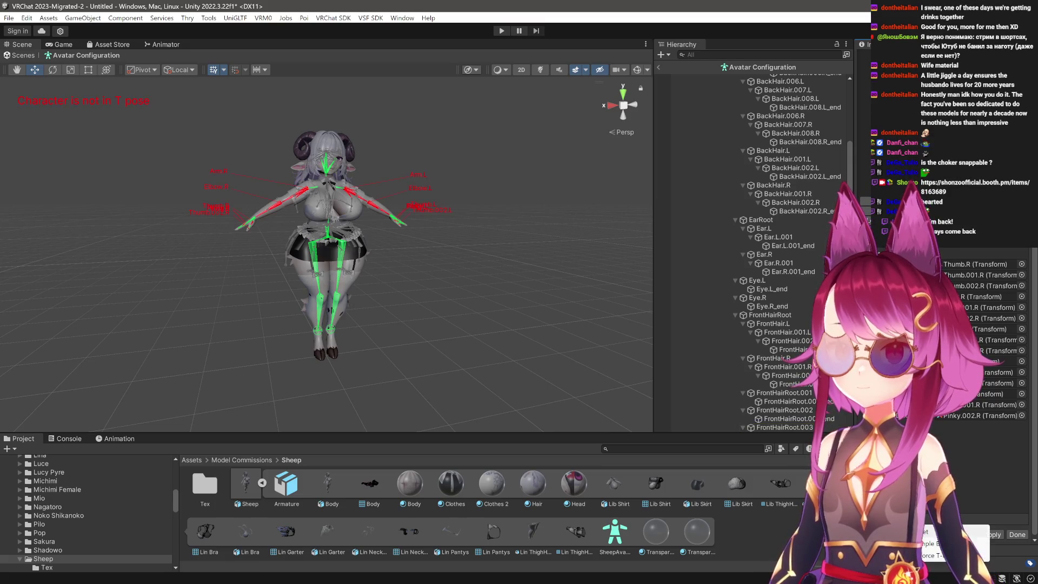
left_click(1016, 535)
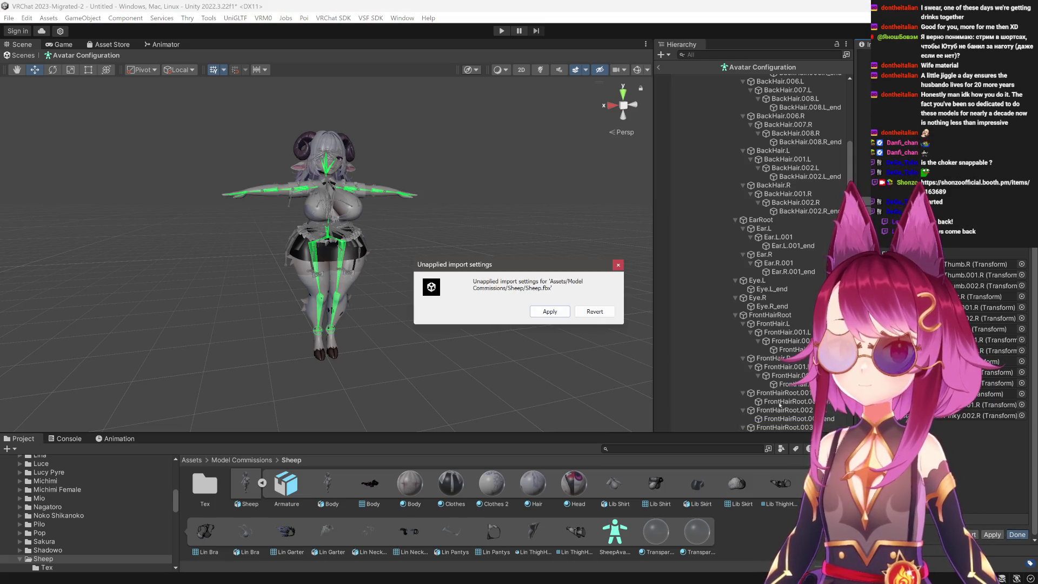
left_click(549, 313)
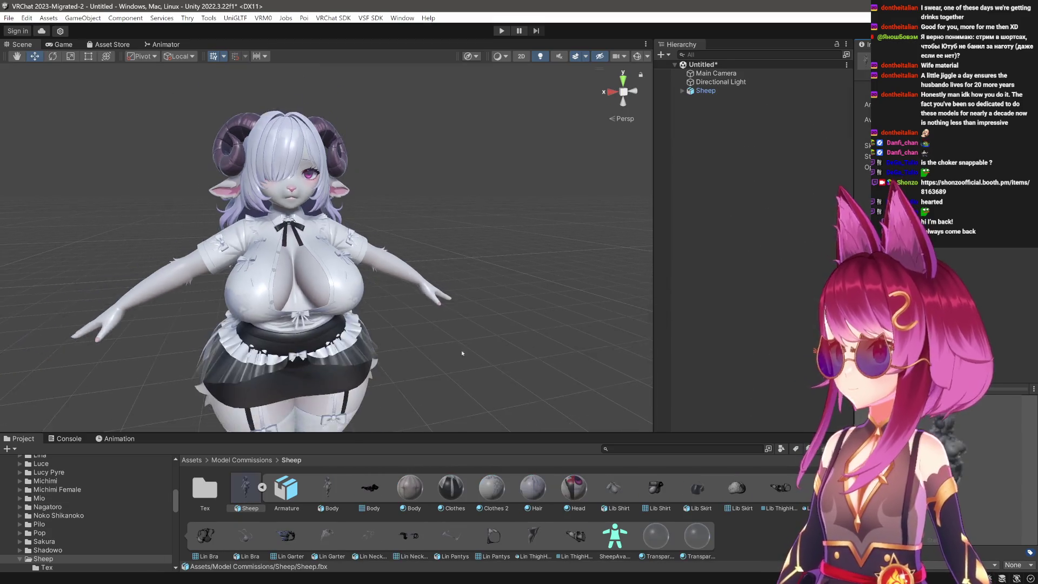
Extract Sheep.fbx's materials into a Materials folder, apply, and pan to the textured hair and horns.
left_click(720, 91)
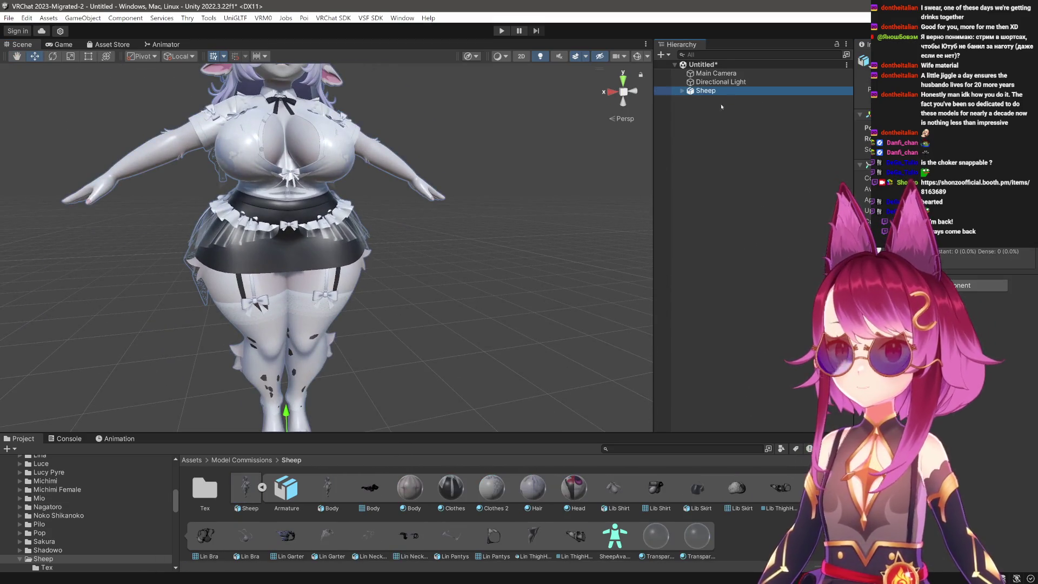
left_click(262, 487)
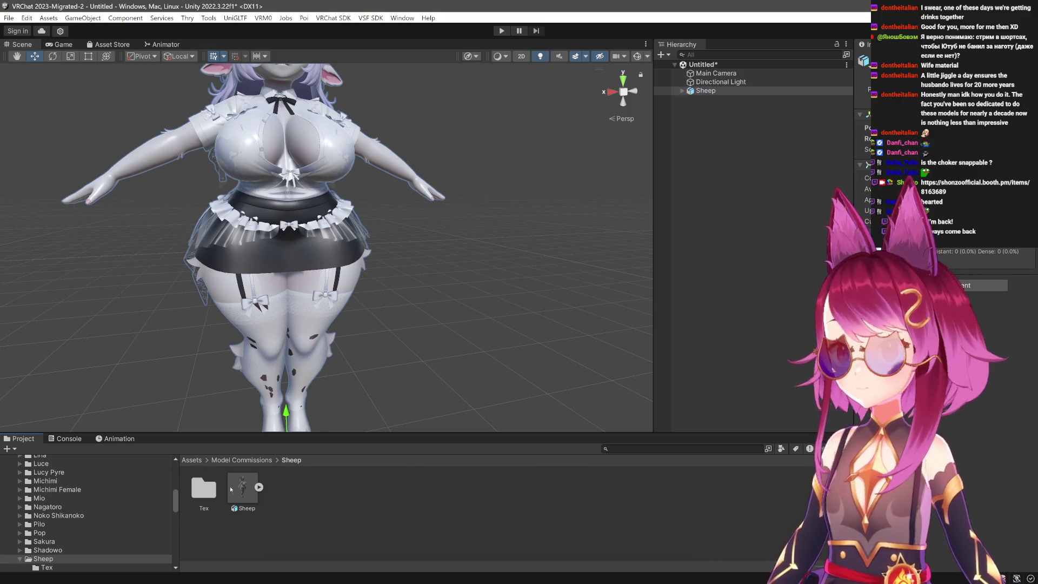
left_click(231, 490)
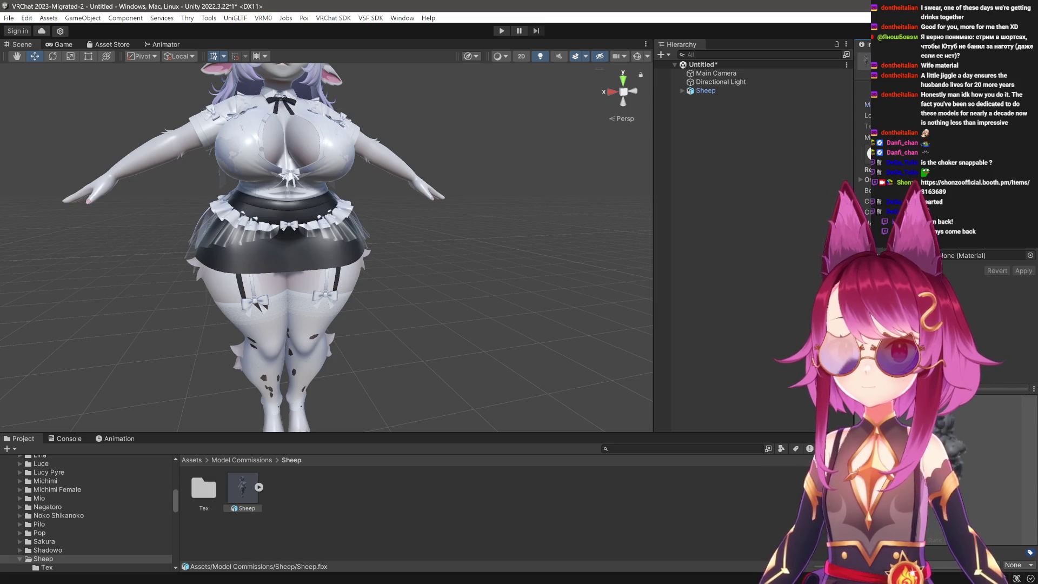
left_click(1023, 271)
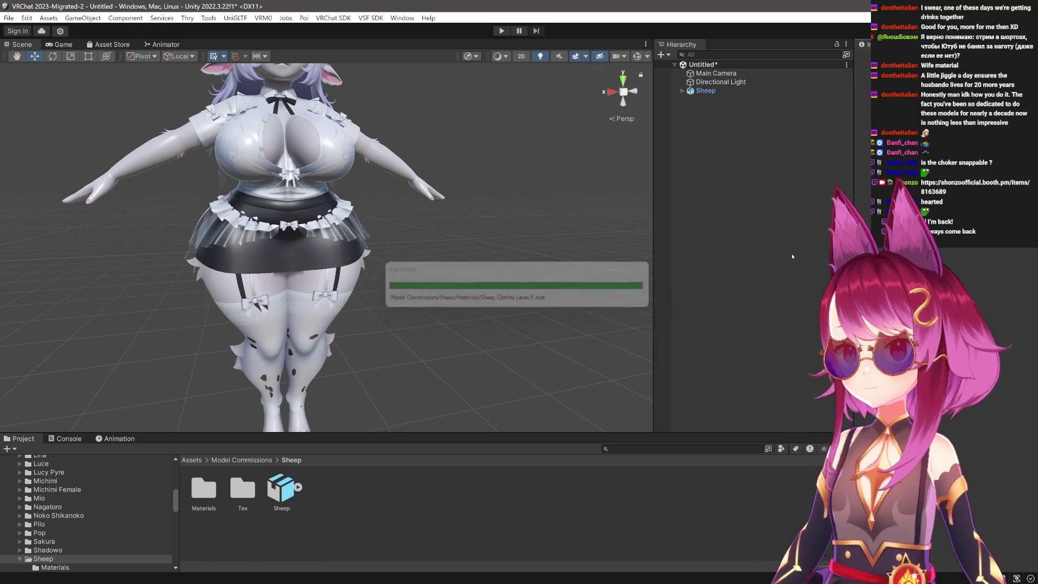
left_click_drag(350, 370, 314, 400)
In the Sheep Materials folder, set all seven materials' main Color to FFFFFF.
left_click(208, 495)
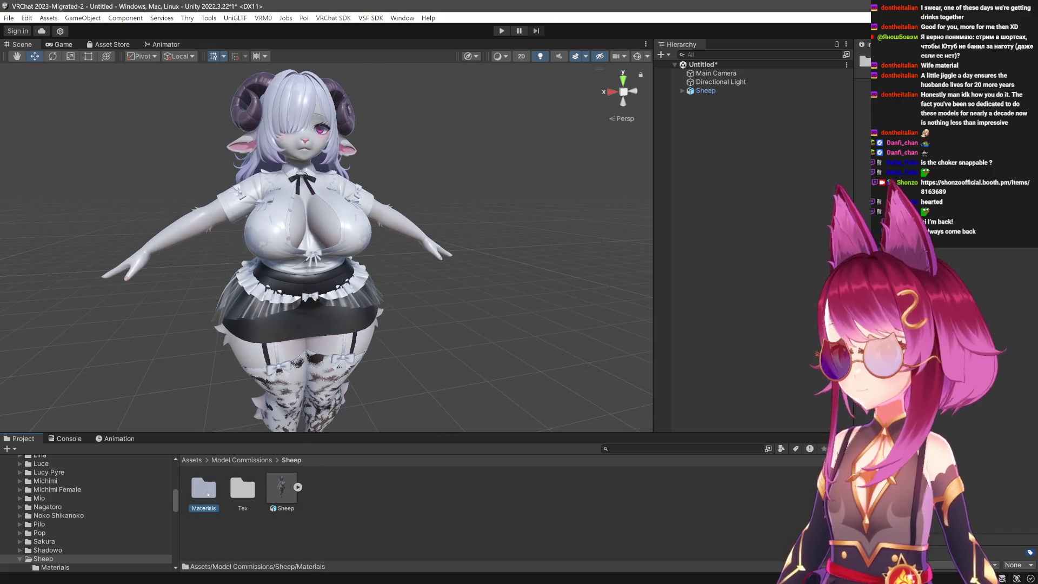
double_click(209, 494)
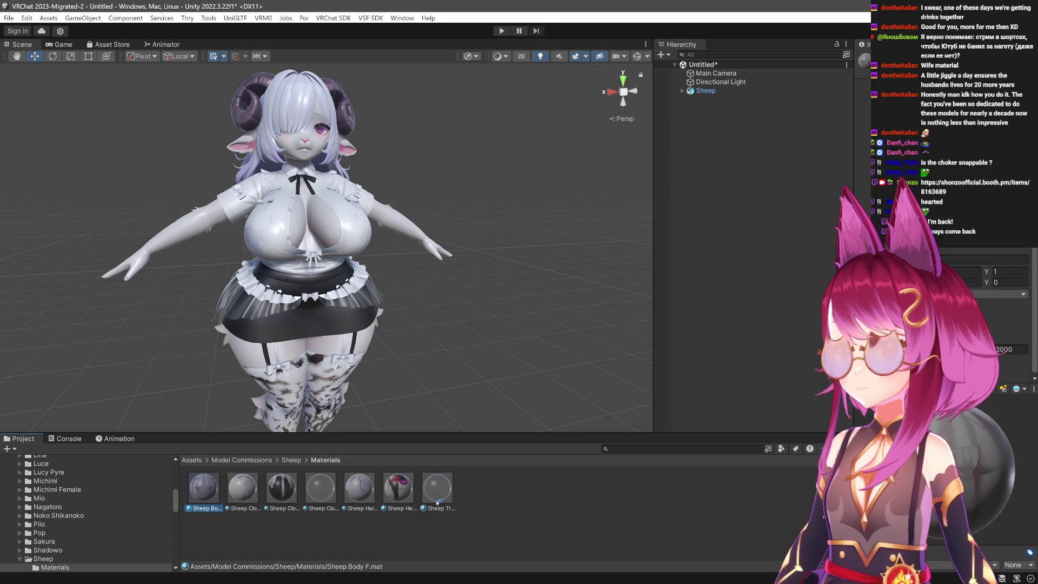
left_click(442, 496)
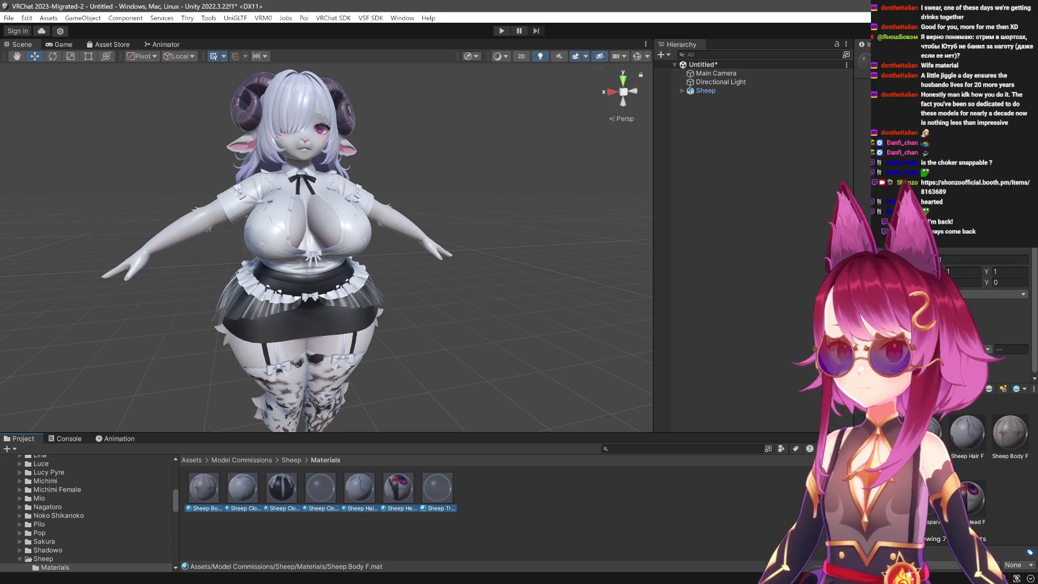
type("FFFFFF")
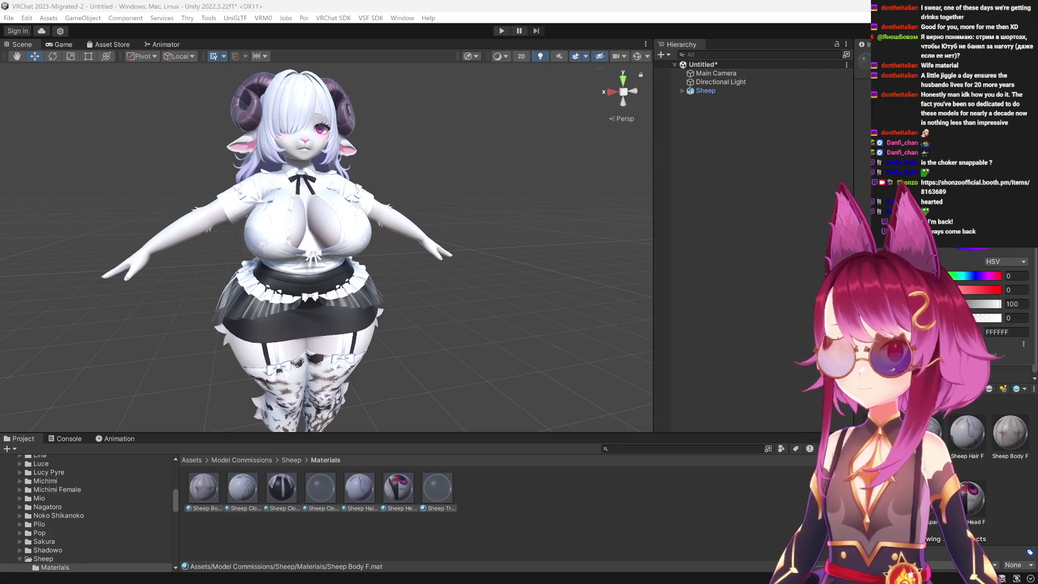
key("Return")
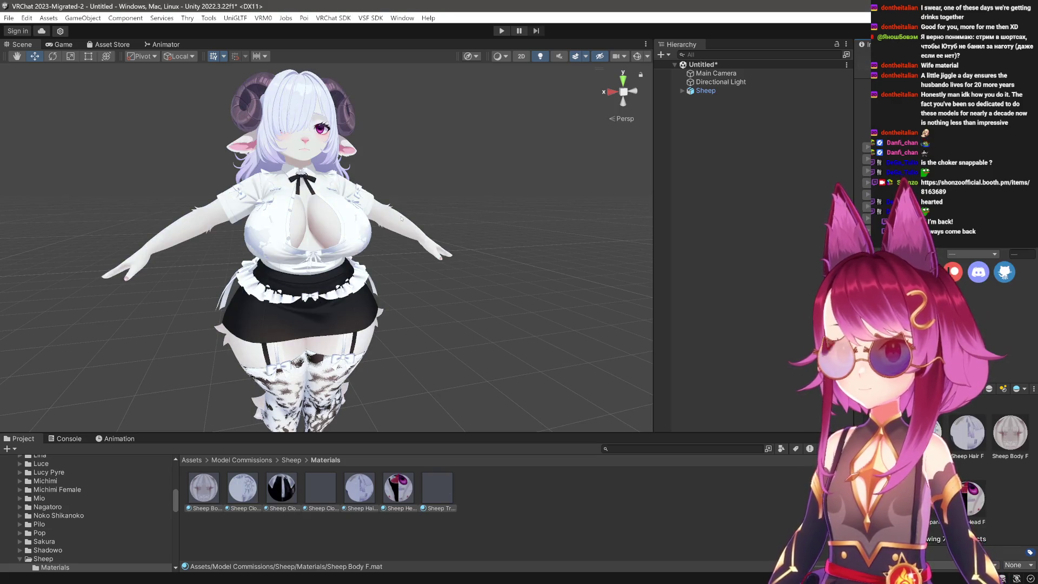
scroll("up", 3)
scroll("down", 3)
scroll("up", 3)
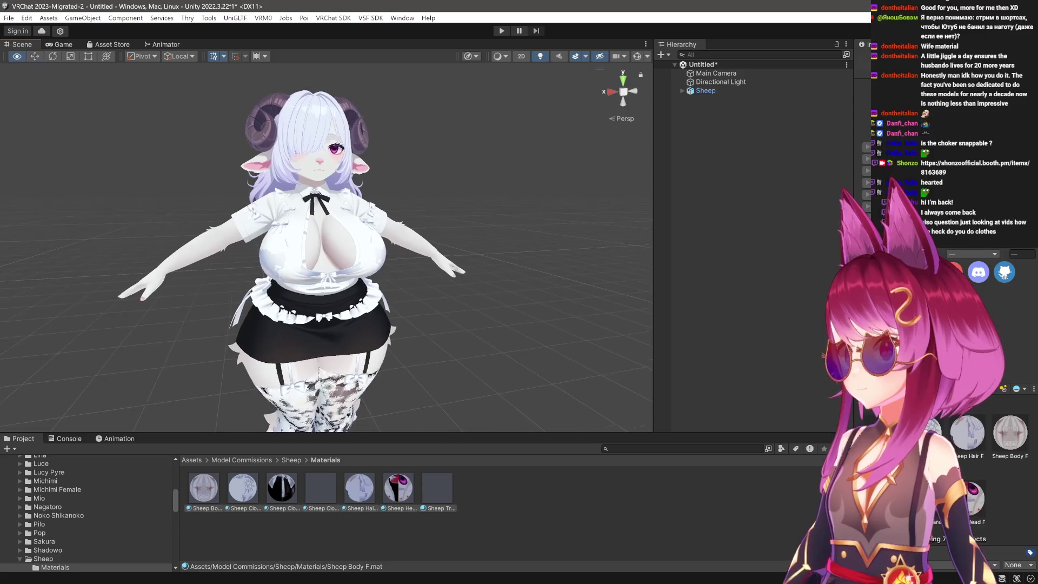
Disable the Lib Shirt, Lib Skirt and Lib ThighHigh objects under the Sheep avatar.
left_click(705, 91)
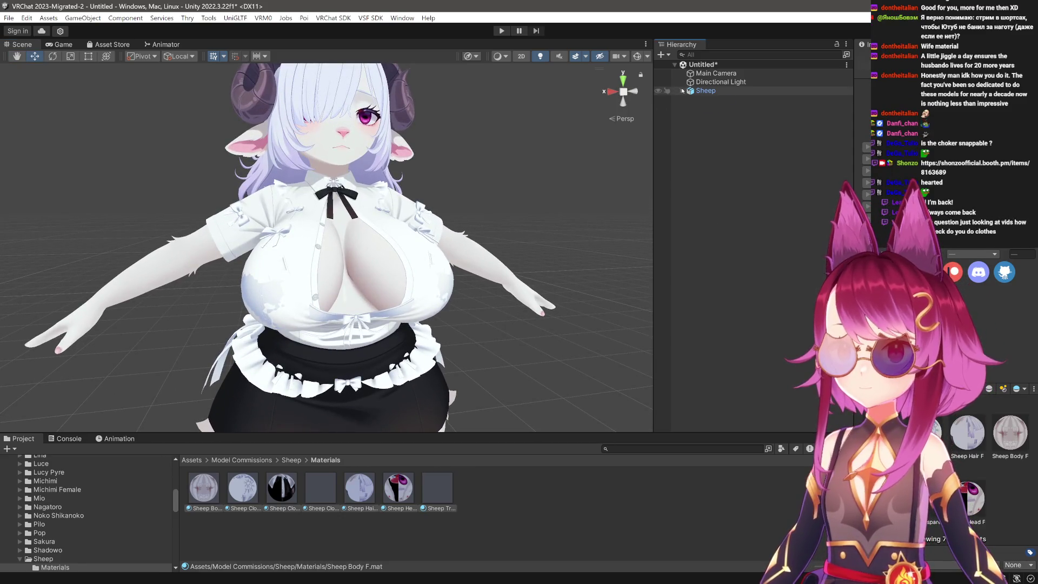
left_click(682, 90)
left_click(716, 116)
key("shift+alt+a")
left_click(767, 125)
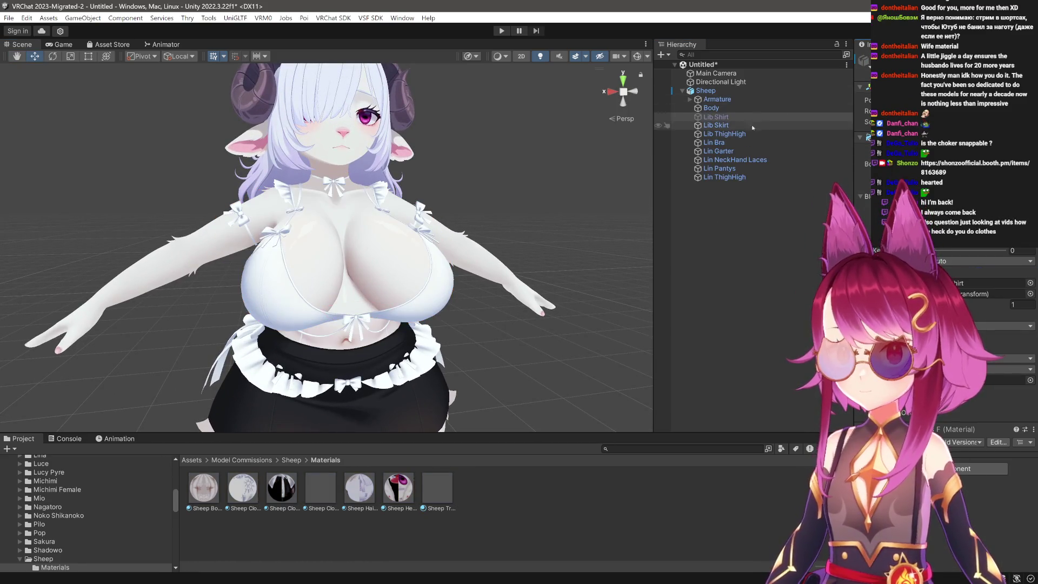
key("shift+alt+a")
key("Down")
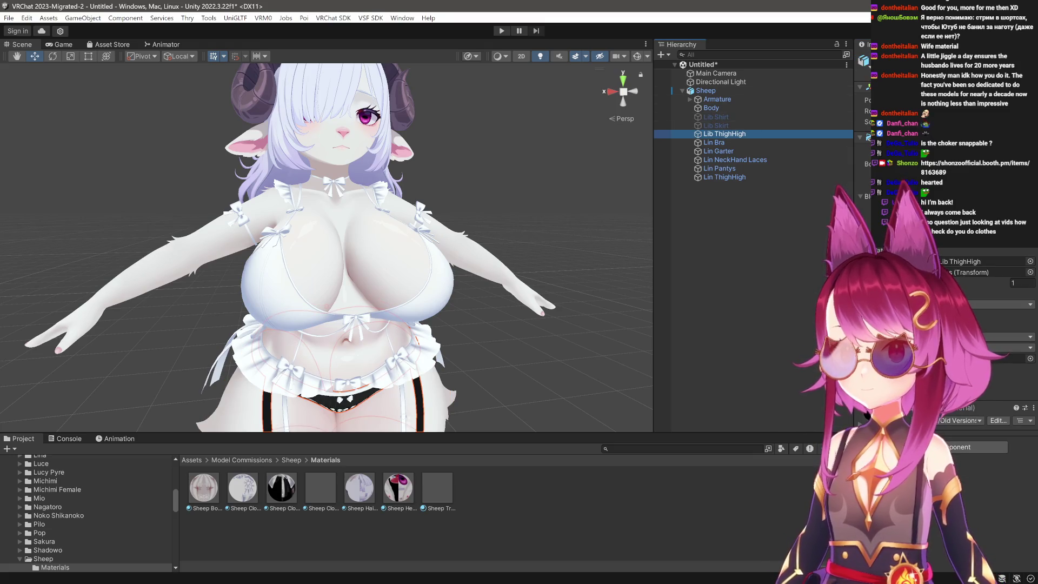
key("shift+alt+a")
left_click(544, 273)
Select the Body mesh and widen the Inspector to view its blendshape list.
scroll("down", 3)
scroll("down", 3)
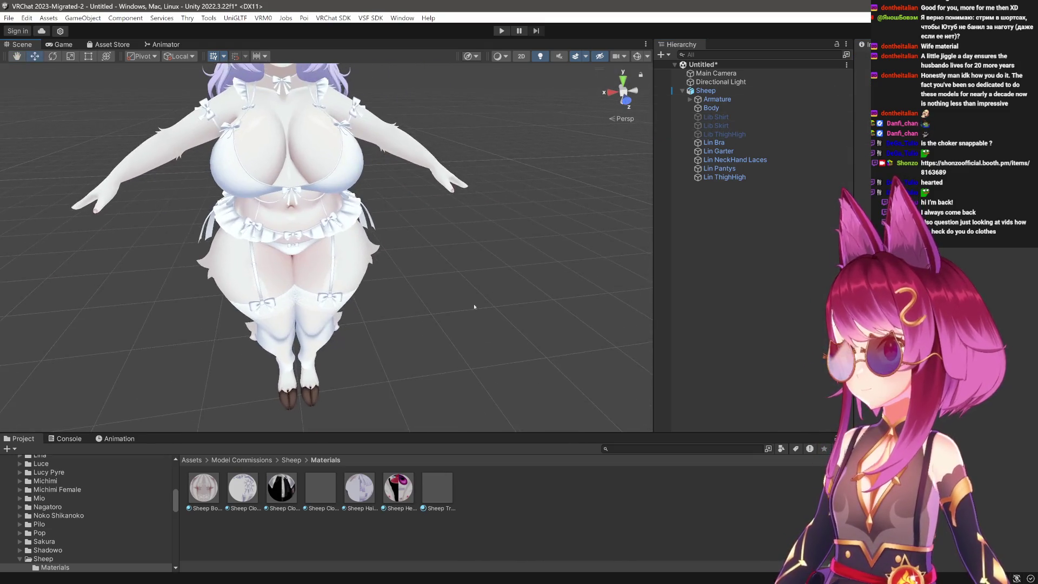
scroll("up", 3)
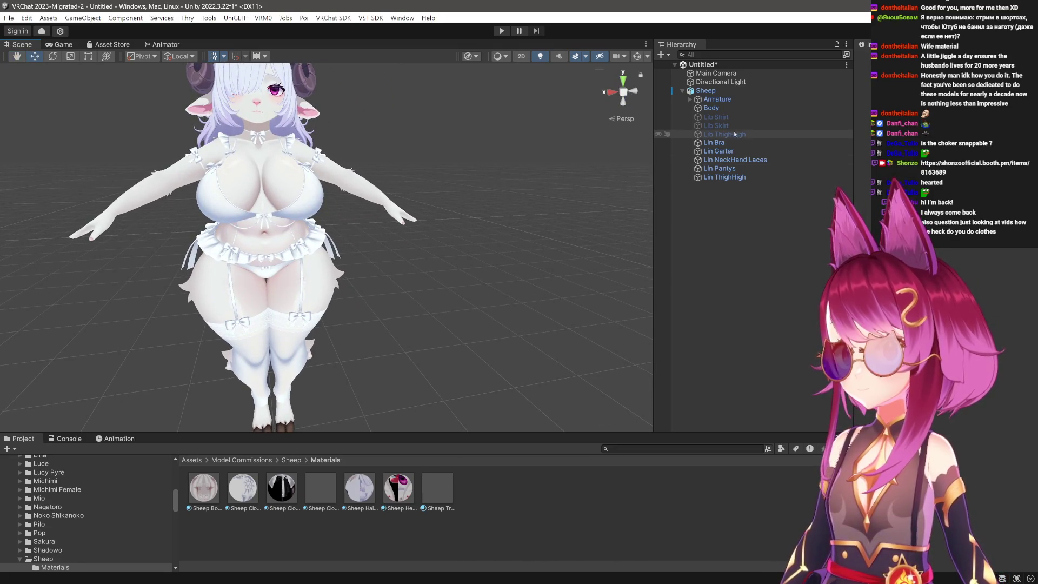
left_click(728, 109)
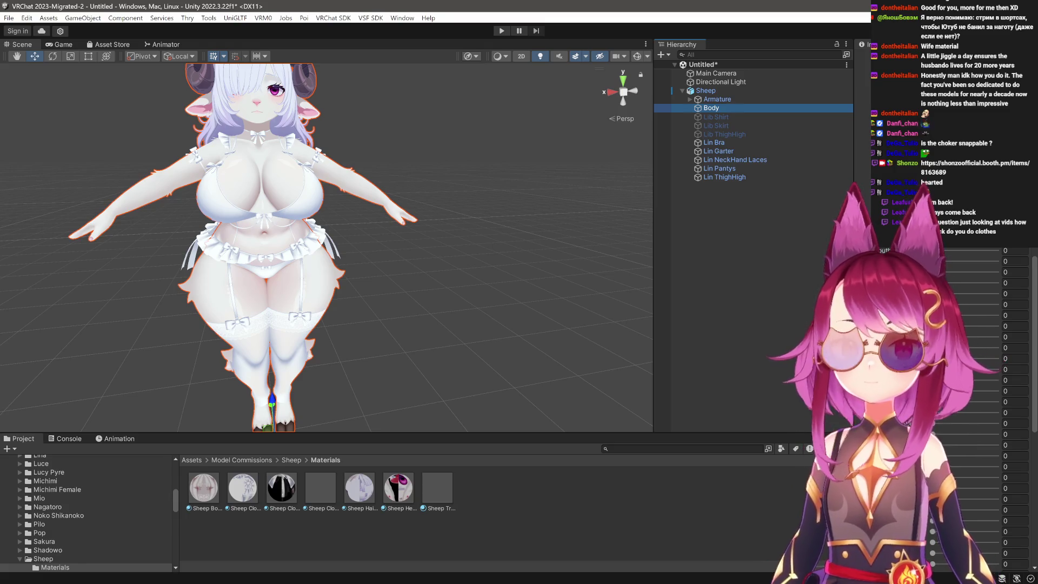
scroll("down", 3)
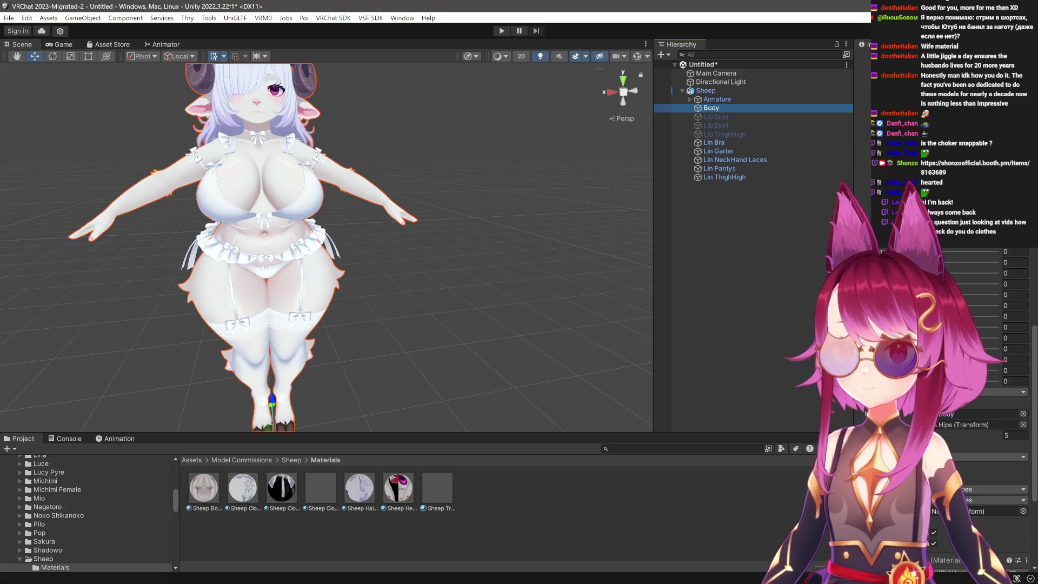
left_click_drag(654, 316, 676, 315)
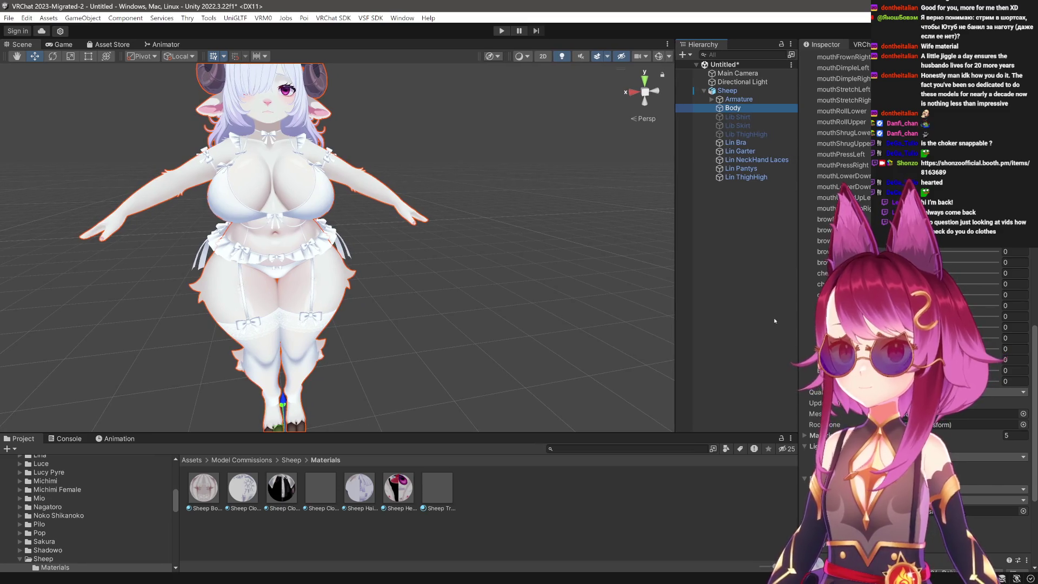
Set the first thigh-related Body blendshape to 100.
scroll("up", 3)
scroll("up", 3)
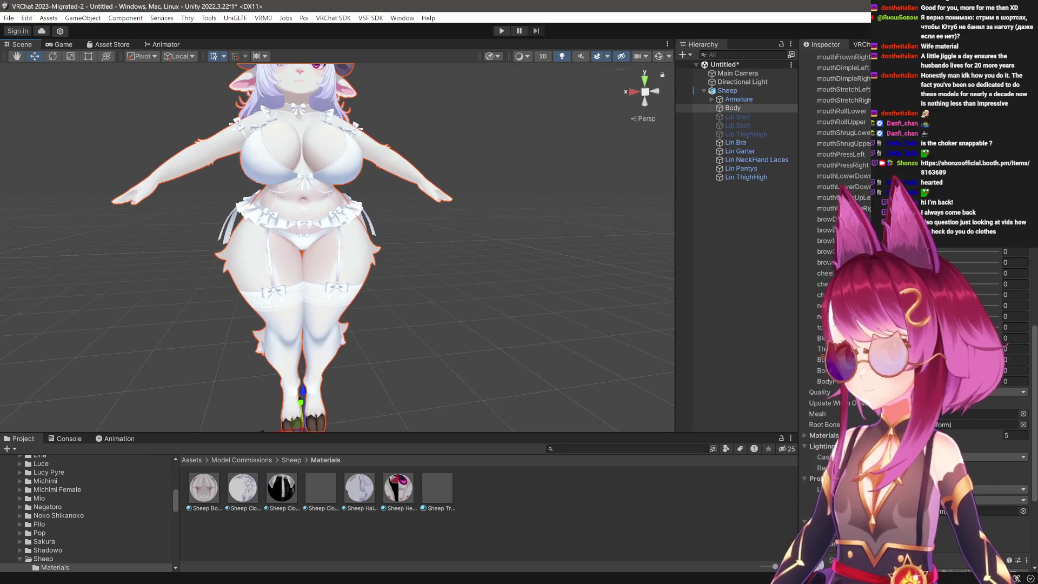
left_click(1015, 381)
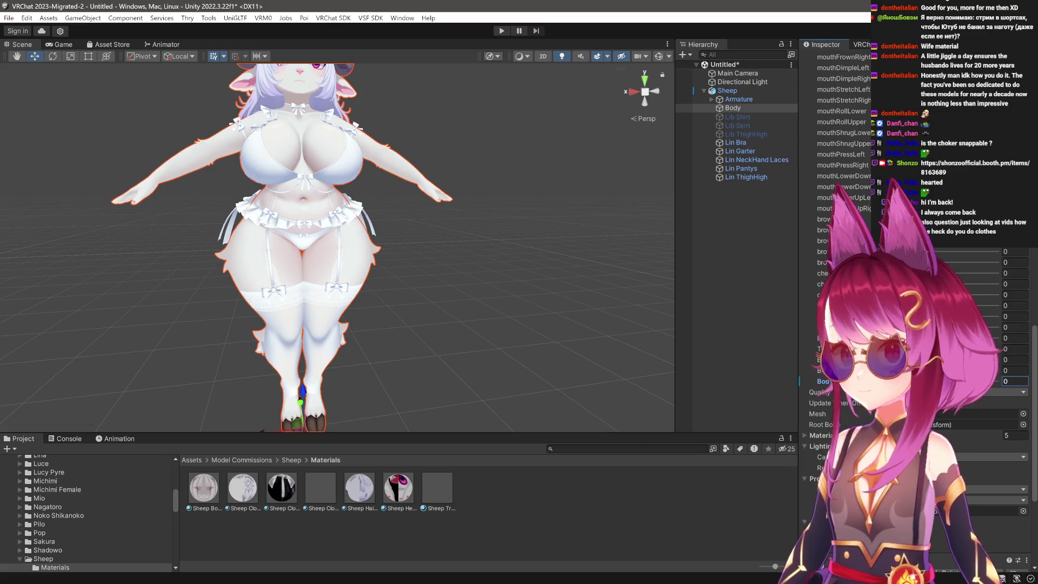
left_click(1015, 359)
type("100")
left_click(585, 338)
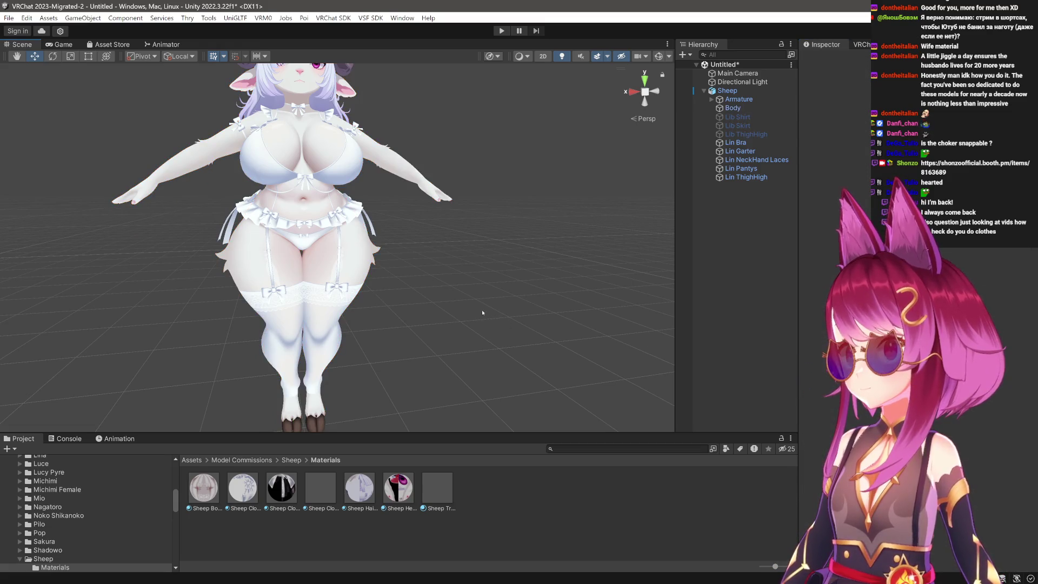
Inspect the Lin Pantys and Lin ThighHigh objects, checking the stockings' Thigh blendshape.
scroll("down", 3)
scroll("up", 3)
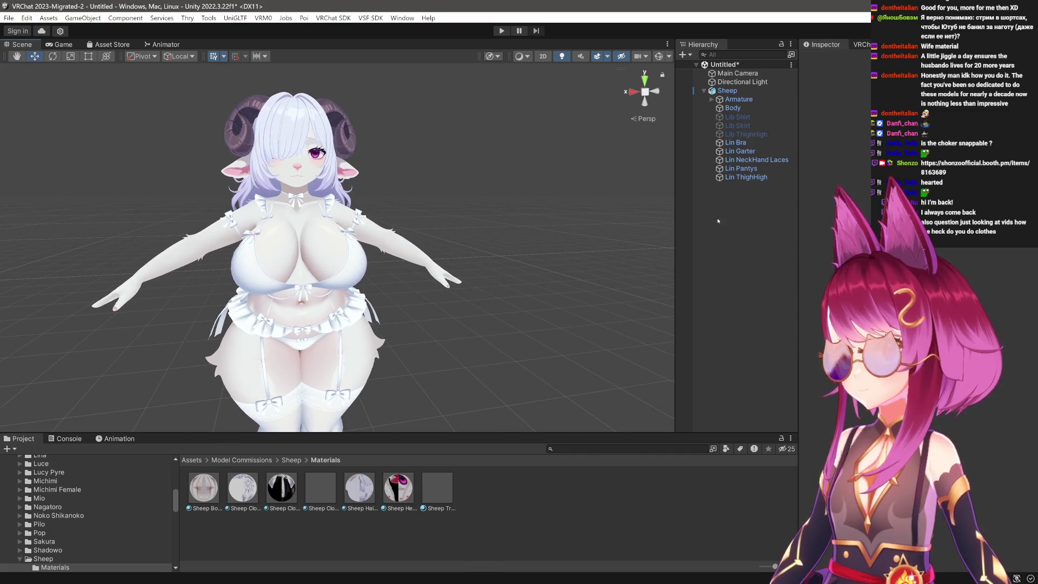
left_click_drag(597, 215, 594, 161)
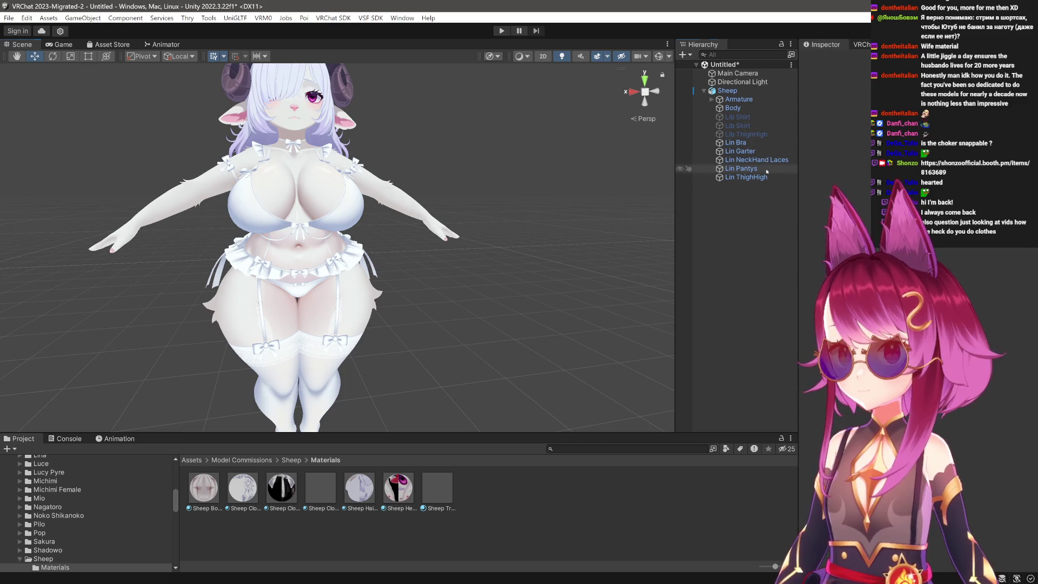
left_click(763, 169)
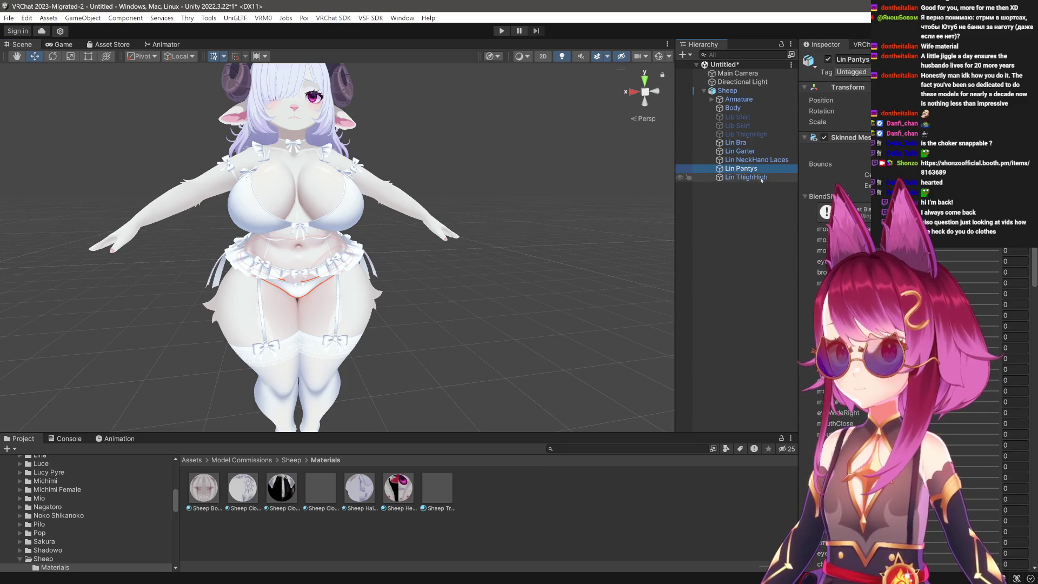
left_click(762, 179)
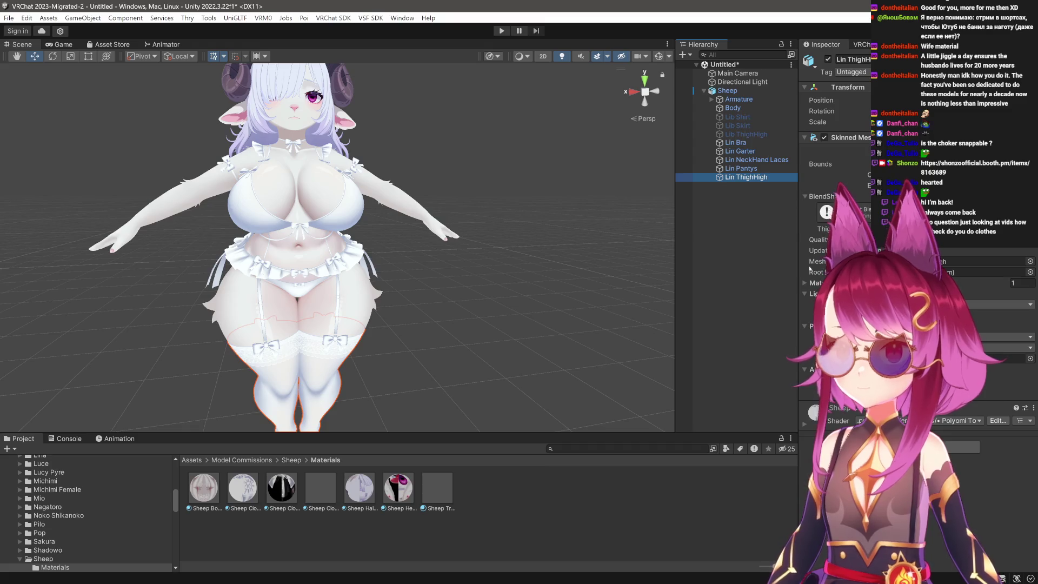
left_click(824, 228)
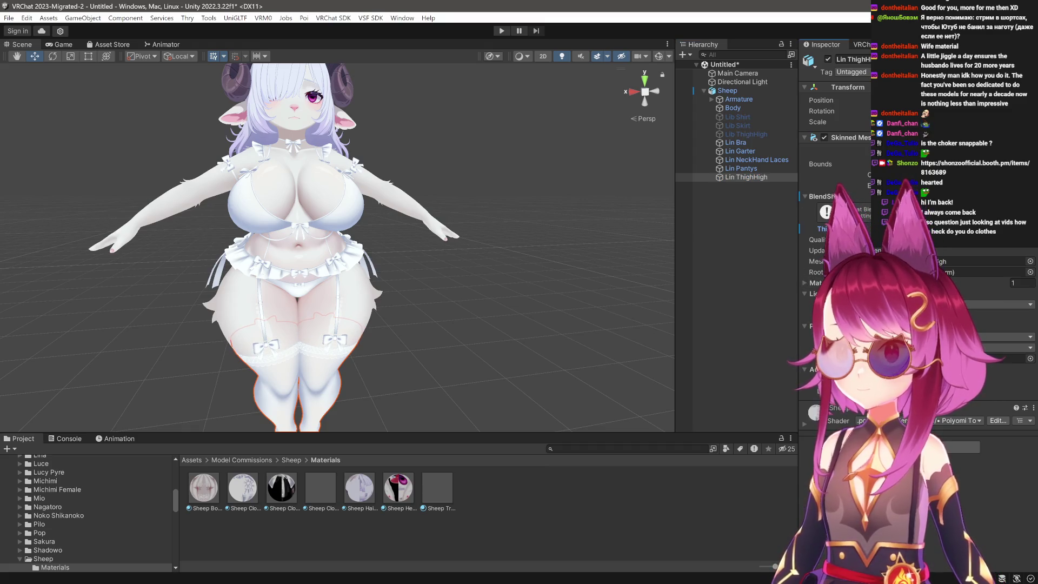
Set a second Body thigh blendshape to 100 and check the legs from the side.
left_click(734, 108)
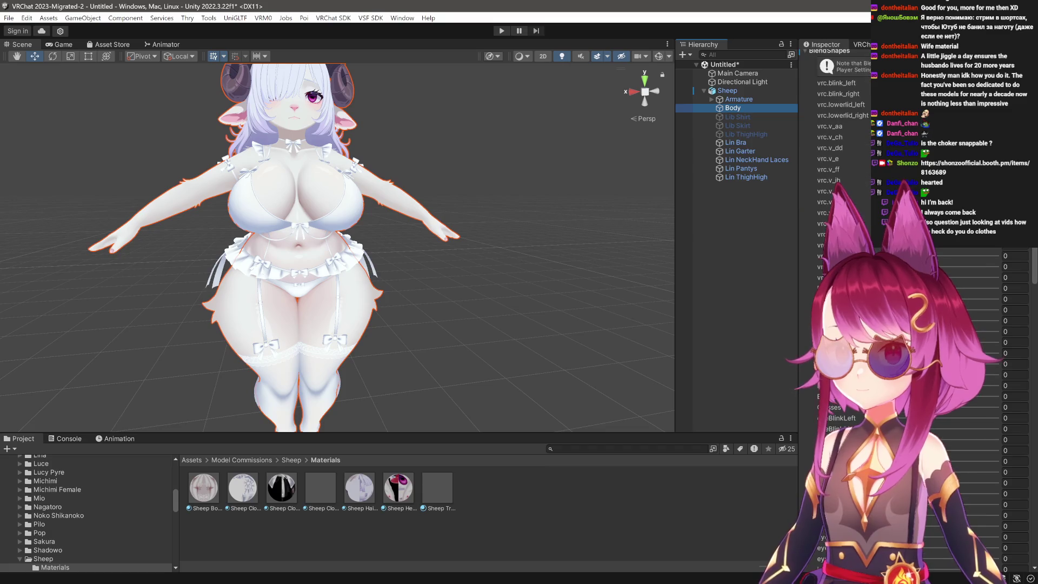
scroll("down", 3)
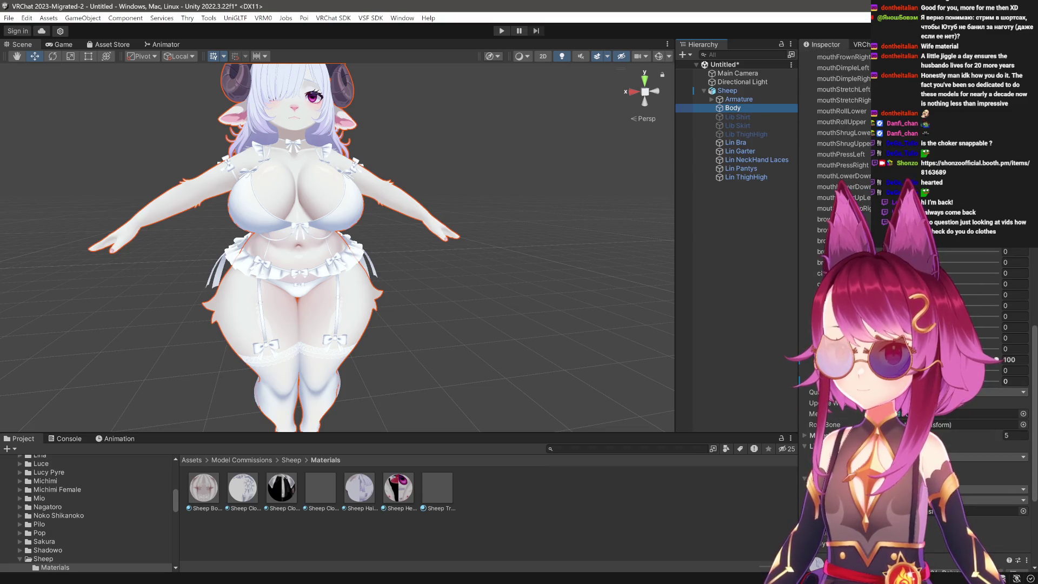
left_click(996, 349)
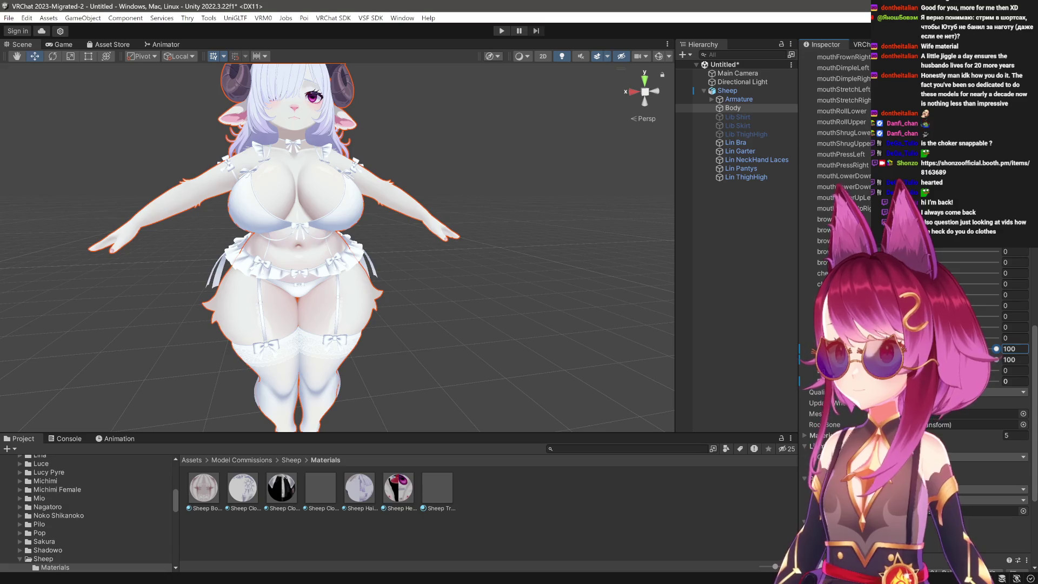
left_click_drag(496, 273, 396, 292)
scroll("up", 3)
scroll("down", 3)
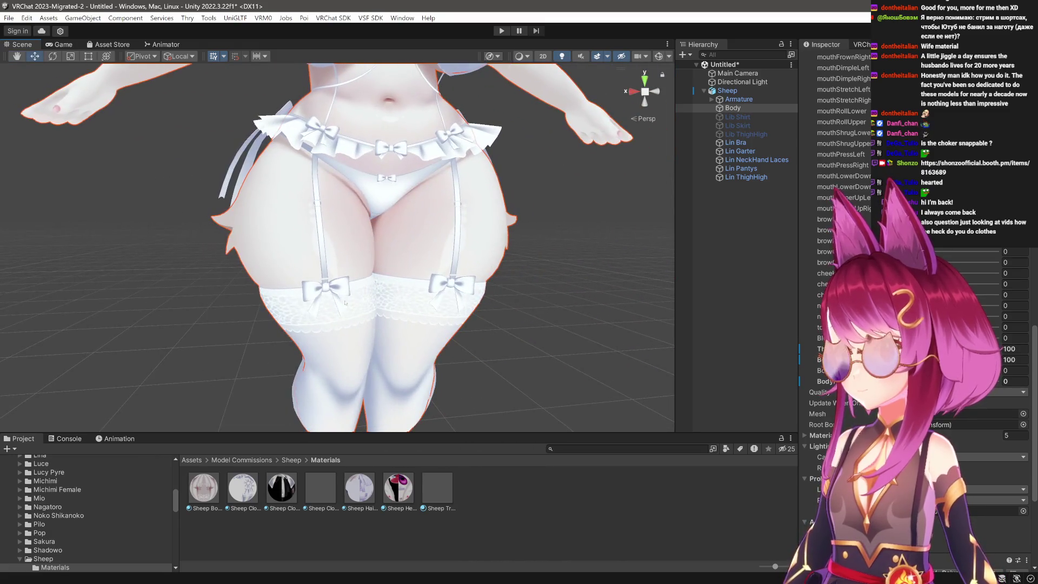
scroll("up", 3)
scroll("down", 3)
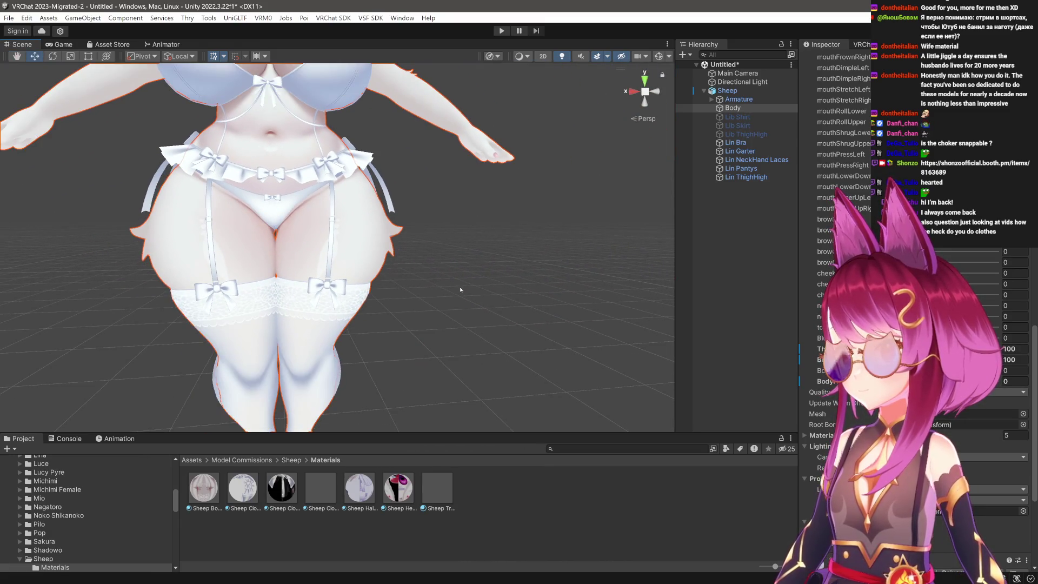
left_click(472, 284)
scroll("down", 3)
Reselect the Body mesh, then return to the Sheep asset folder.
left_click(727, 91)
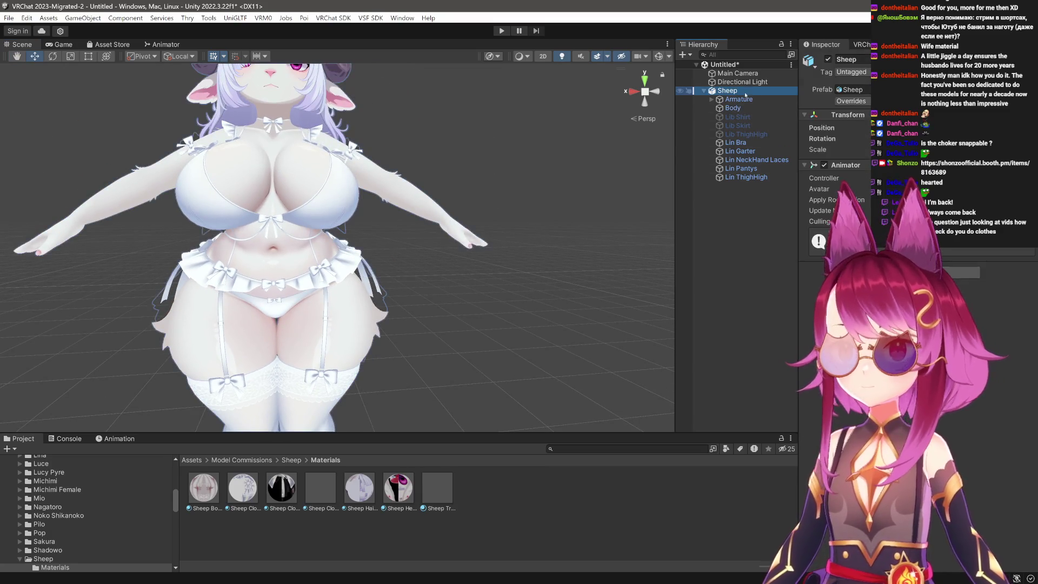
left_click(733, 108)
scroll("down", 3)
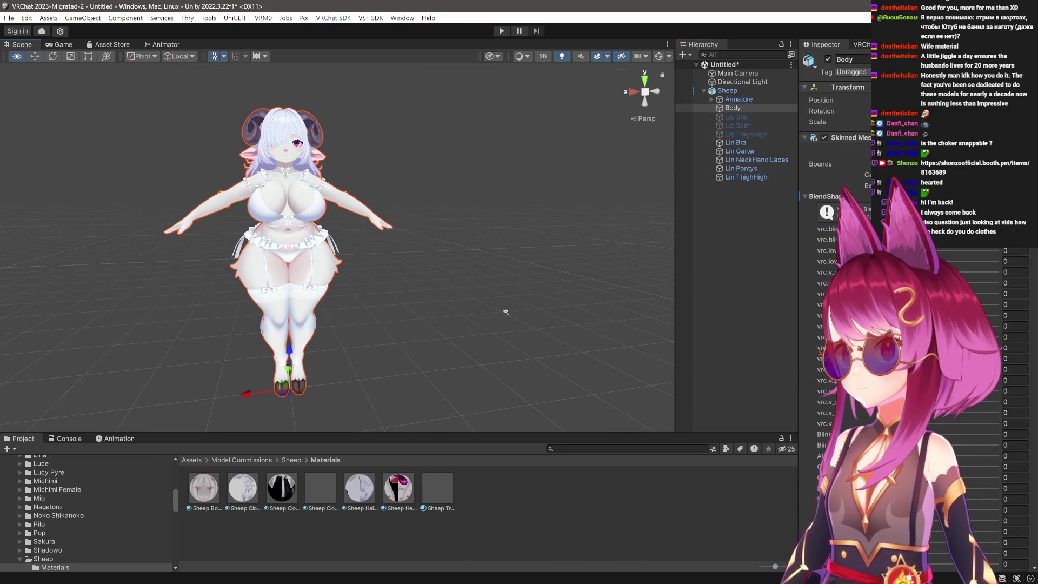
left_click(292, 460)
Open the Materials folder and inspect the Sheep Transparent F material's Main colour.
left_click(466, 357)
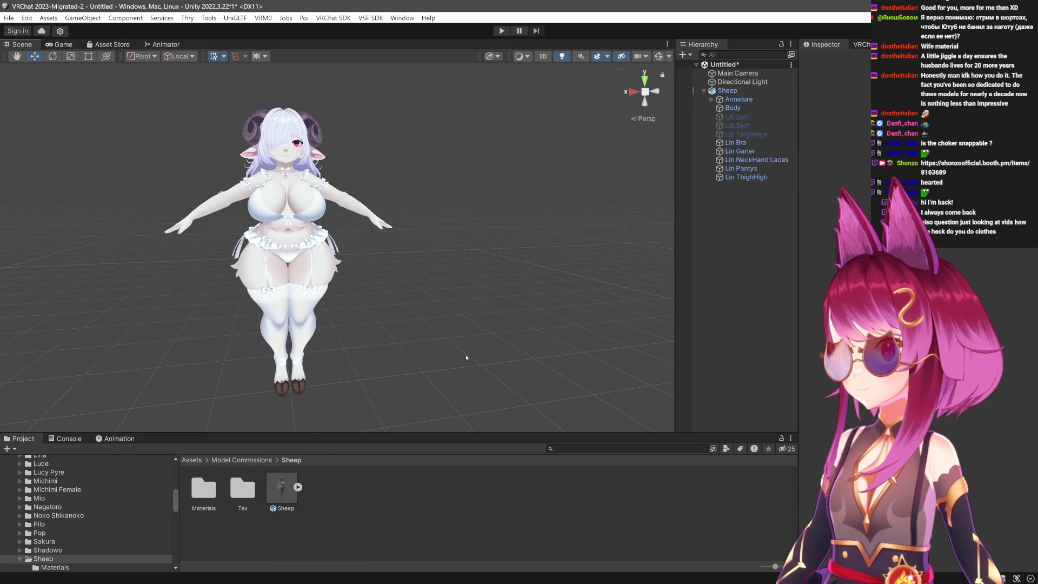
double_click(204, 488)
left_click(204, 488)
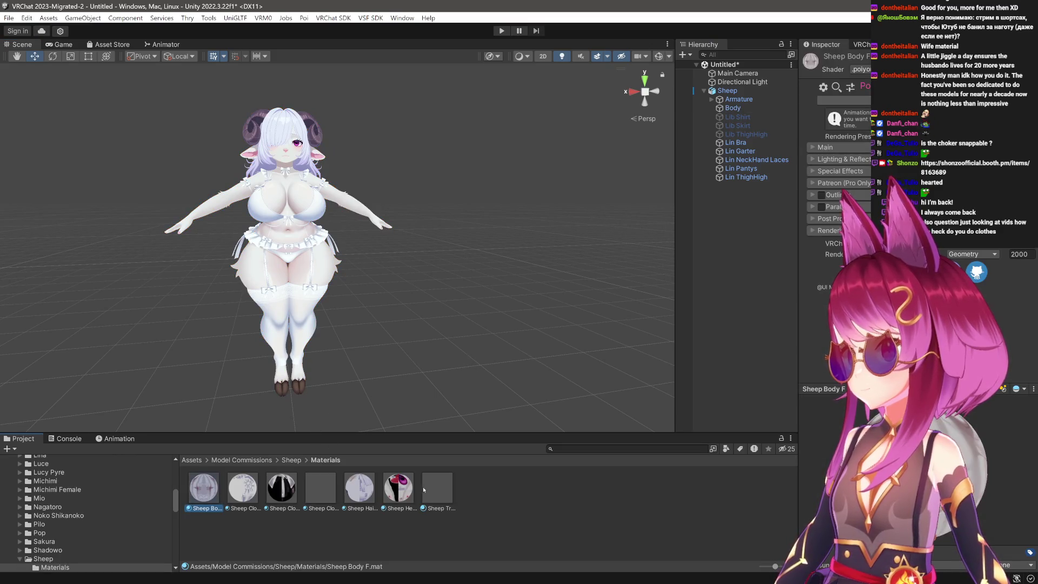
left_click(403, 488)
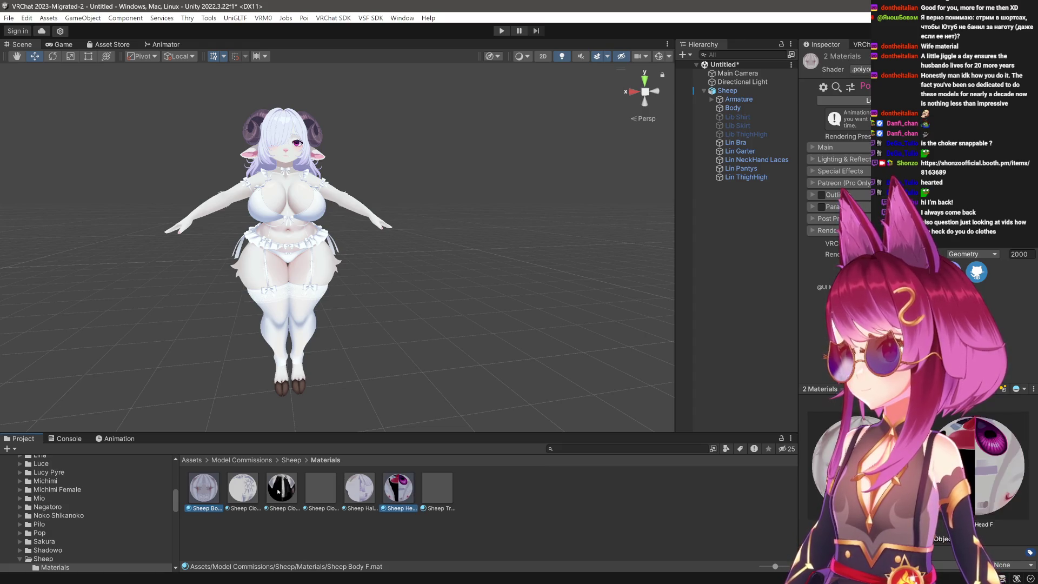
left_click(360, 488)
left_click(282, 489)
left_click(243, 488)
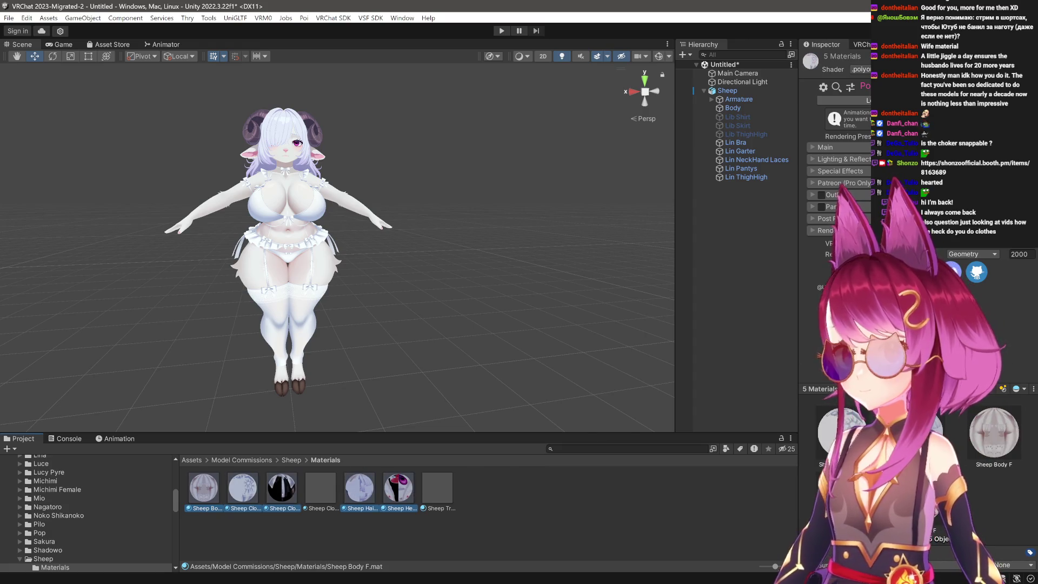
left_click(425, 496)
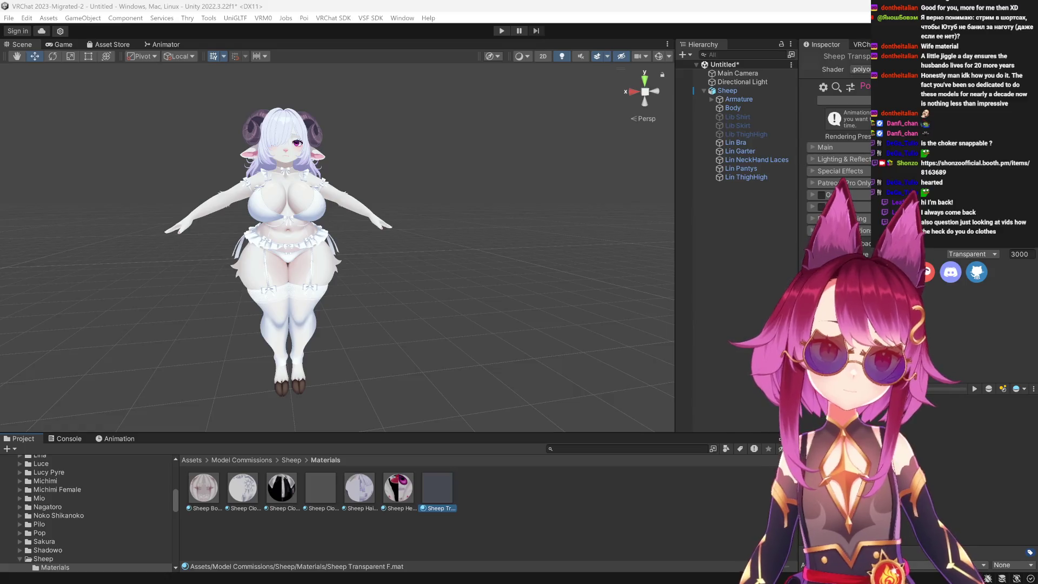
left_click(813, 148)
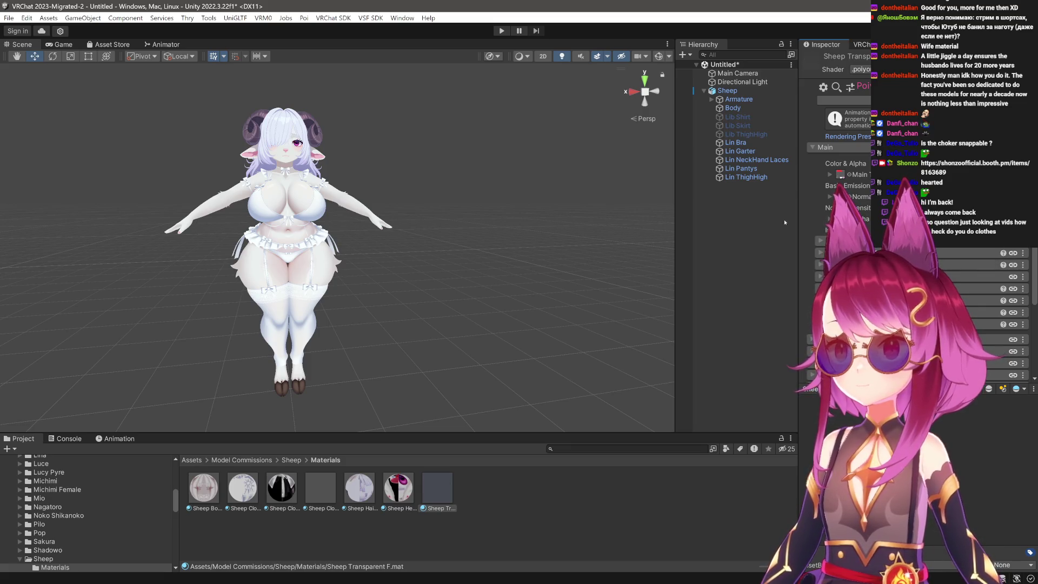
scroll("up", 3)
scroll("down", 3)
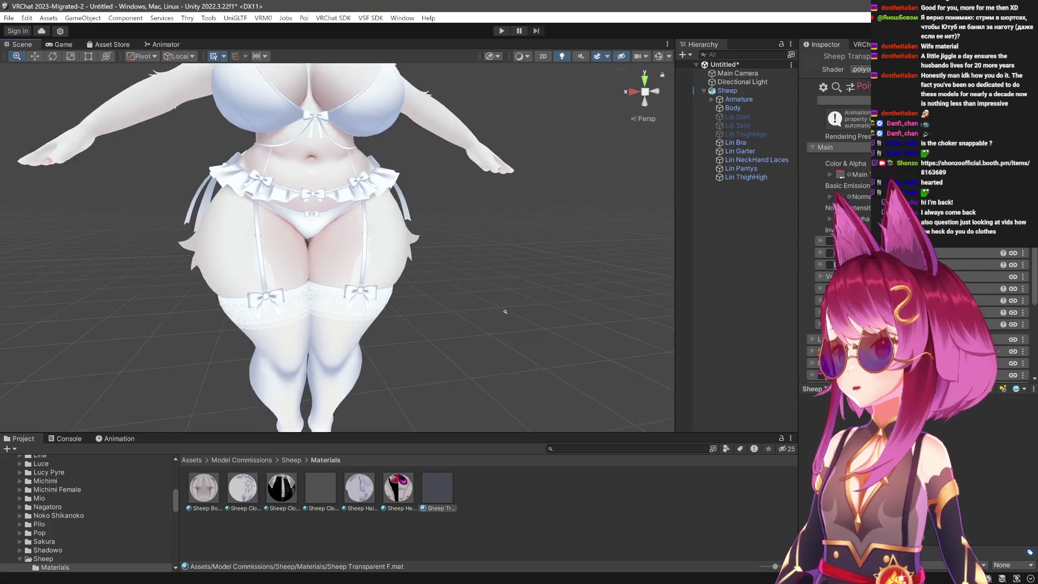
scroll("up", 3)
left_click(1000, 174)
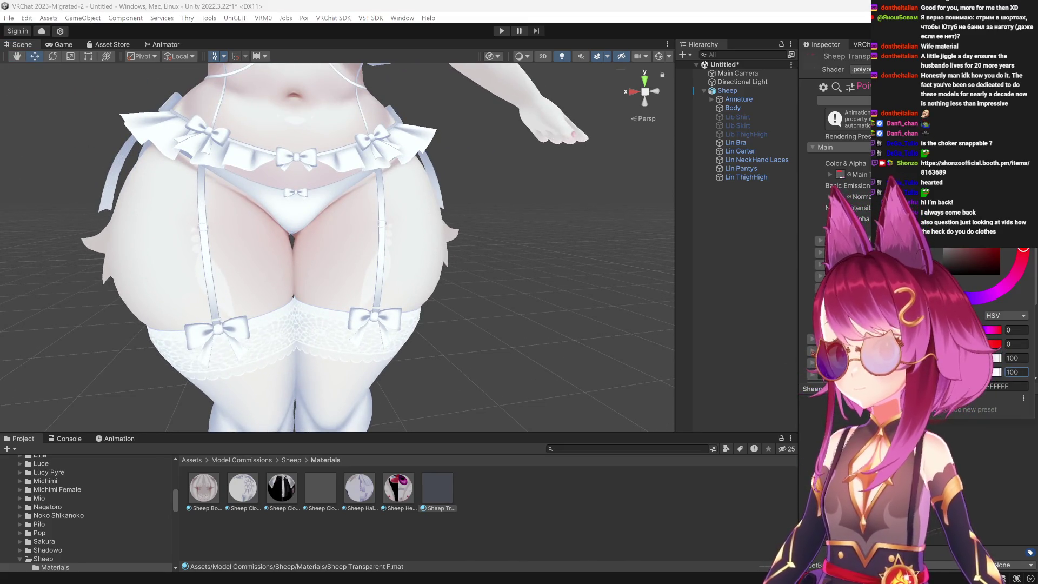
left_click(750, 258)
Set the Sheep Clothes Laces F main colour alpha to 100 so the lace appears.
left_click(332, 483)
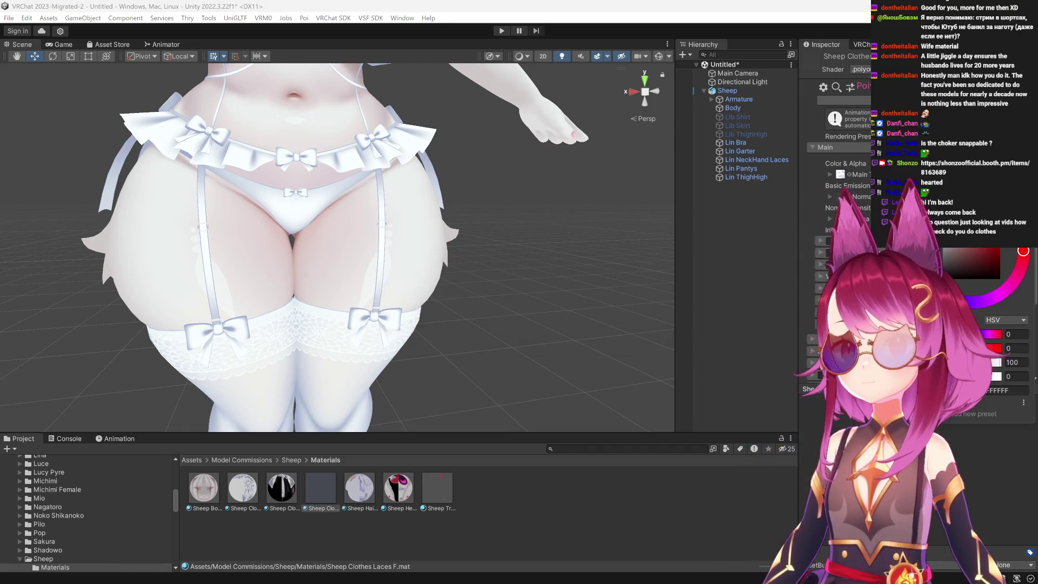
left_click(1014, 376)
type("100")
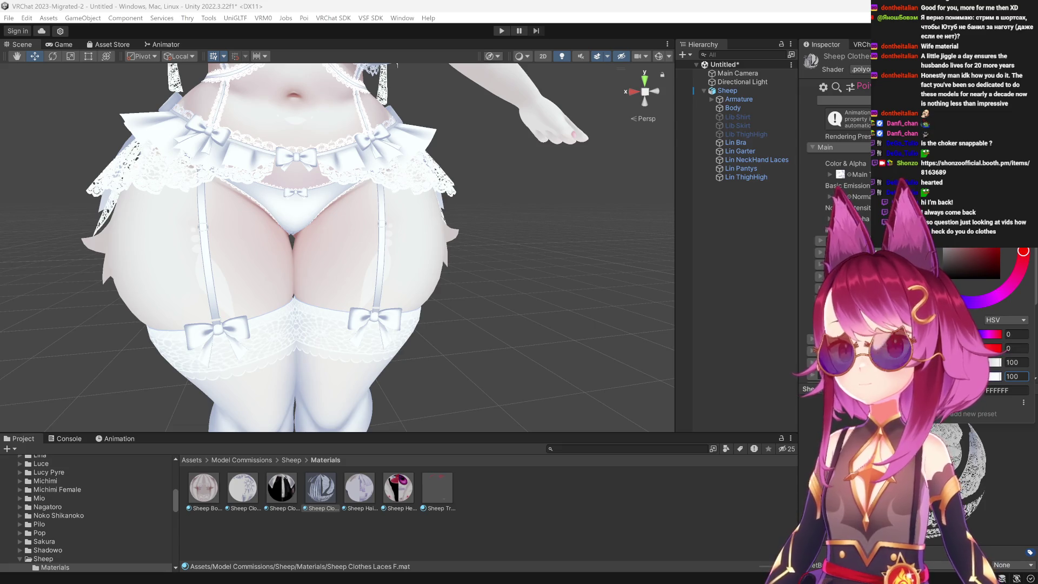
key("Return")
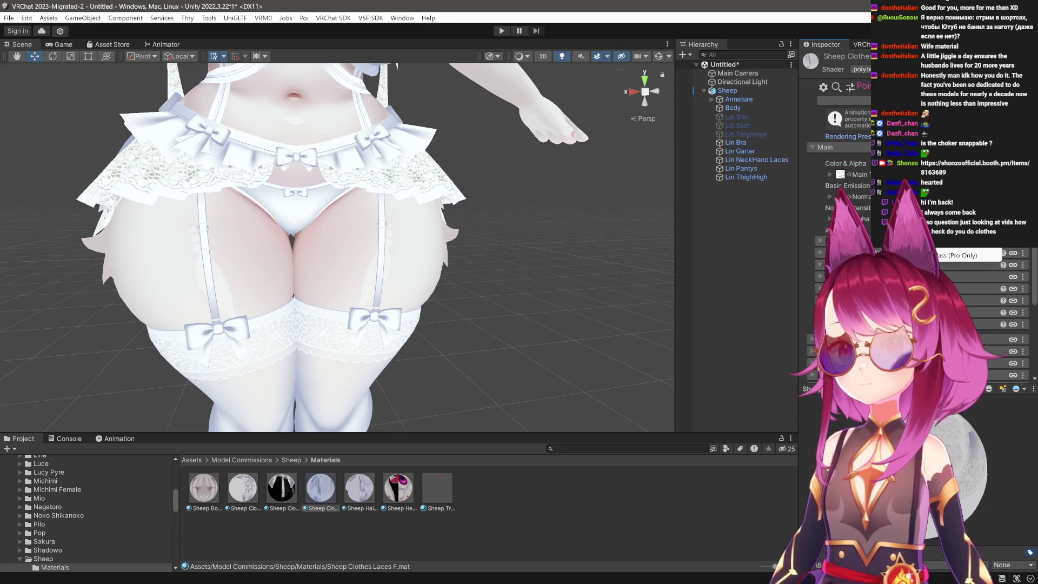
left_click_drag(346, 235, 390, 265)
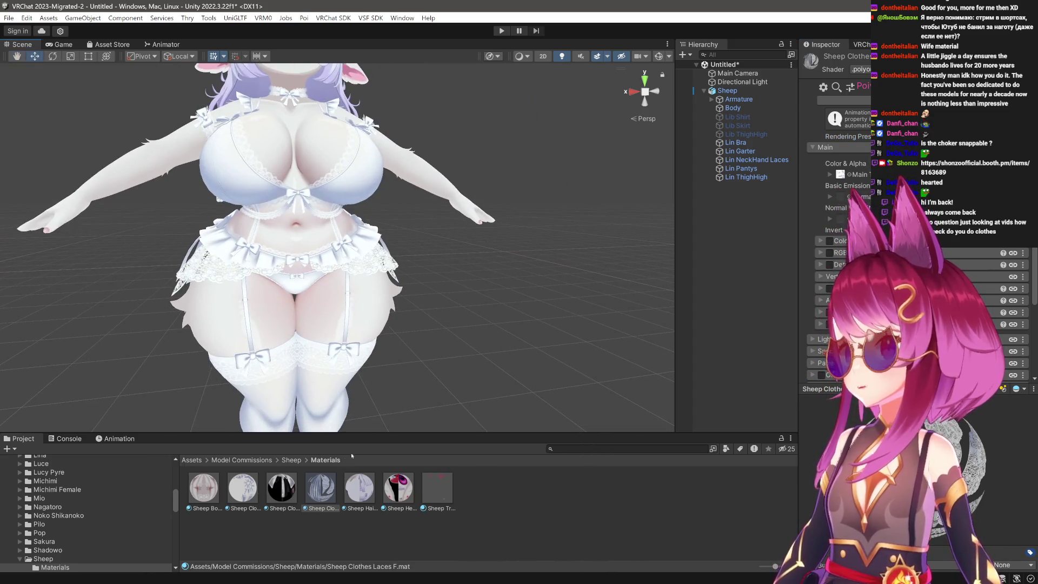
left_click(367, 431)
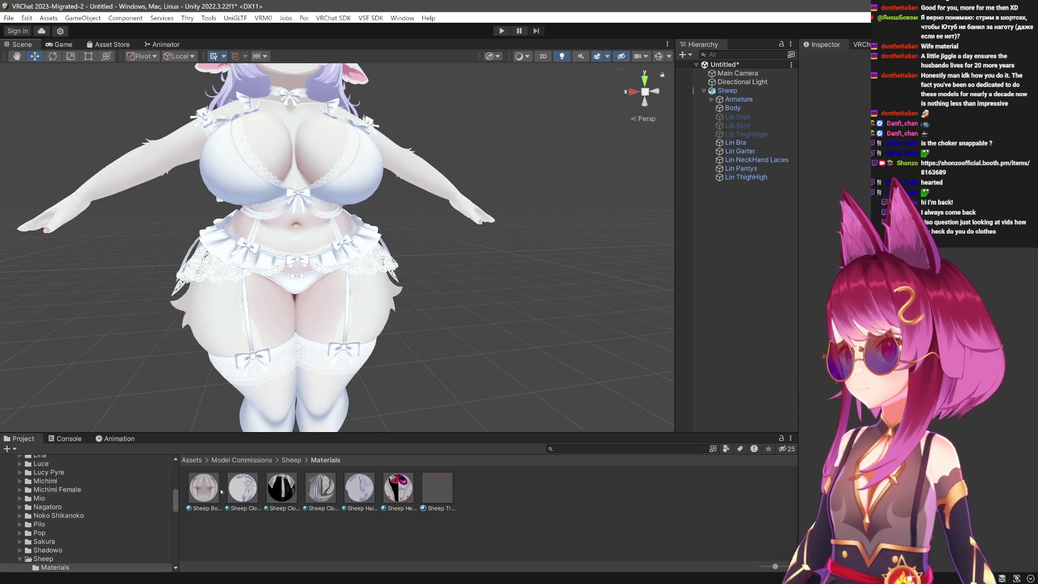
Select the five Sheep body, head, hair and clothes materials together.
left_click(205, 487)
left_click(243, 488)
left_click(325, 488)
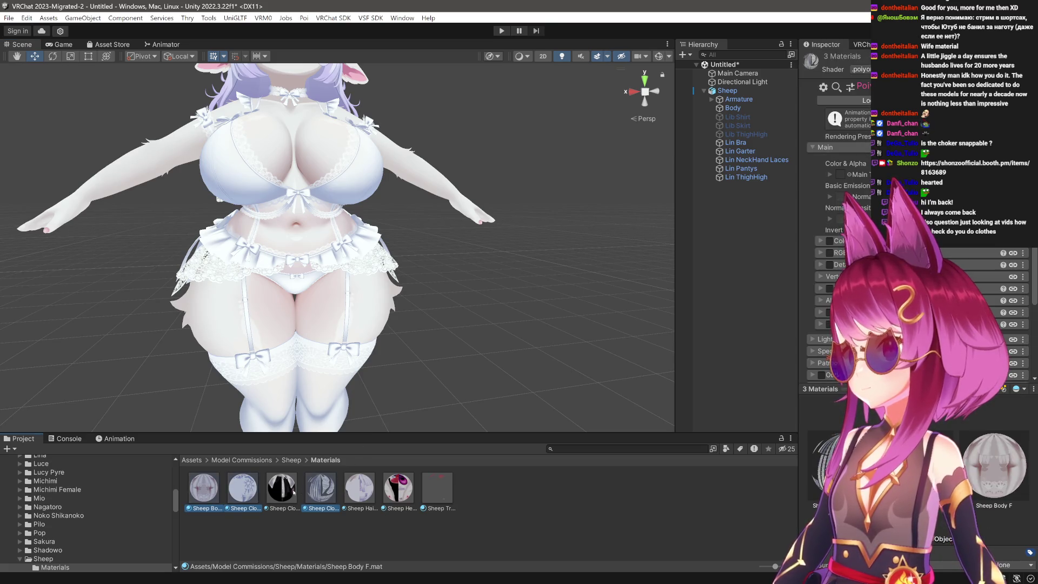
left_click(281, 488)
left_click(359, 488)
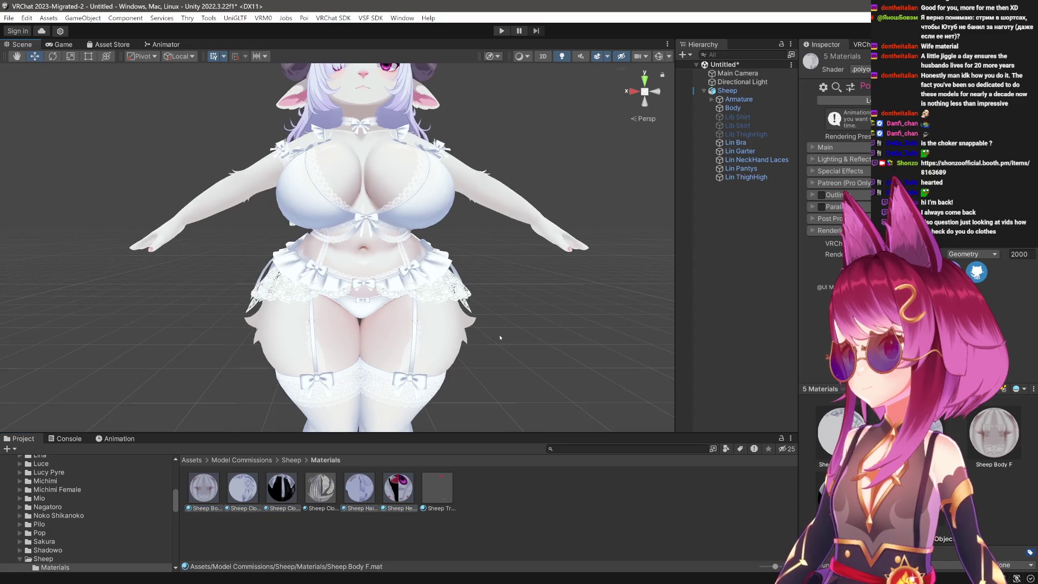
Enable outlines on the five materials with outline colour 5D5454.
left_click(814, 195)
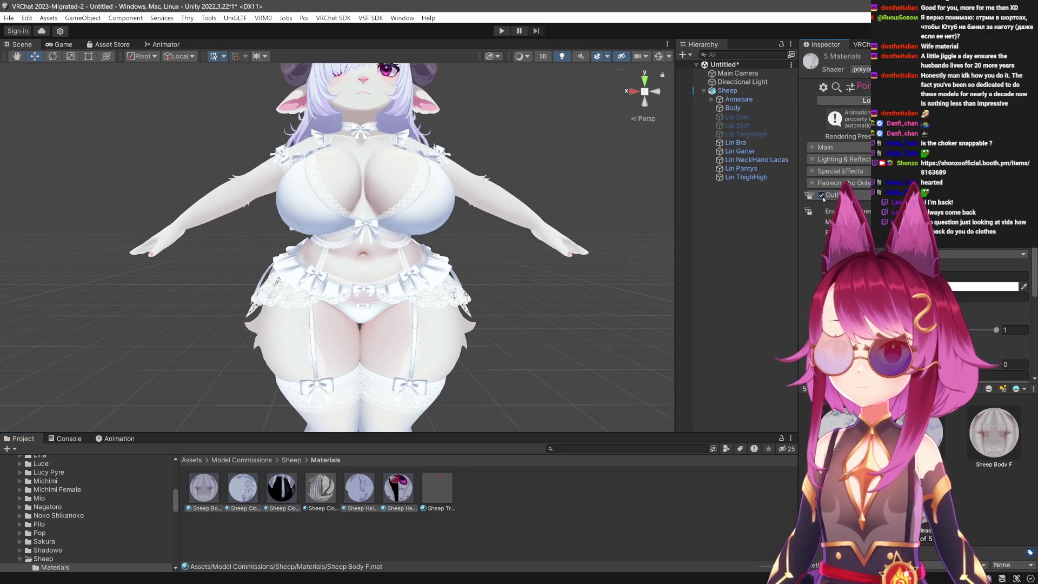
left_click(809, 195)
left_click(821, 195)
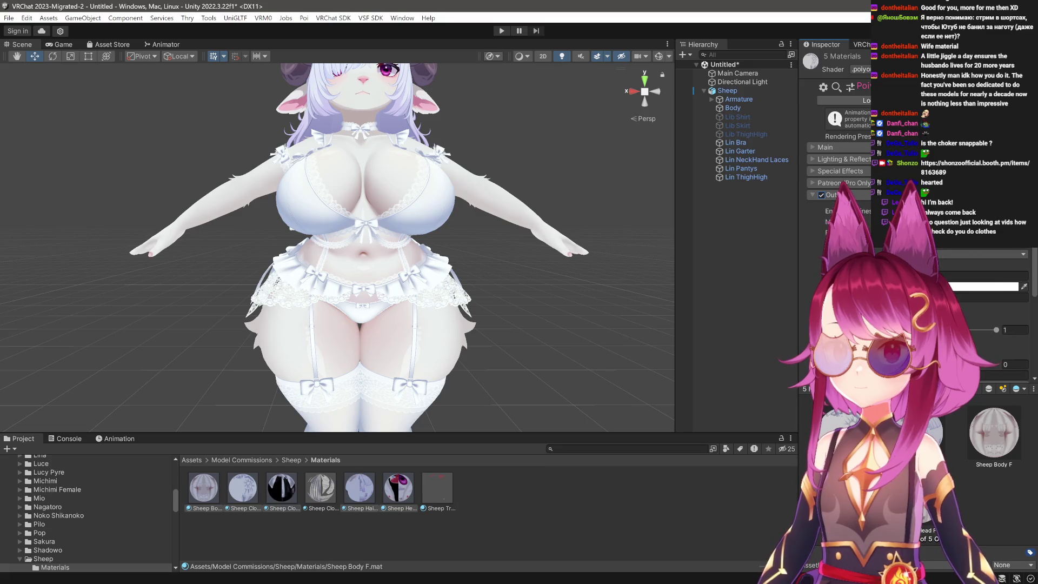
left_click(914, 253)
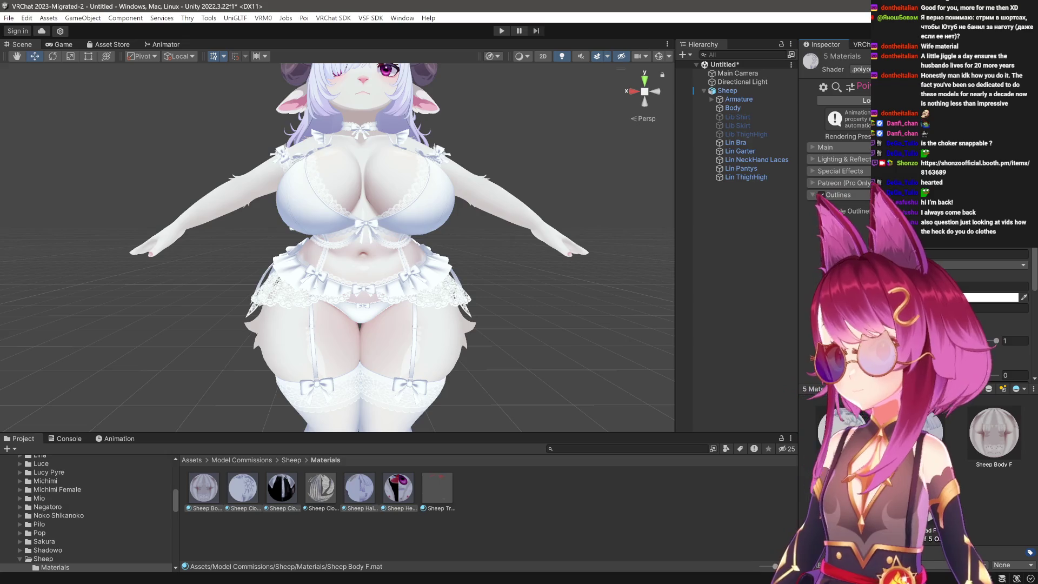
left_click(994, 286)
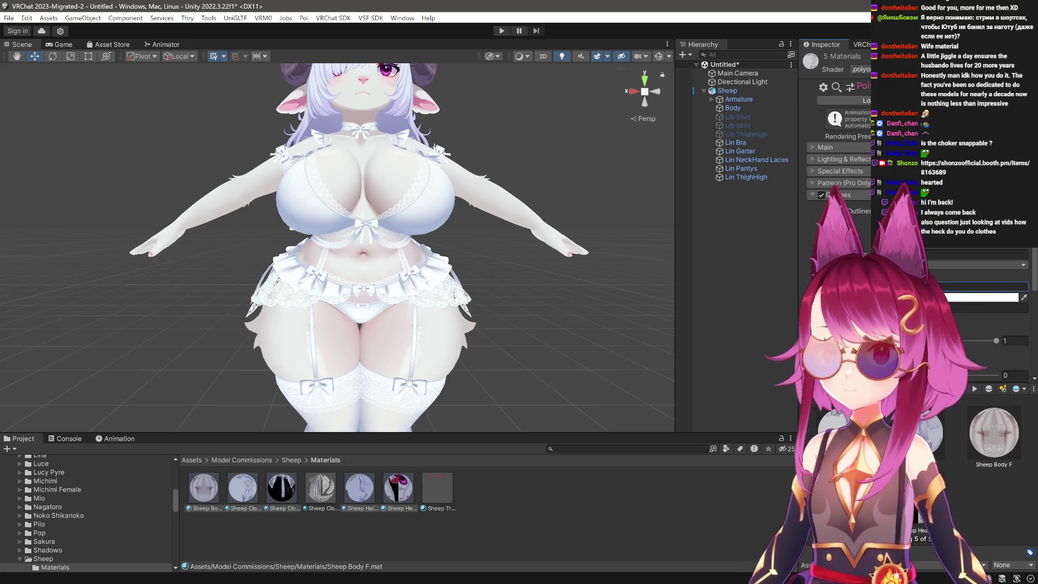
left_click(1005, 297)
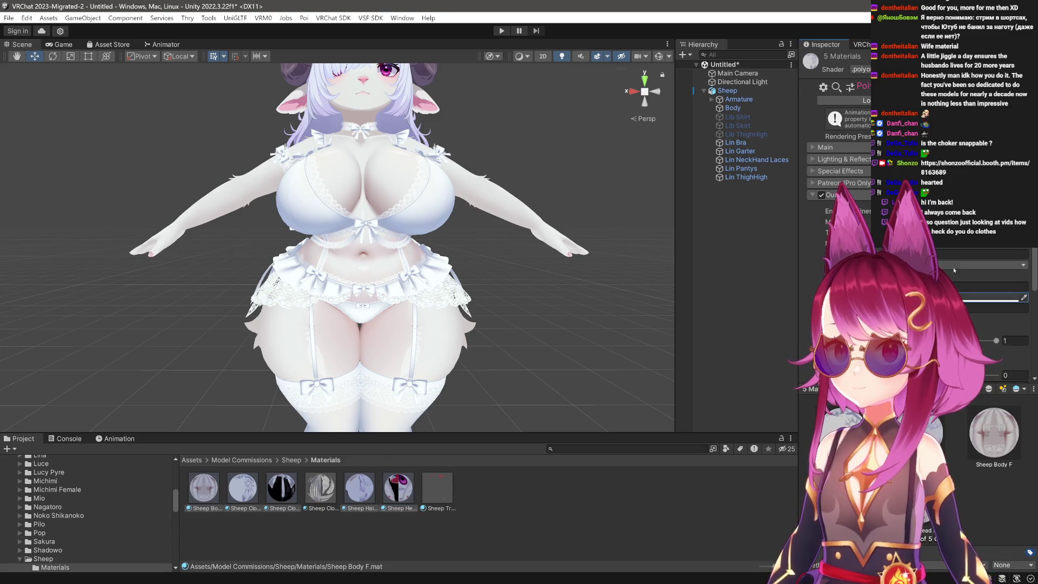
left_click_drag(448, 237, 411, 116)
scroll("up", 3)
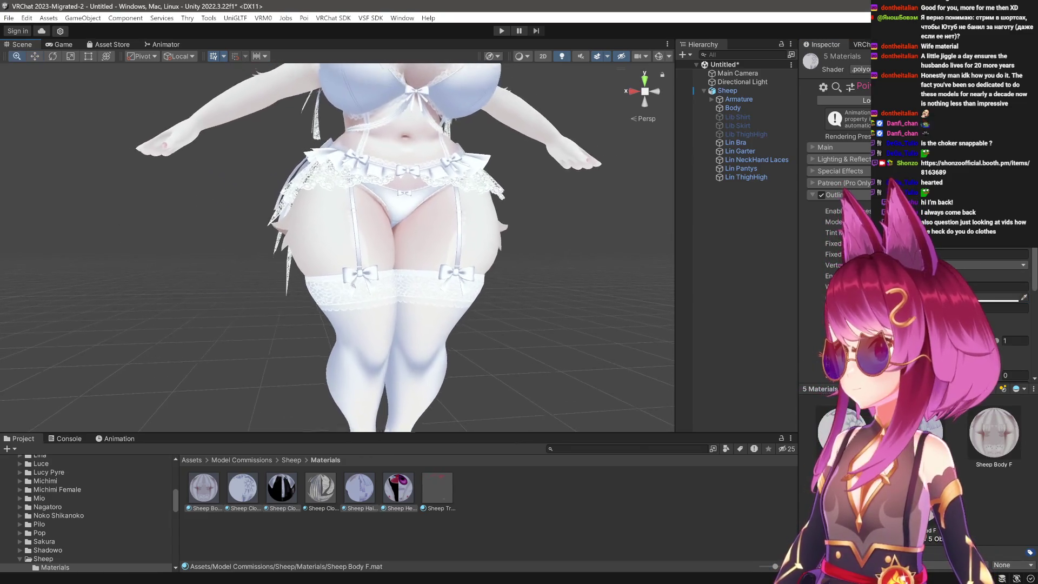
left_click_drag(524, 320, 498, 323)
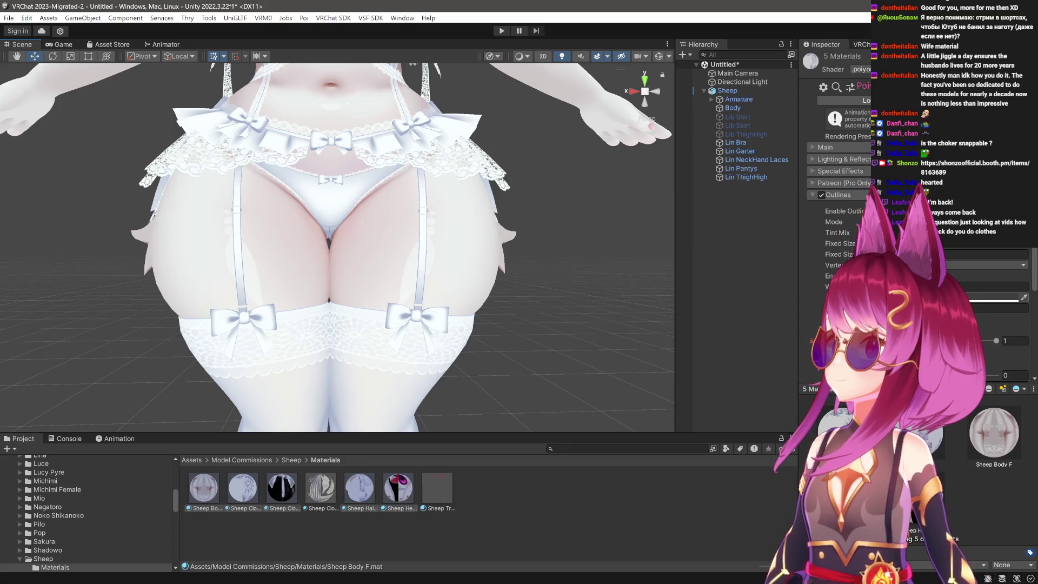
Frame the Sheep avatar and adjust the Scene view to show the whole model head-on.
left_click(727, 90)
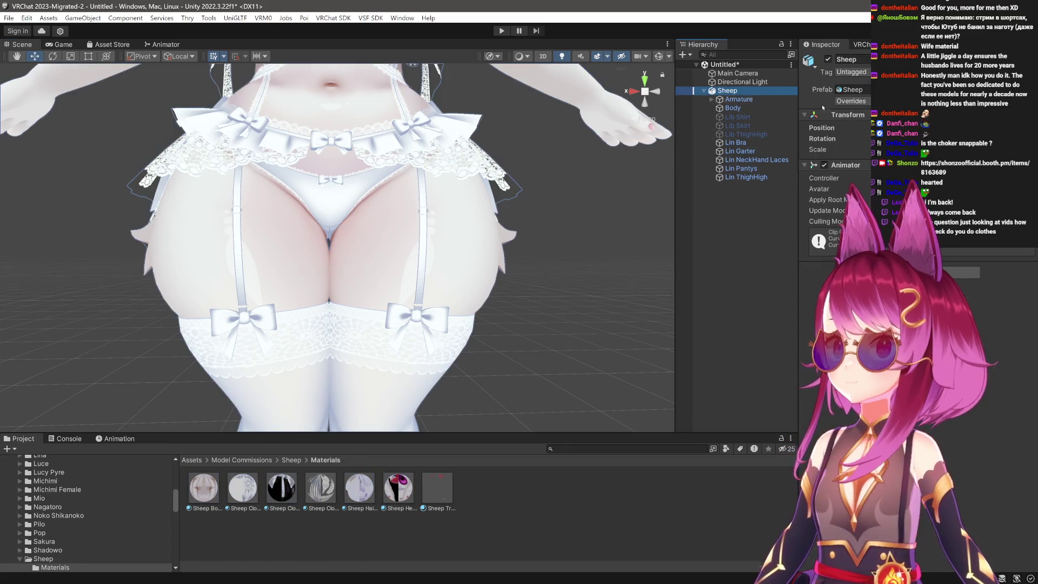
key("f")
left_click(644, 91)
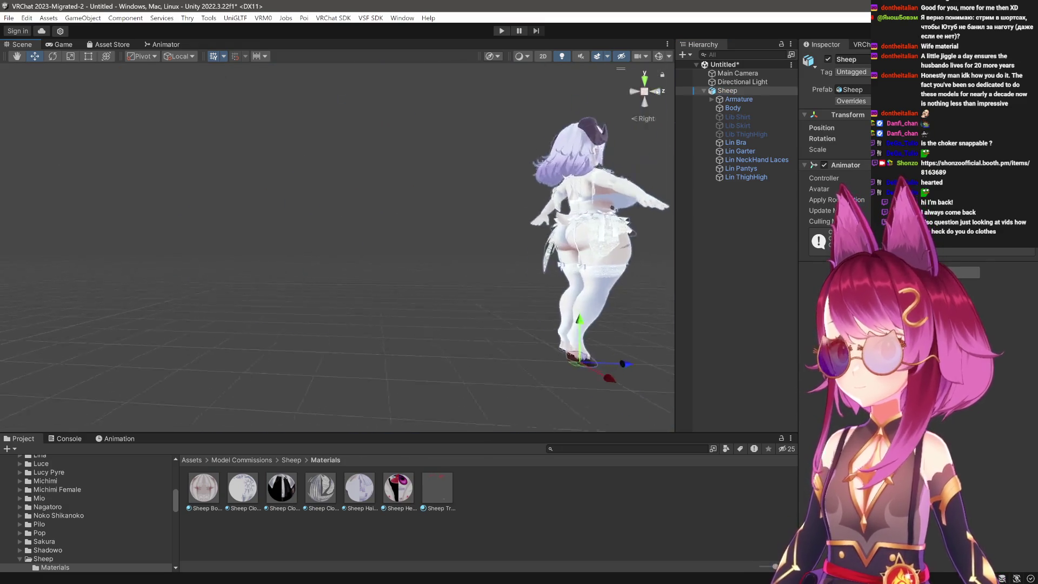
left_click(645, 91)
left_click(644, 91)
left_click(645, 91)
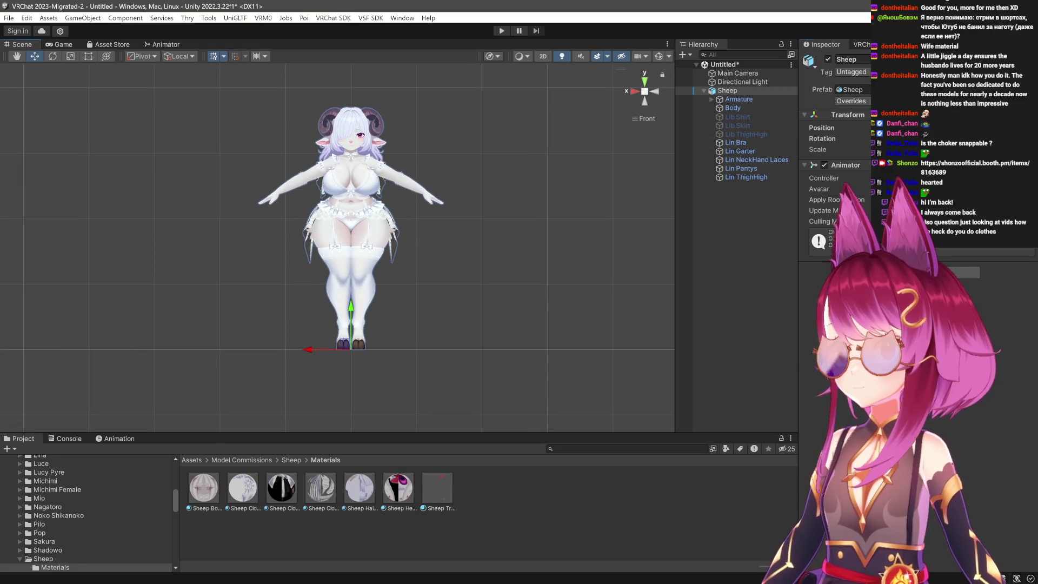
type("0.5")
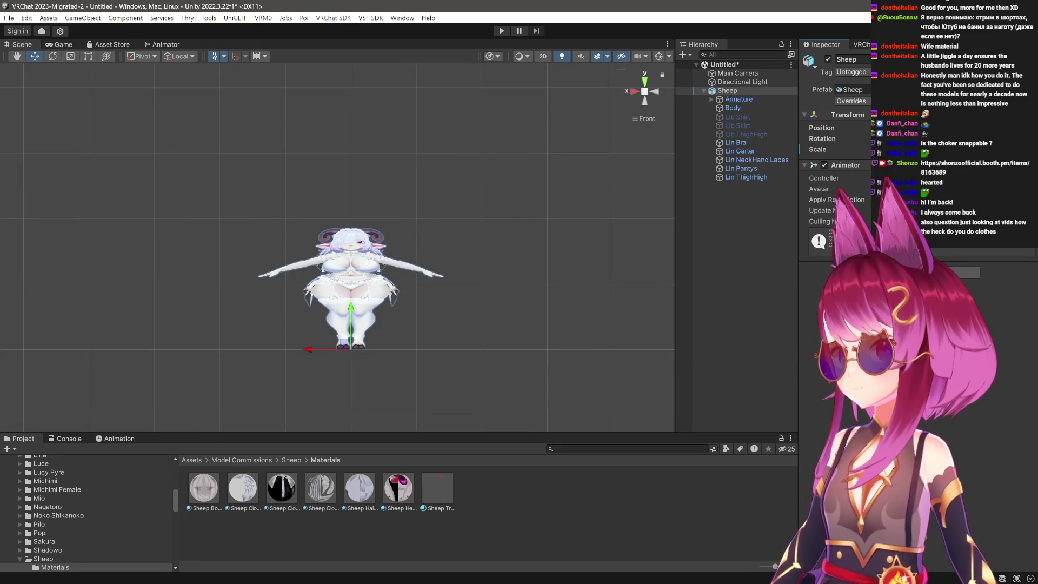
type("0.5")
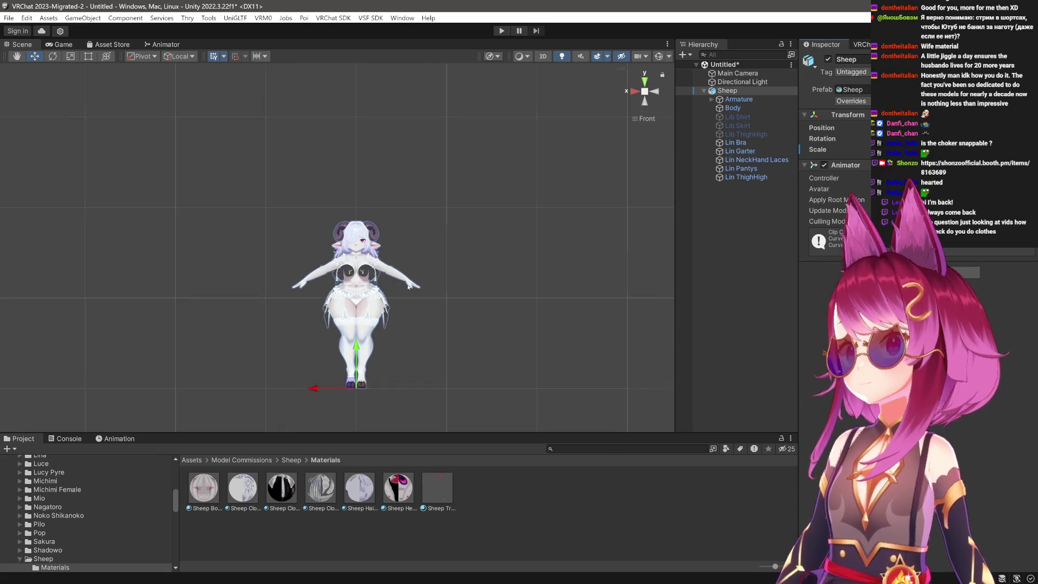
scroll("up", 3)
scroll("up", 3)
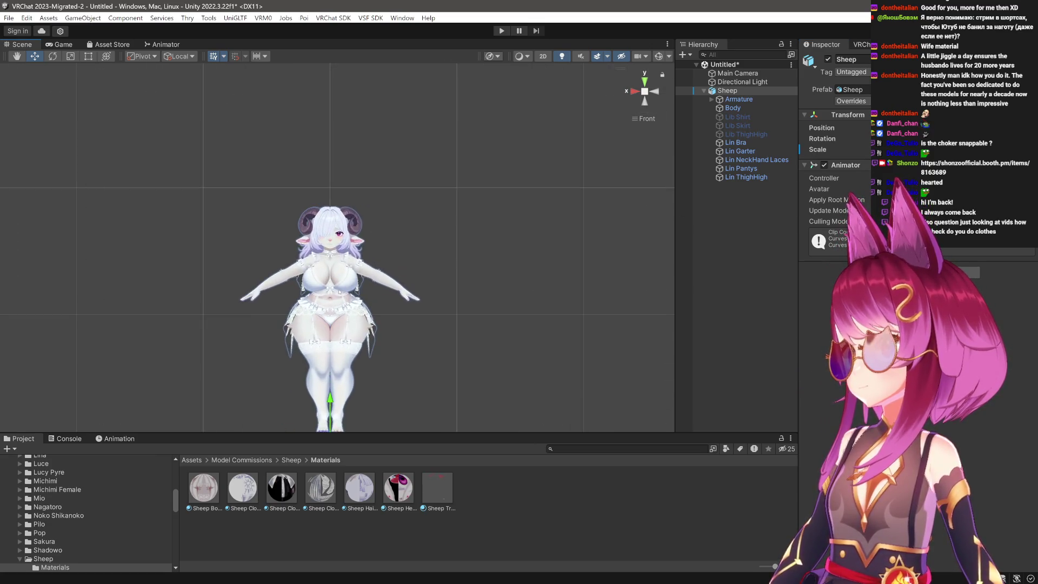
left_click_drag(371, 139, 352, 191)
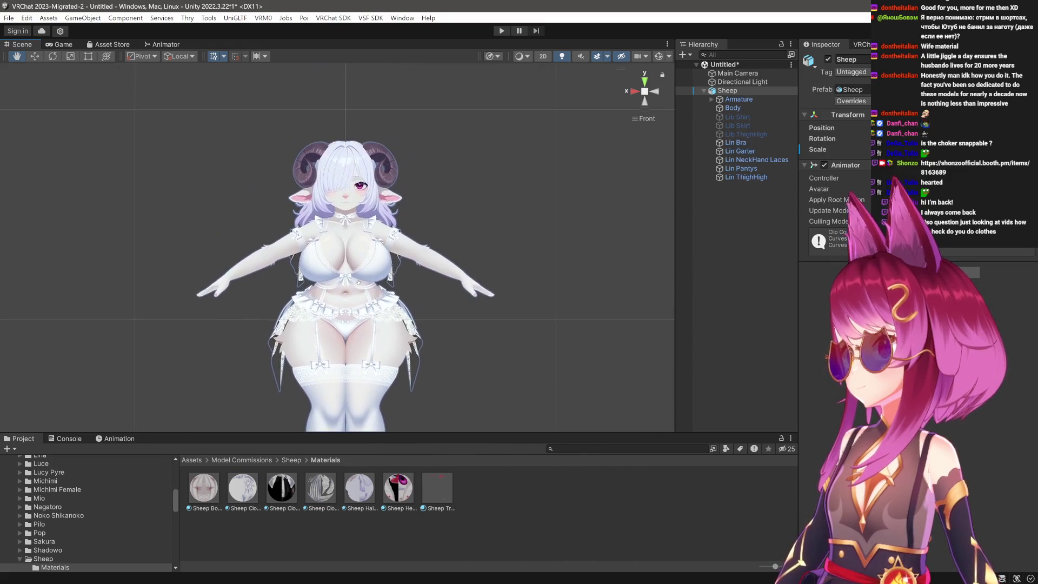
scroll("up", 3)
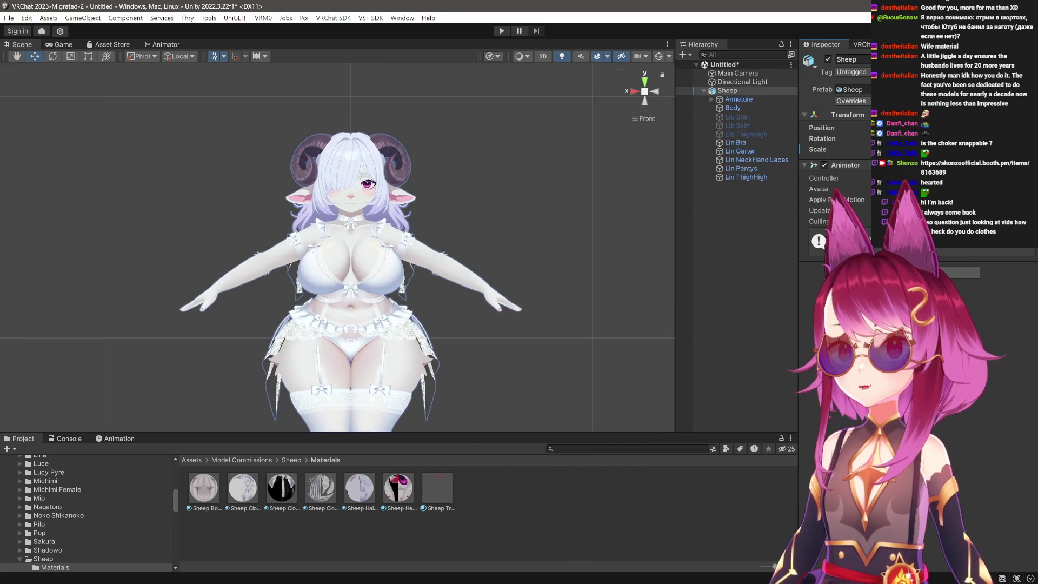
left_click_drag(352, 191, 353, 215)
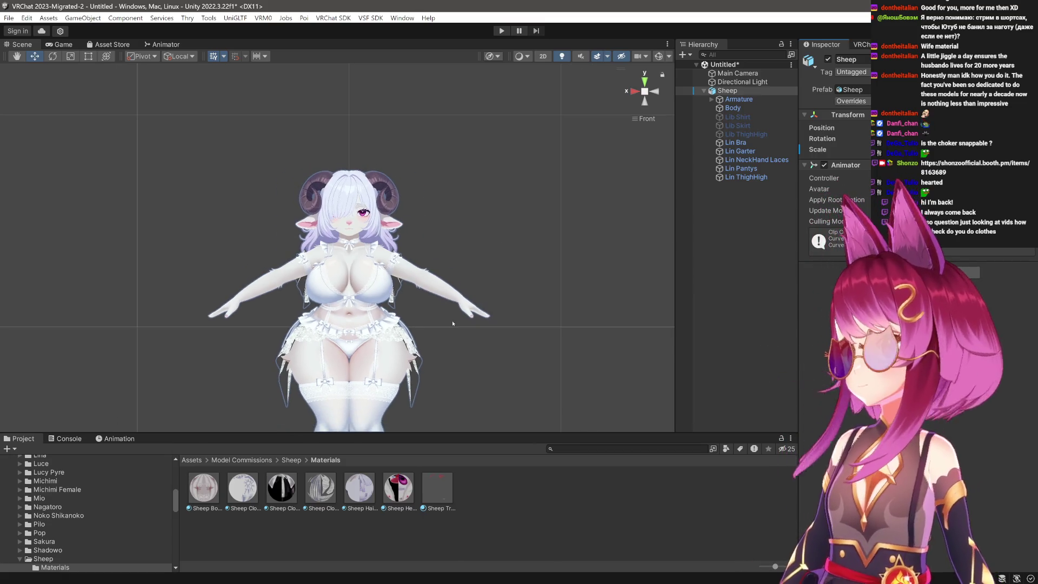
left_click_drag(449, 422, 456, 184)
key("f")
scroll("up", 3)
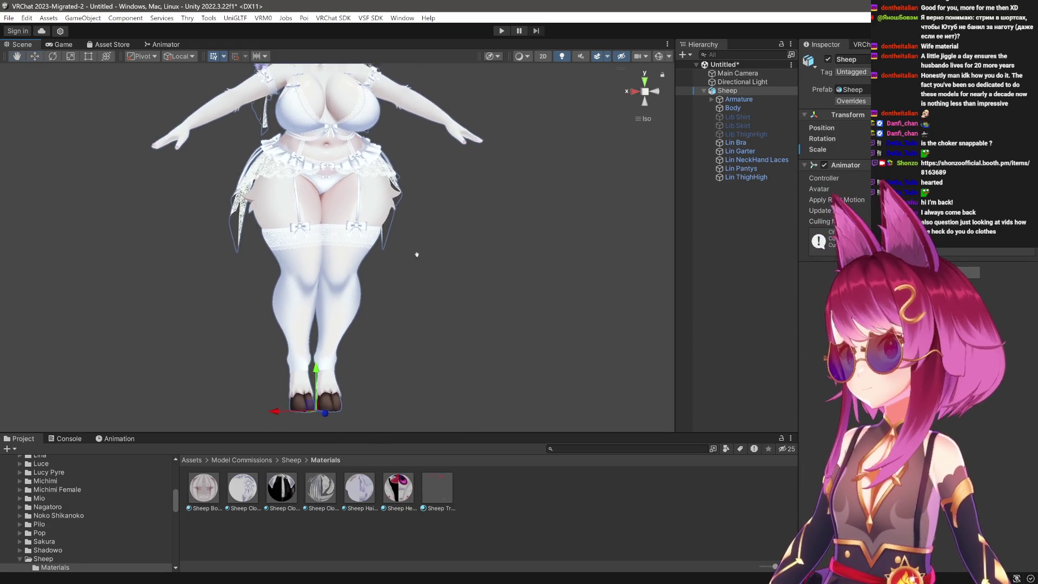
left_click_drag(400, 245, 405, 332)
left_click_drag(405, 332, 416, 313)
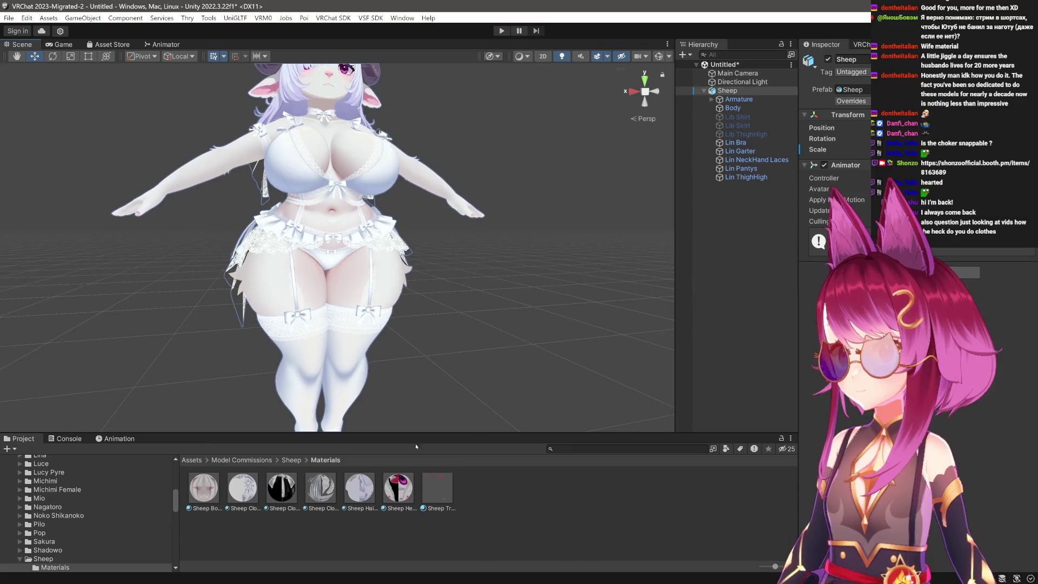
Review the Sheep Clothes Laces material's settings, then clear the selection.
left_click(321, 488)
scroll("down", 3)
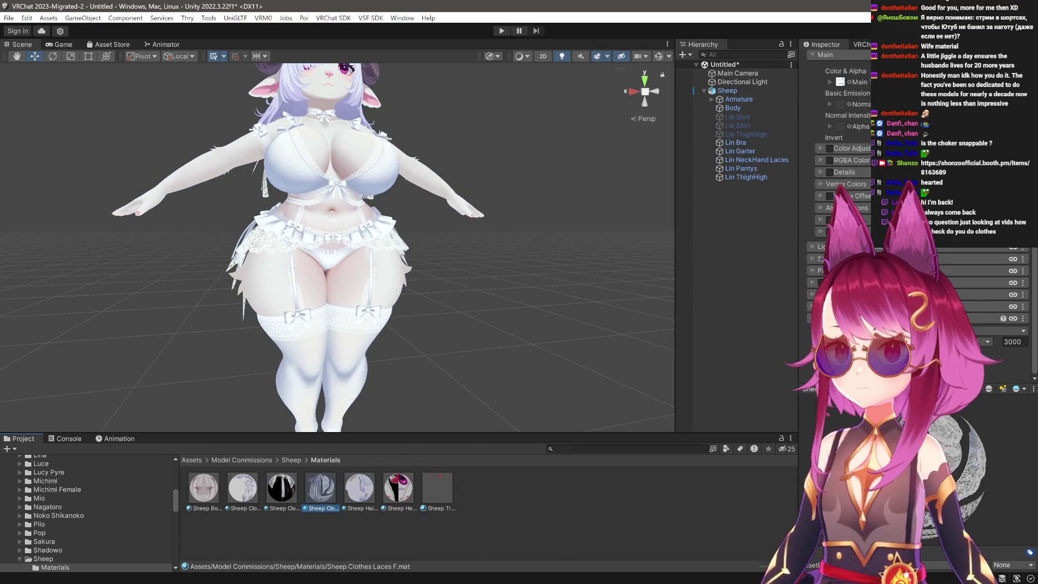
left_click(827, 330)
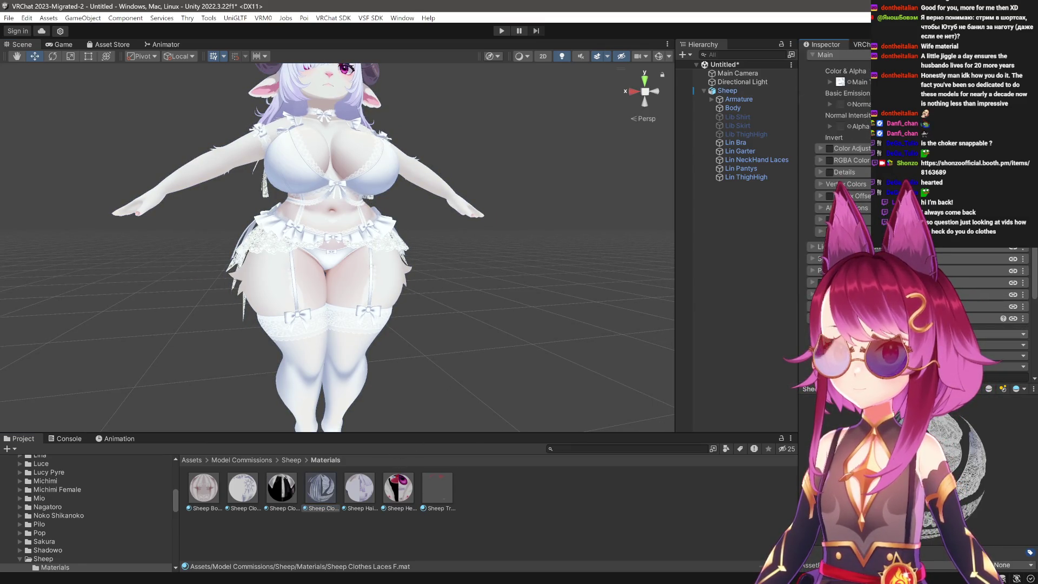
left_click_drag(403, 313, 536, 324)
left_click(535, 324)
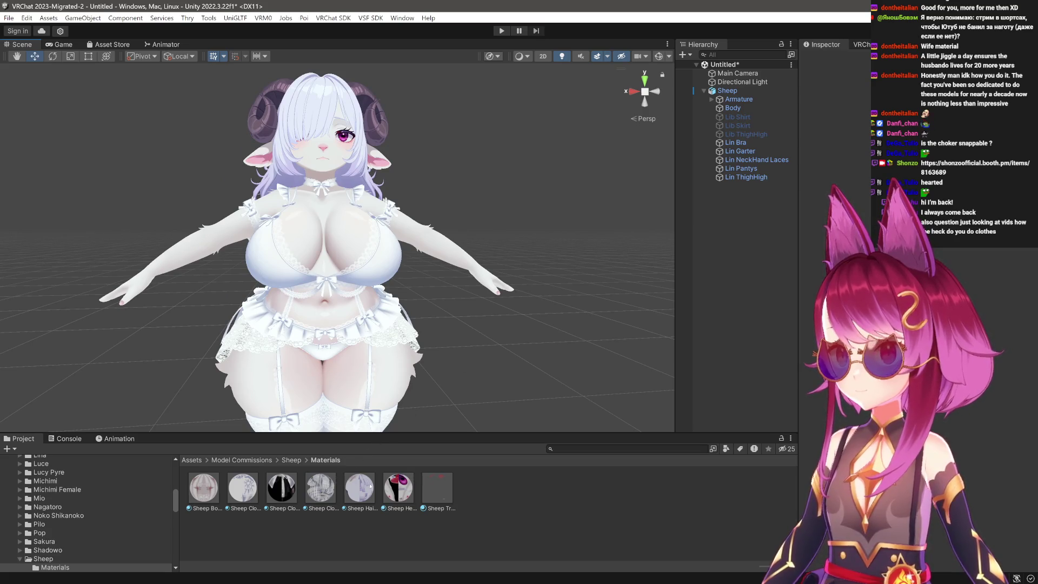
Set the outline colour of the Head, Hair, clothes and Body materials to 000000.
left_click(427, 490)
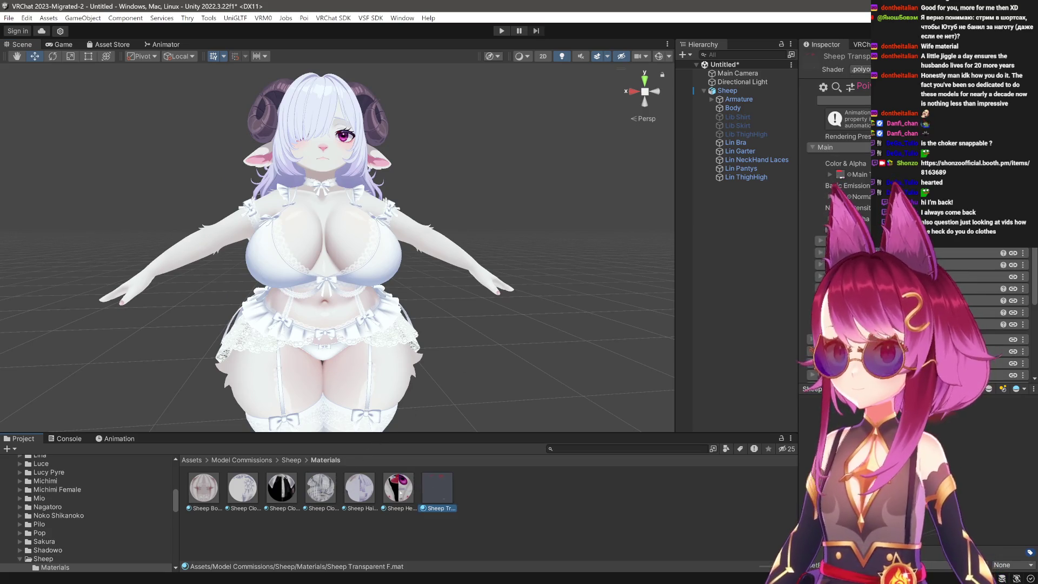
left_click(398, 491)
left_click(359, 489)
left_click(281, 488)
left_click(243, 489)
left_click(203, 489)
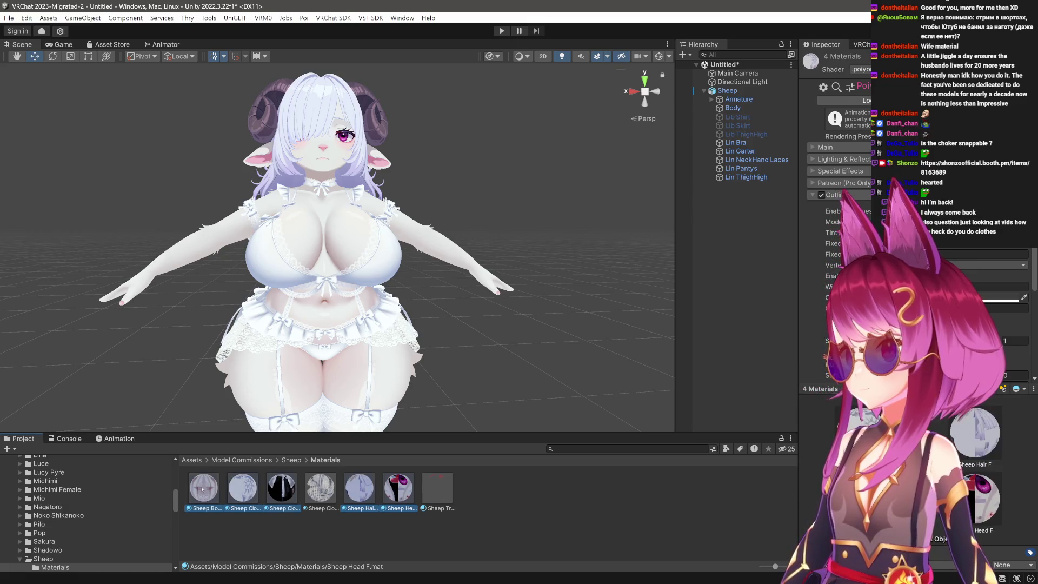
left_click(973, 180)
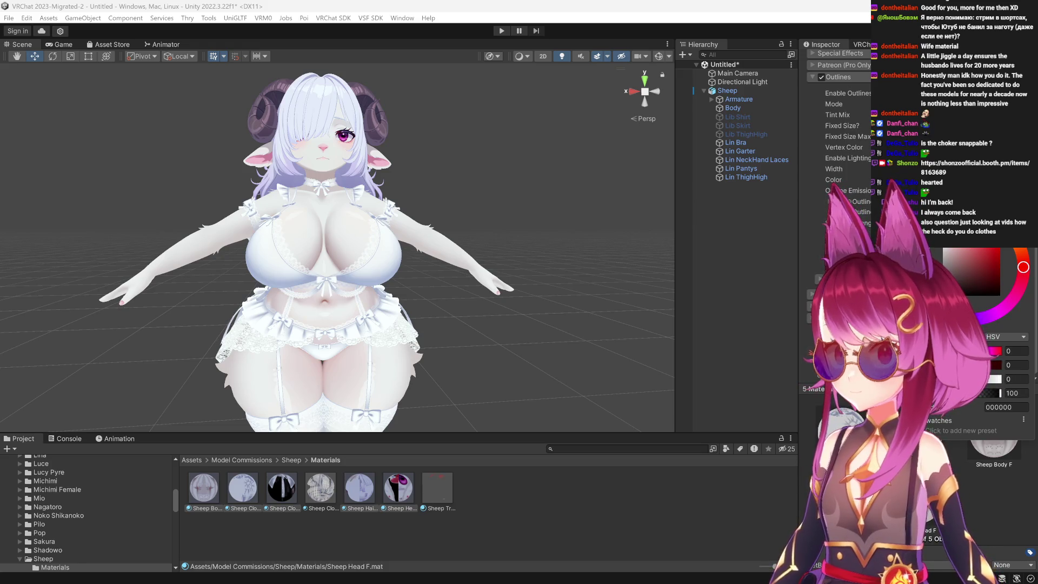
key("Return")
Reselect the five Sheep materials and pan down to the legs and feet.
left_click(408, 478)
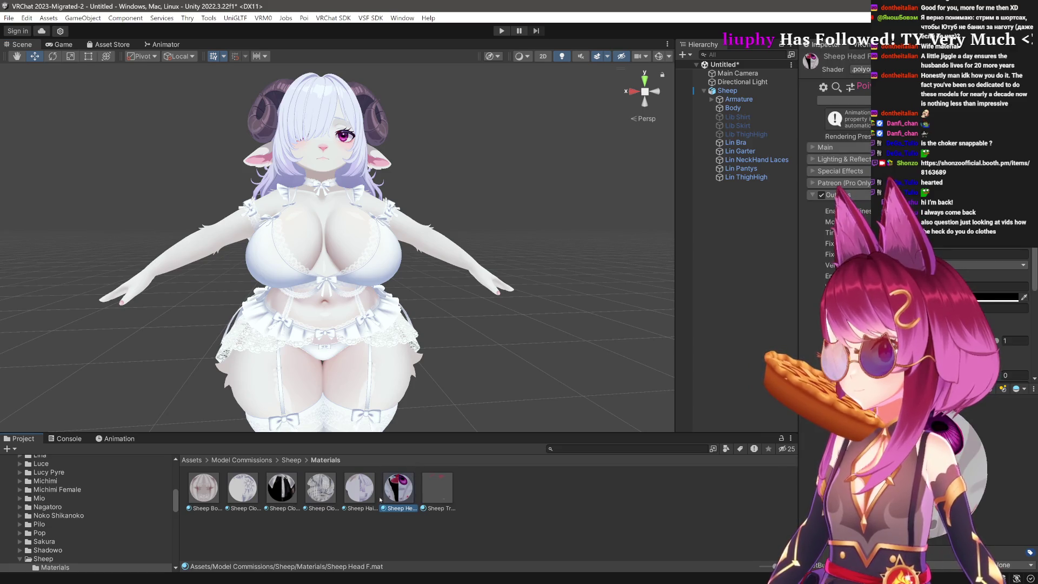
left_click(359, 488)
left_click(270, 492)
left_click(243, 488)
left_click(204, 487)
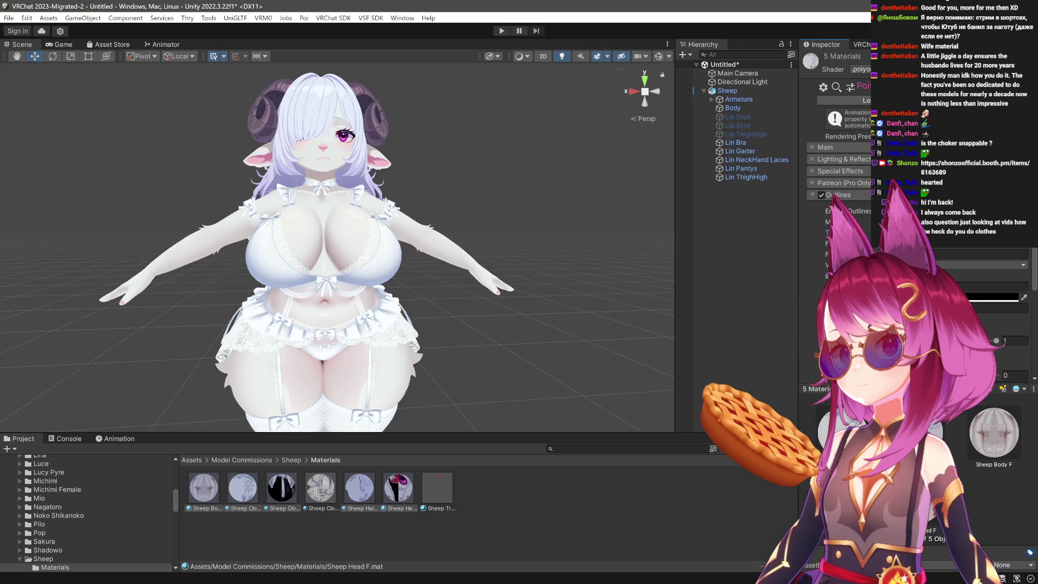
left_click_drag(474, 292, 549, 185)
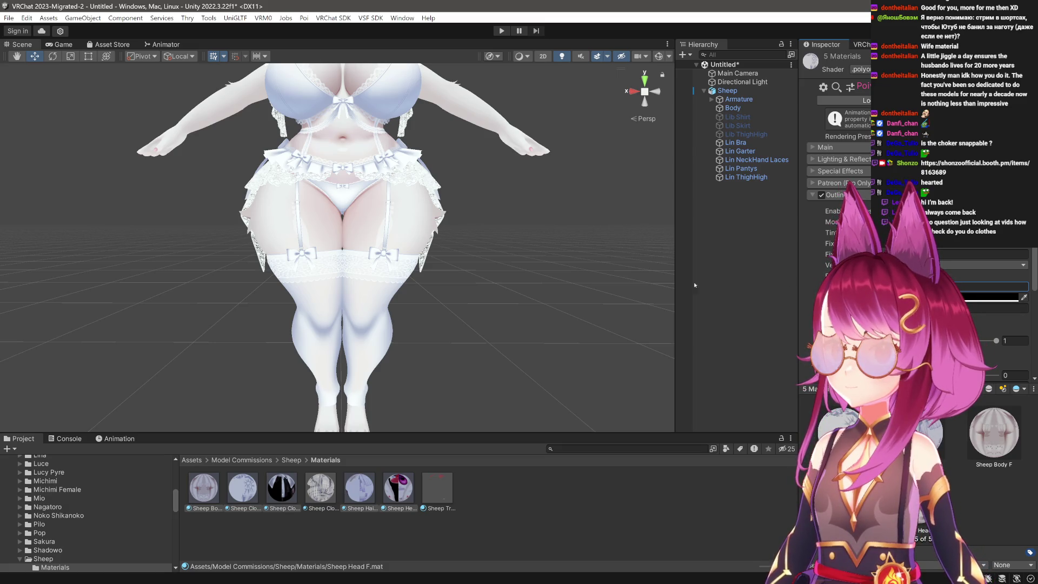
Pick a different outline Mode with a Tint setting and edit the Tint colour's alpha.
scroll("up", 3)
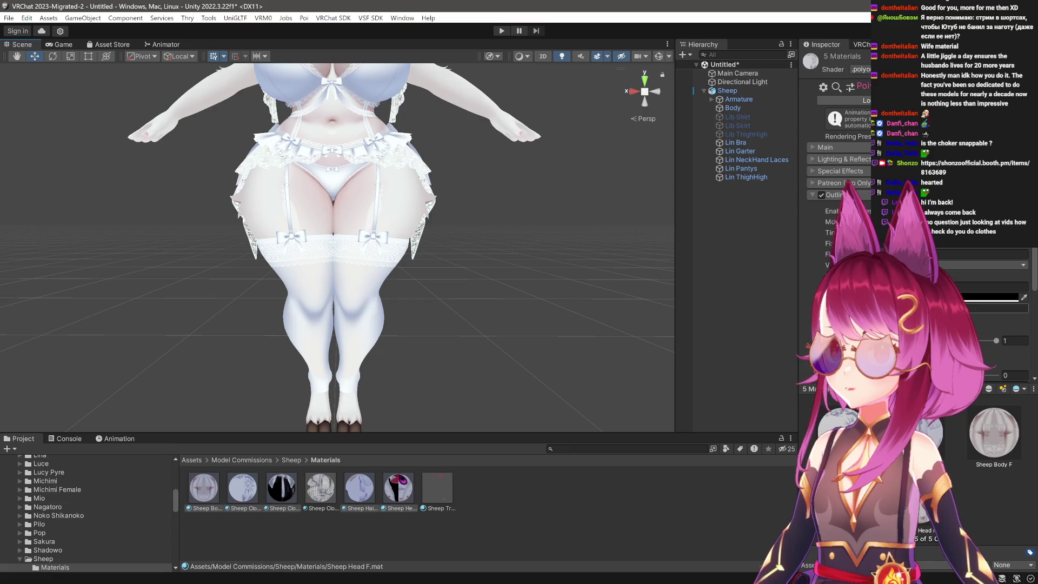
scroll("down", 3)
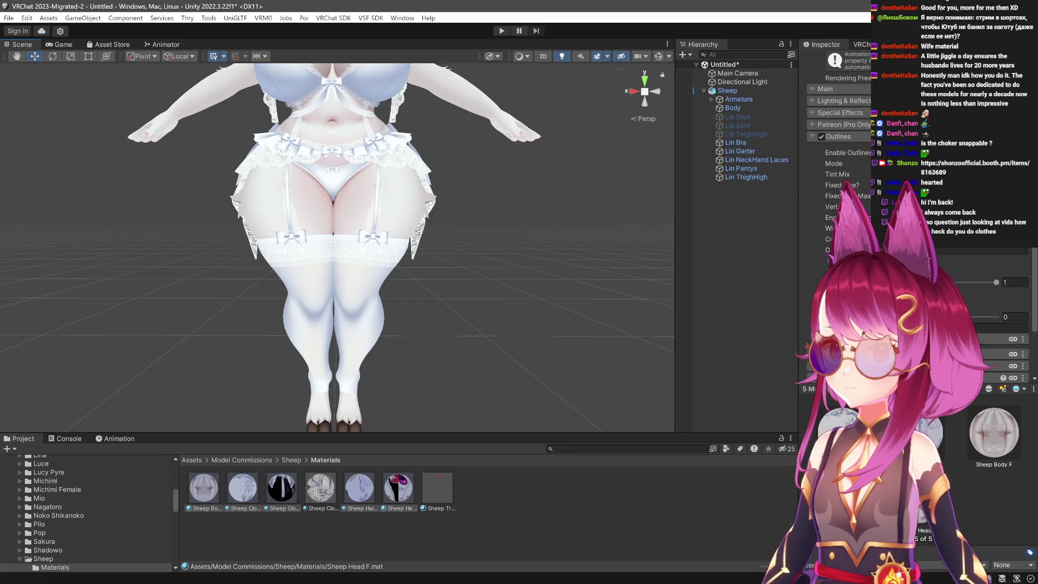
scroll("up", 3)
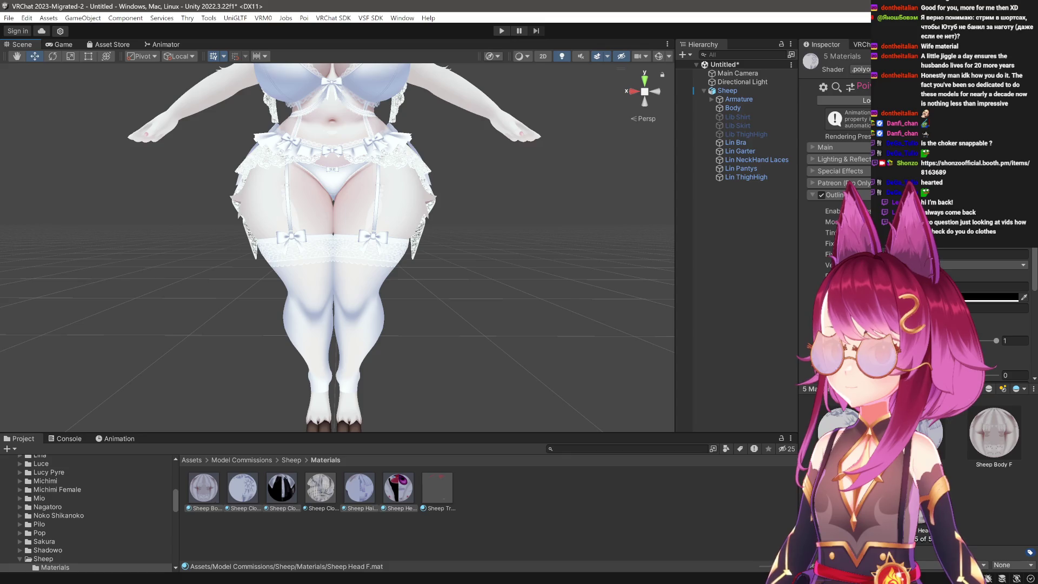
left_click(843, 232)
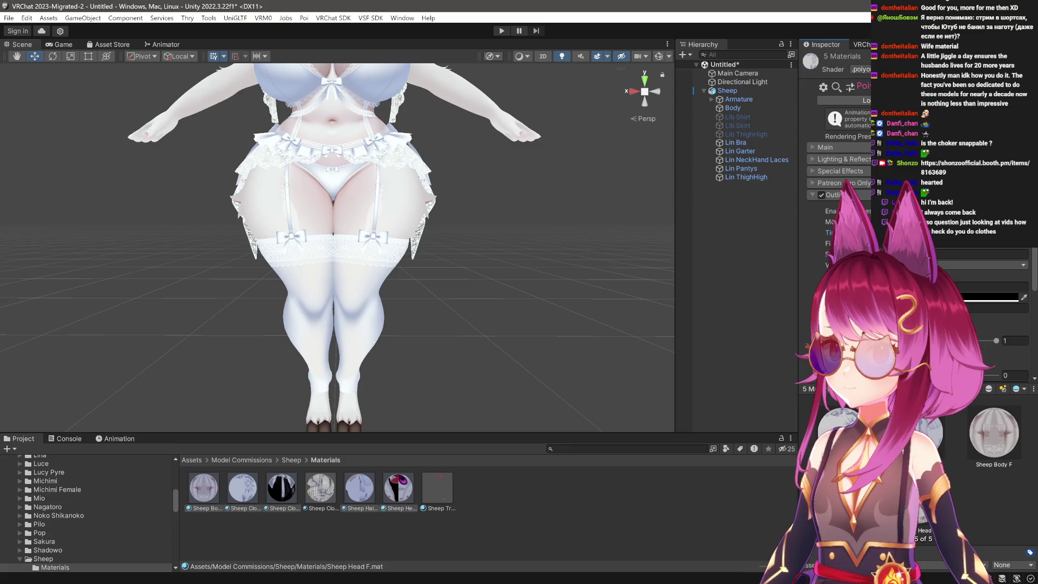
left_click(944, 269)
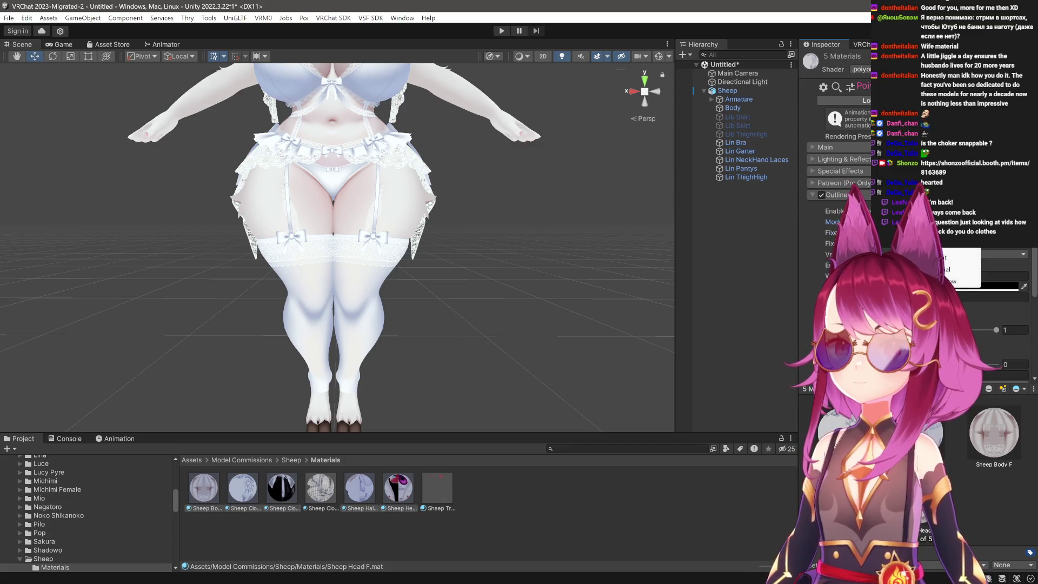
left_click(951, 257)
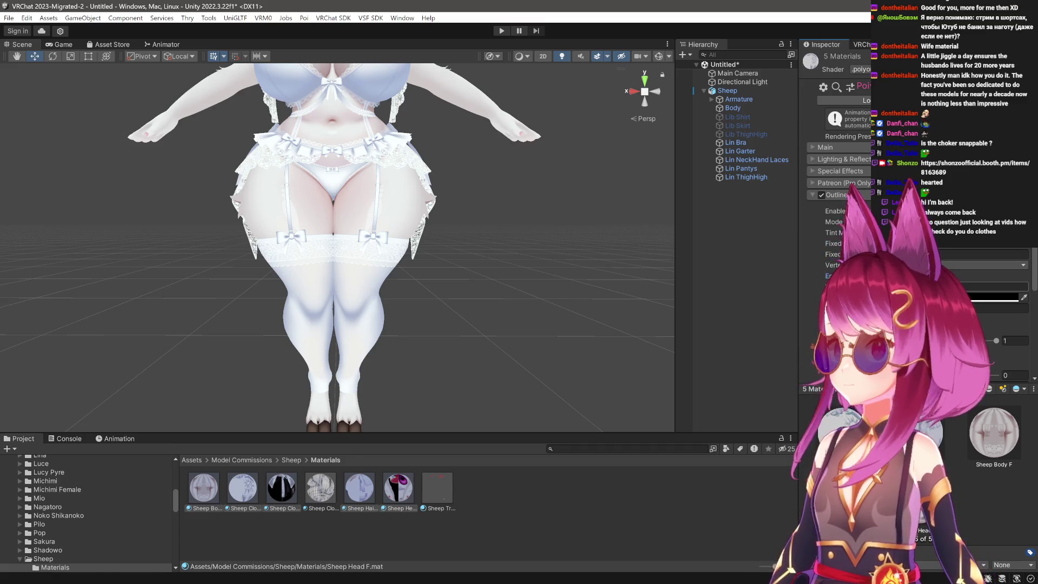
left_click(992, 297)
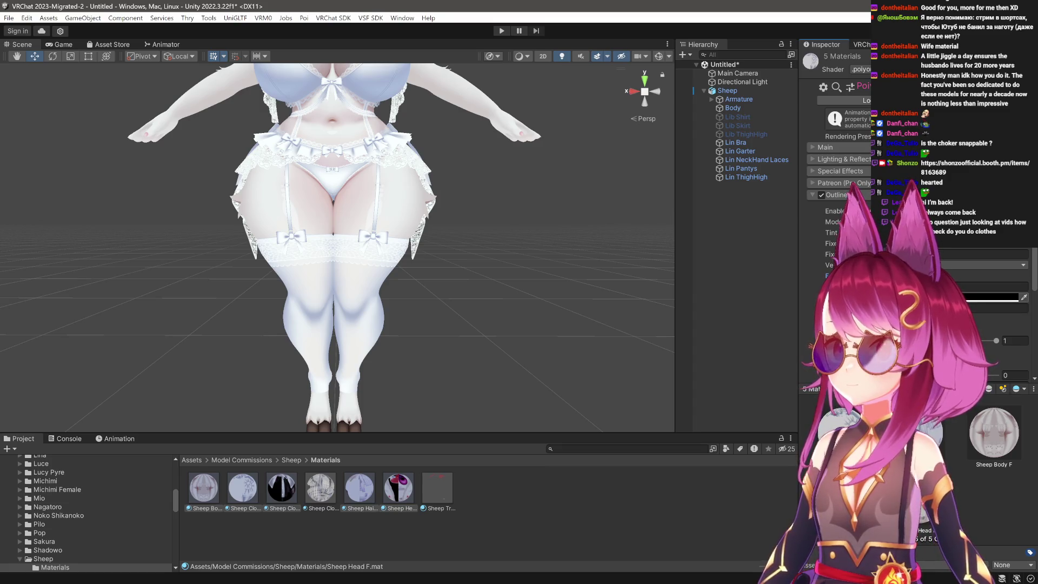
left_click(1015, 507)
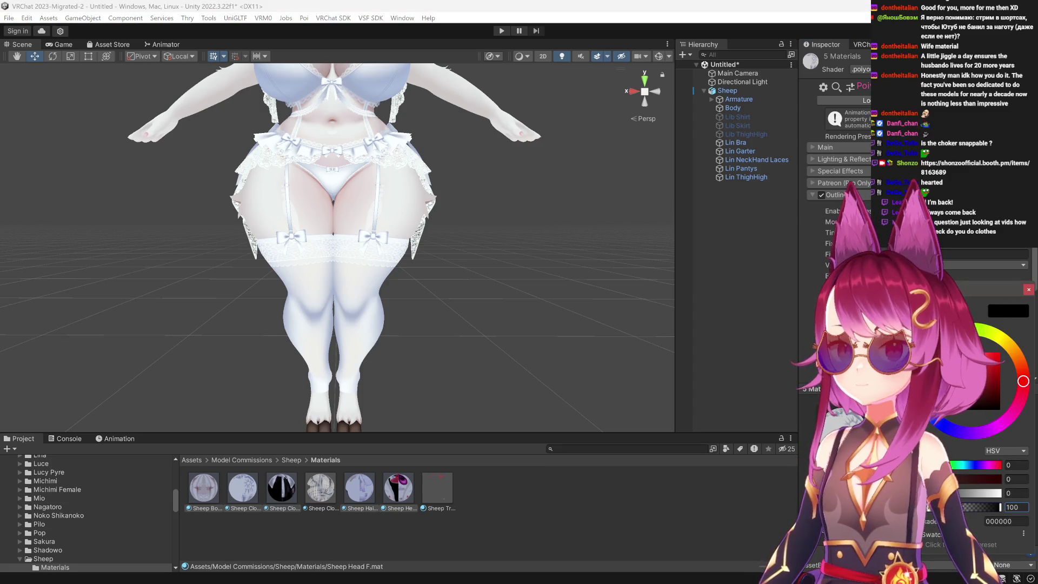
left_click(476, 352)
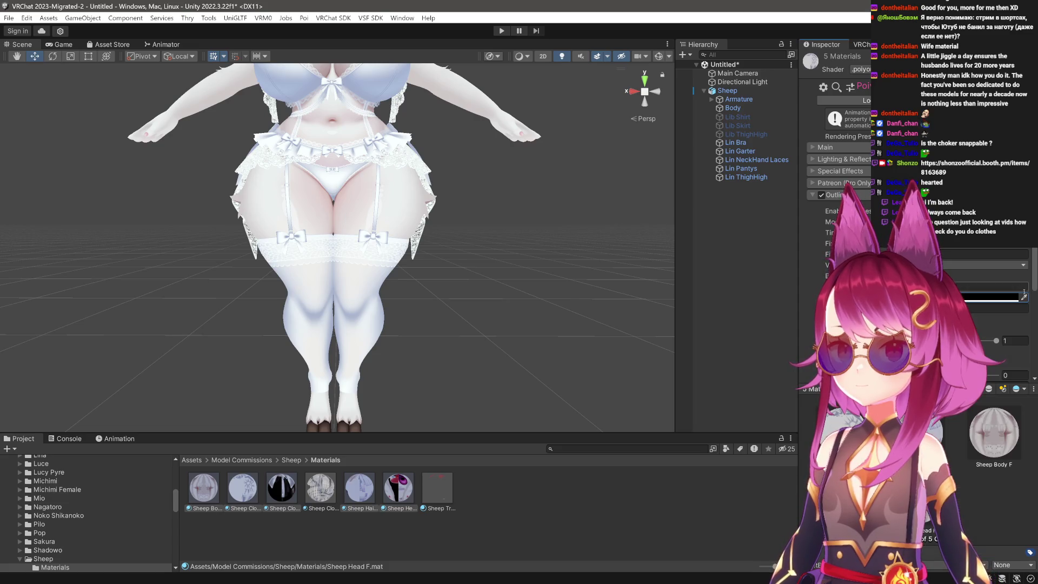
scroll("down", 3)
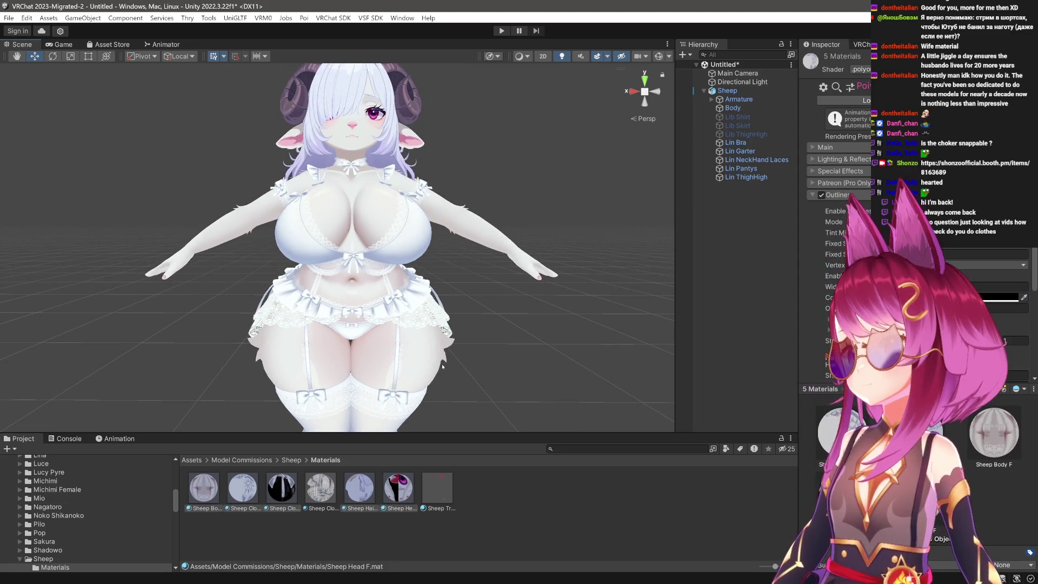
Select the Sheep Body F material and open the Save Scene dialog with Ctrl+S.
left_click(192, 493)
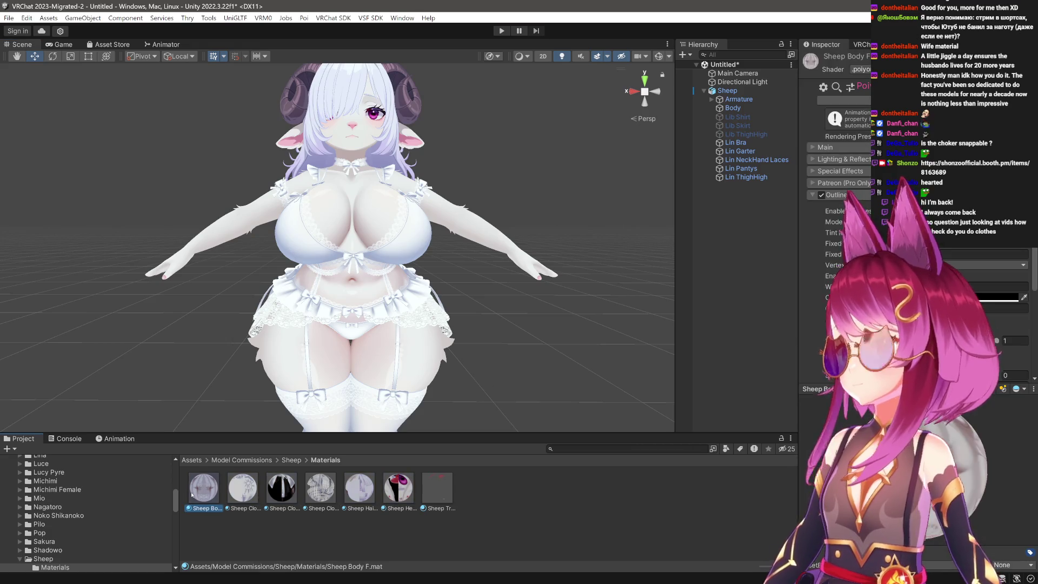
left_click_drag(327, 356, 306, 358)
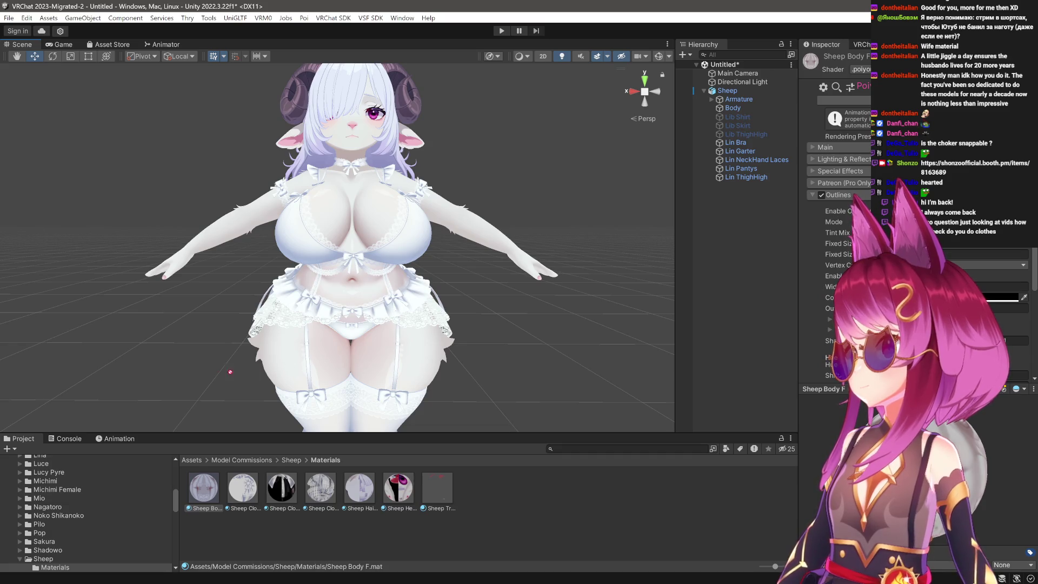
scroll("up", 3)
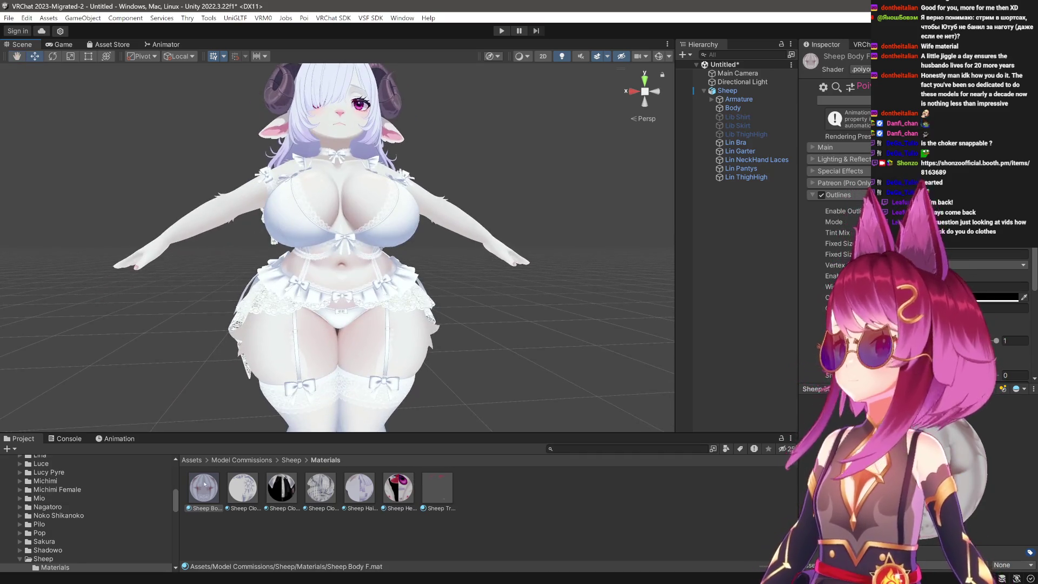
scroll("down", 3)
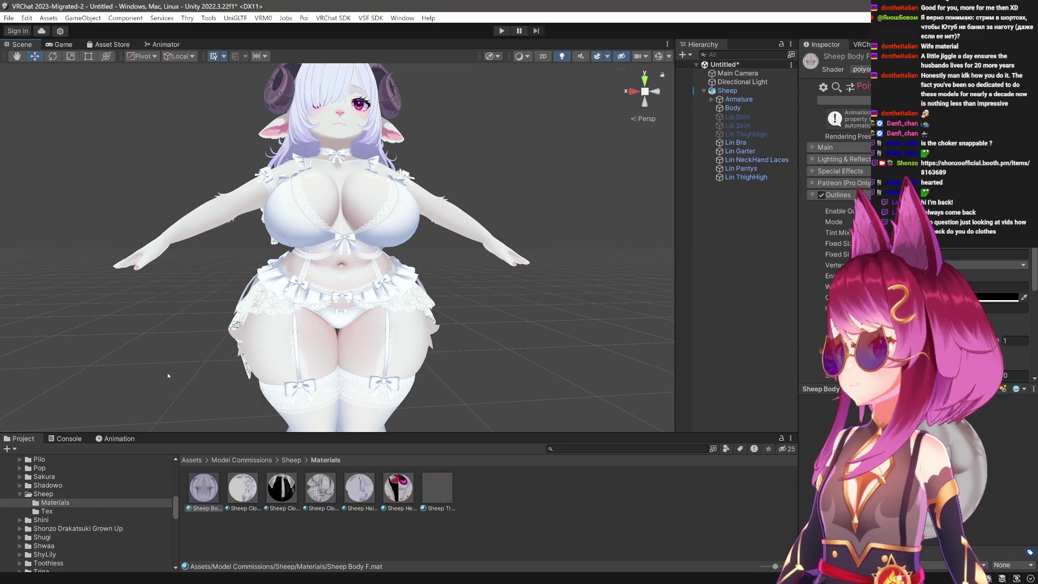
key("ctrl+s")
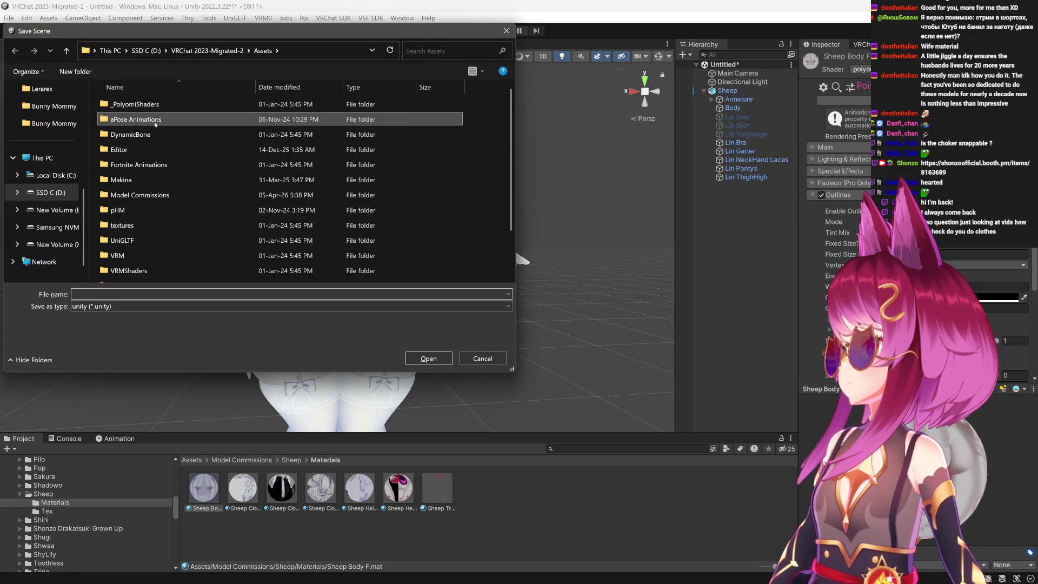
Navigate the save dialog to the Assets/Model Commissions/Sheep folder.
double_click(135, 119)
left_click(15, 51)
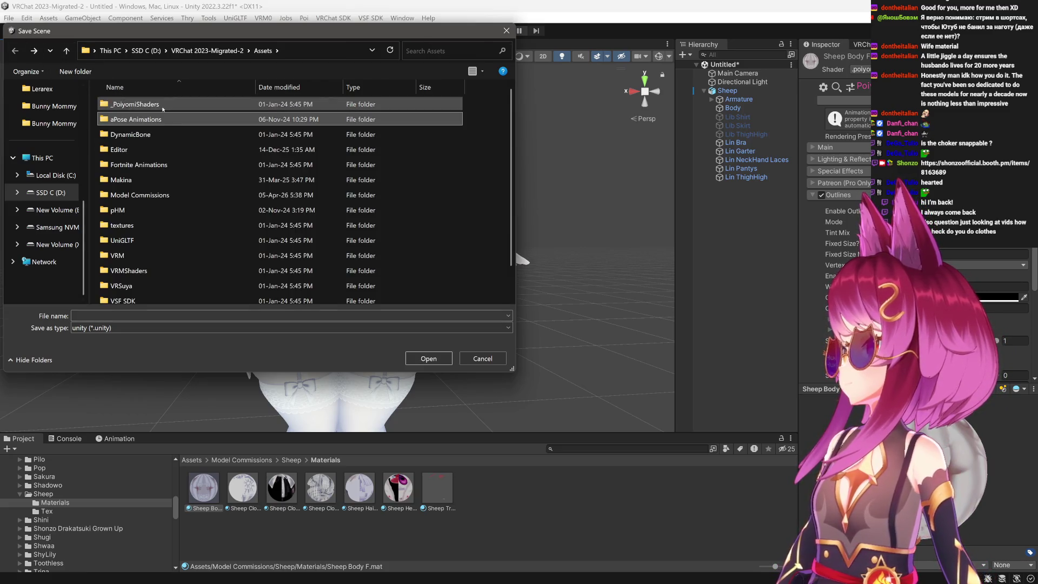
double_click(146, 195)
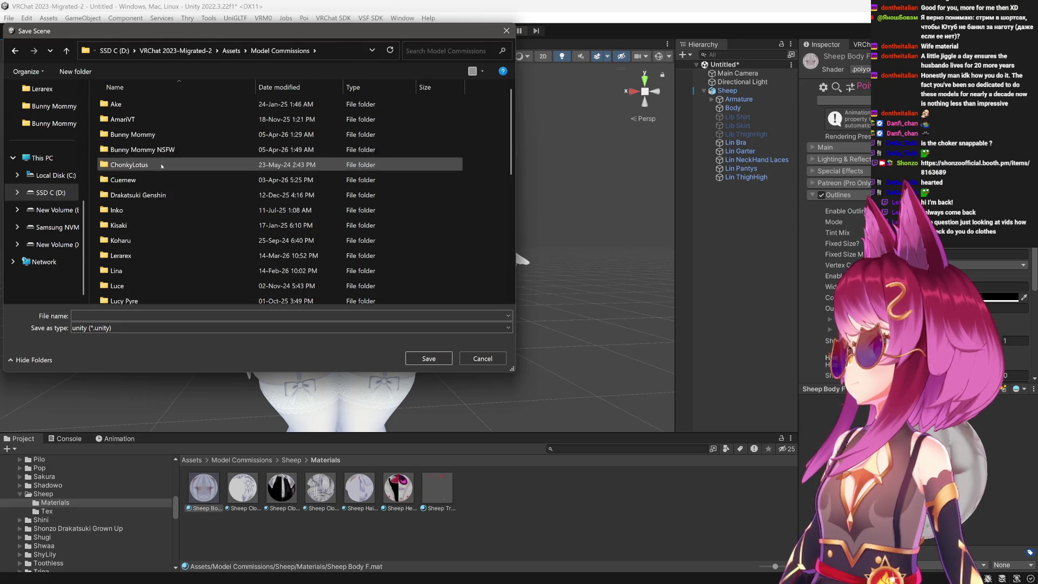
scroll("down", 3)
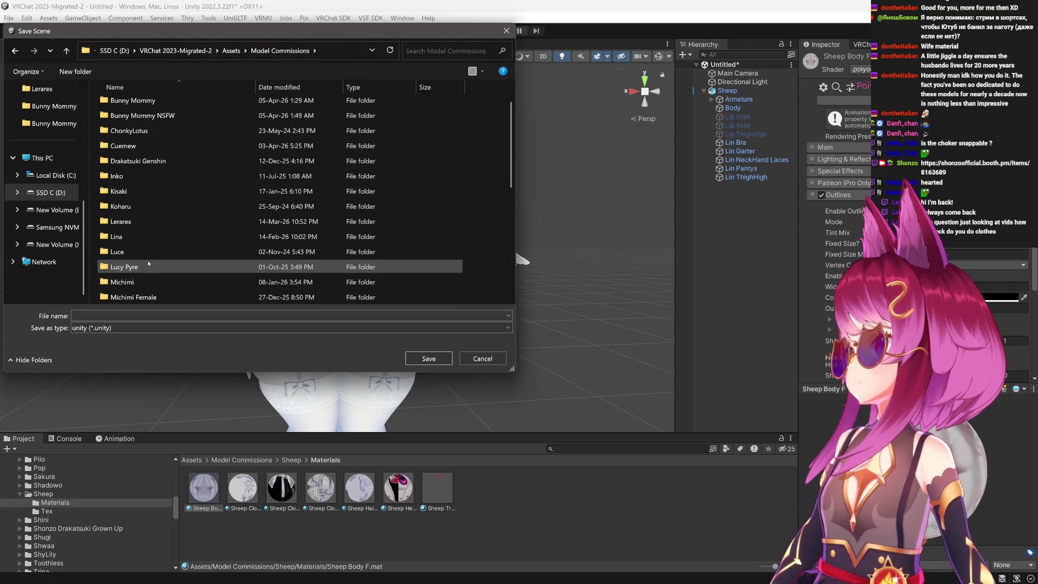
scroll("down", 3)
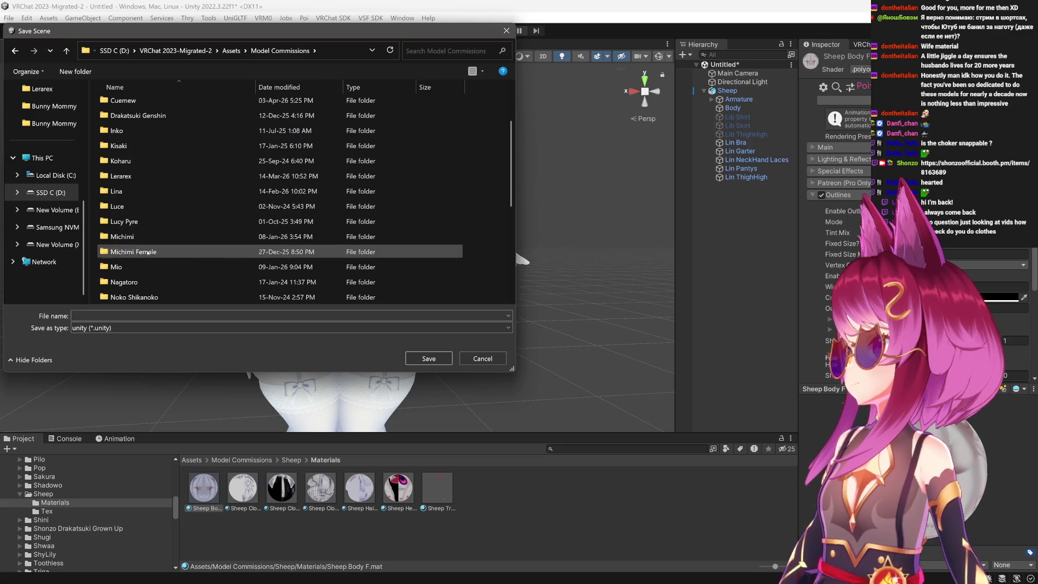
scroll("down", 3)
double_click(148, 282)
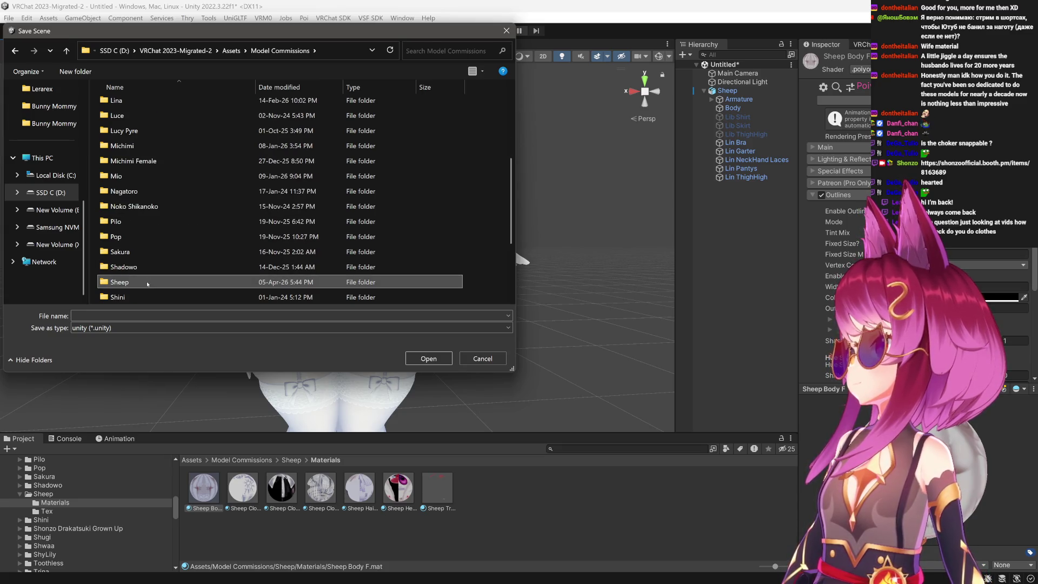
Name the scene file 'Sheep' and save it there.
left_click(207, 314)
type("S")
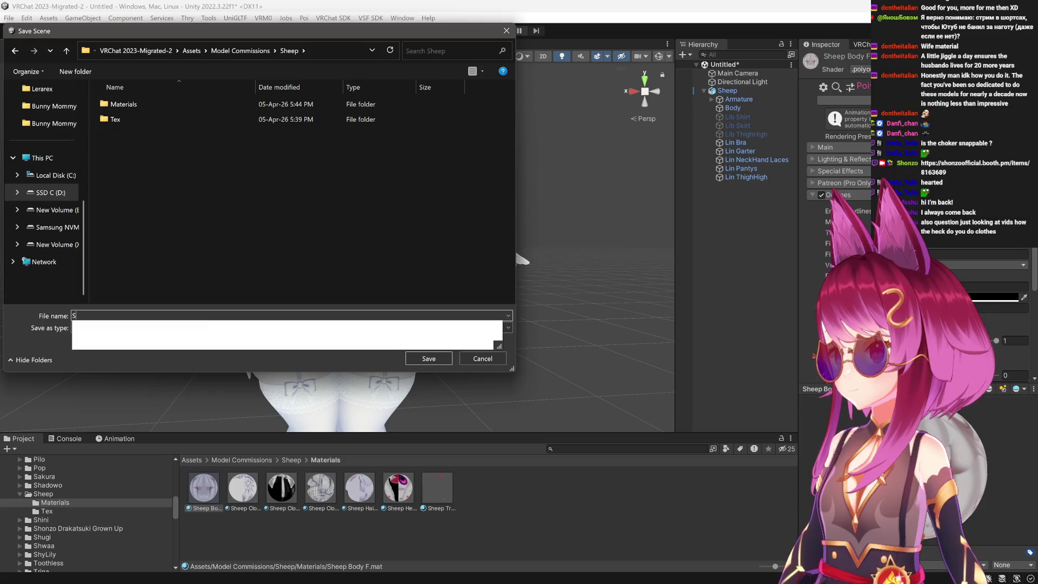
type("heep")
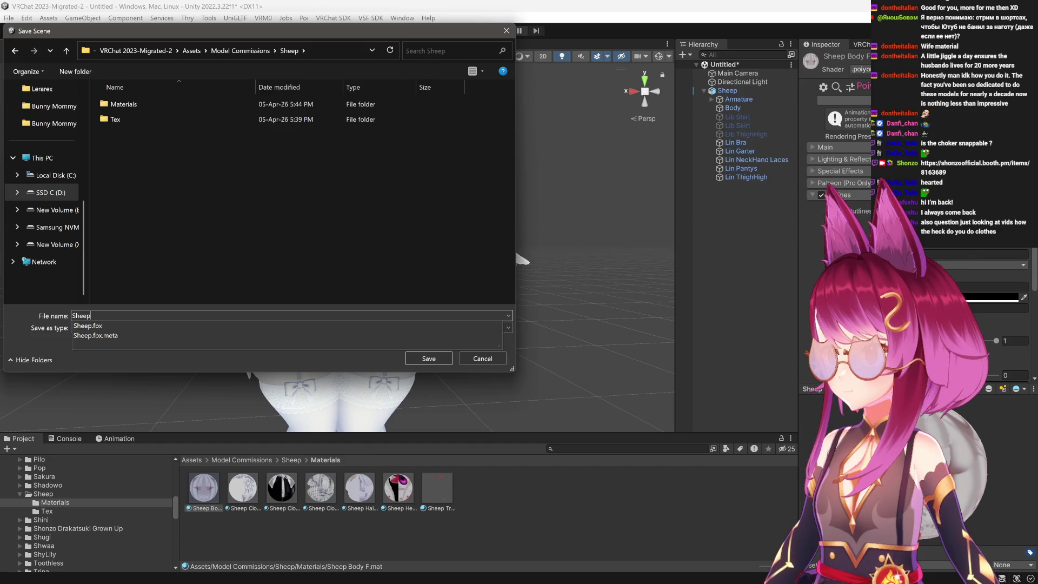
left_click(424, 359)
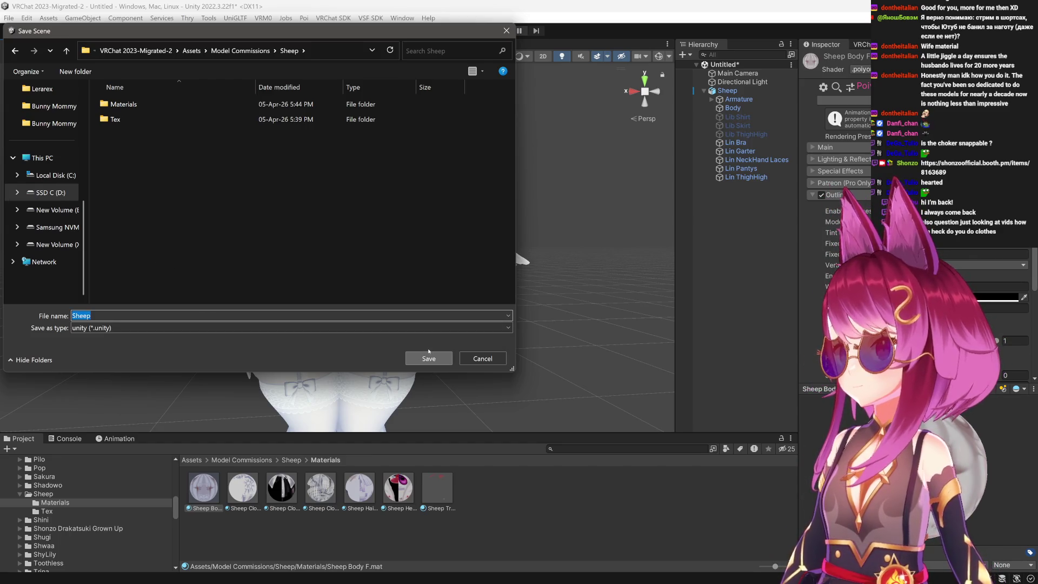
left_click(428, 357)
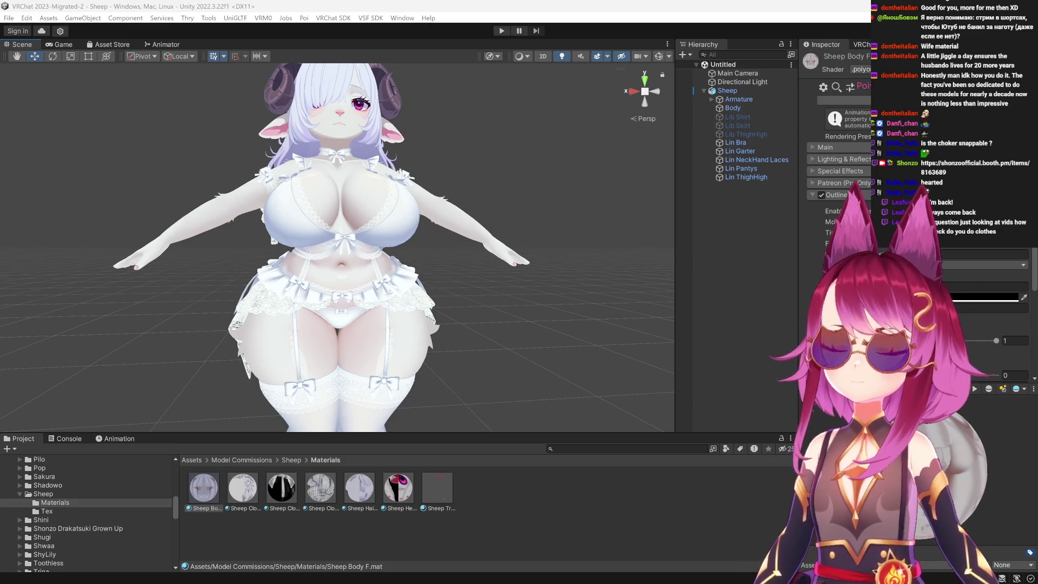
Select the Sheep Clothes F material and tick Outlines in its Inspector.
left_click_drag(464, 325, 433, 324)
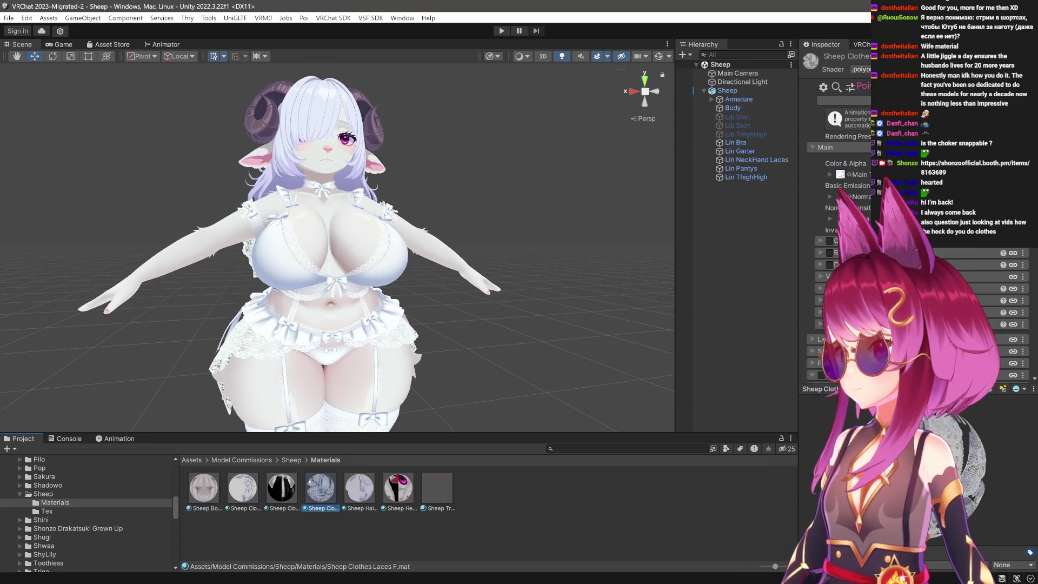
left_click(281, 488)
left_click_drag(383, 439, 383, 378)
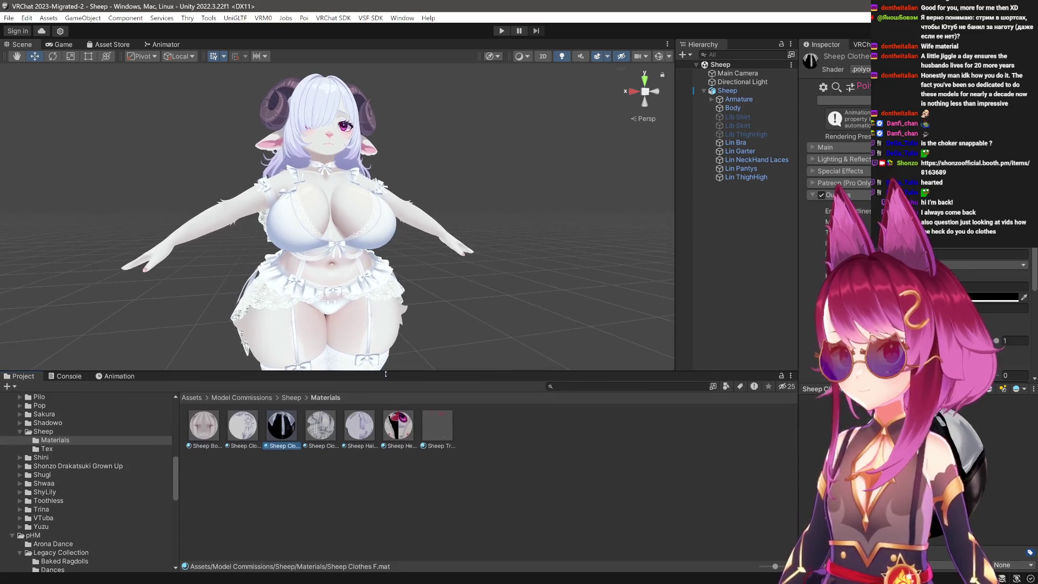
left_click(821, 195)
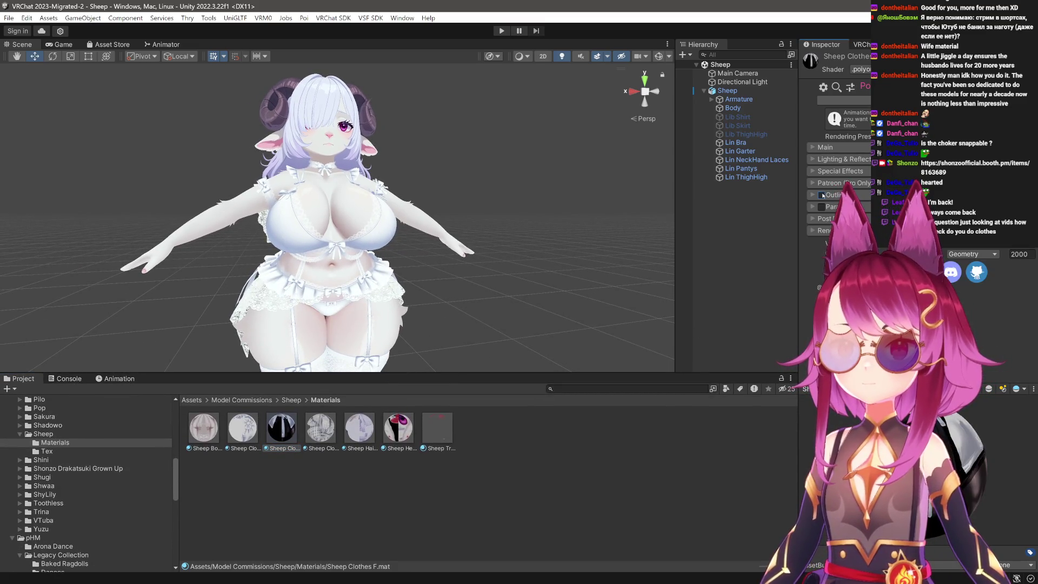
left_click(822, 195)
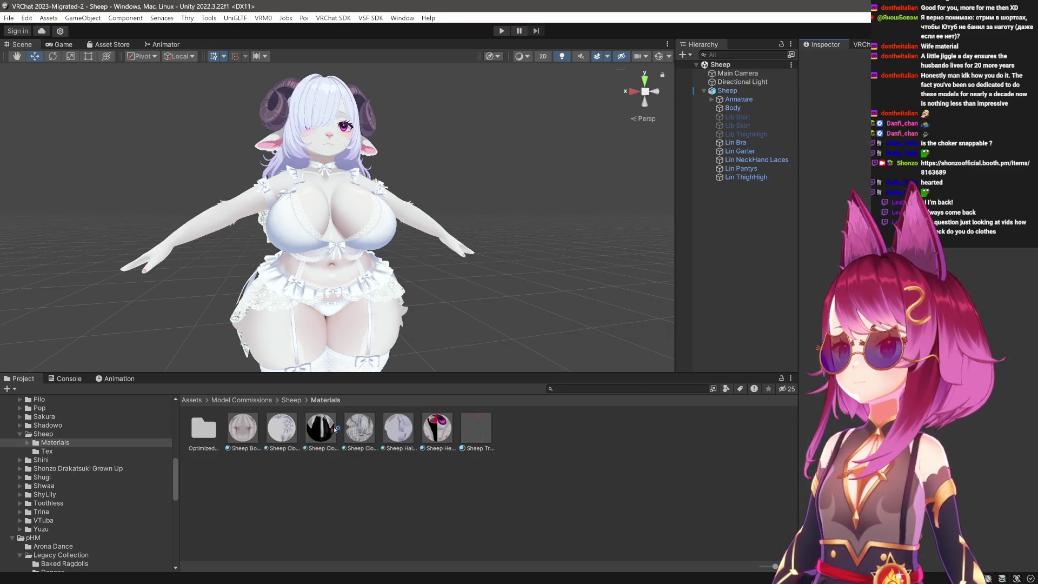
left_click(320, 428)
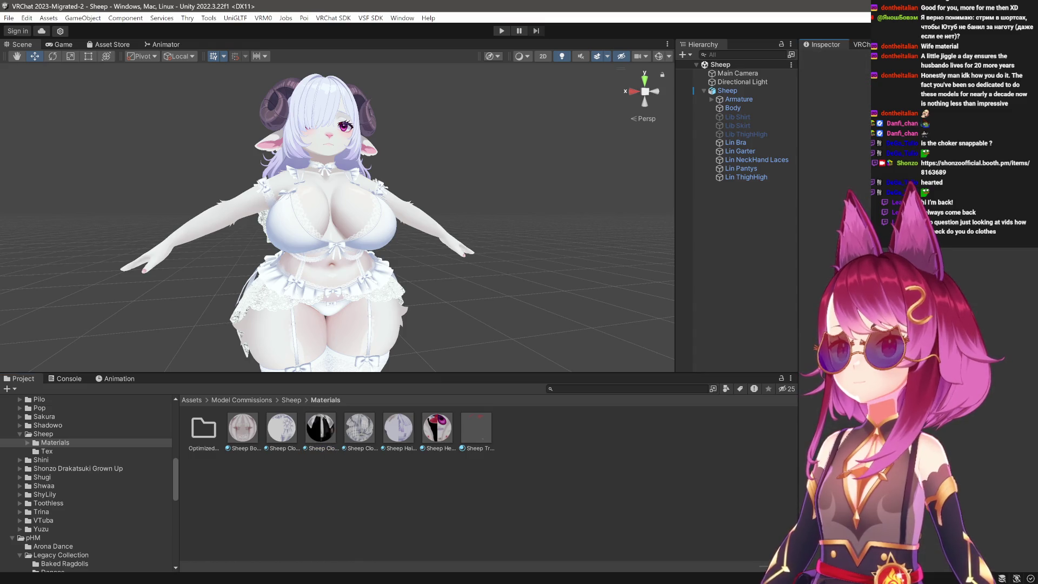
left_click(321, 429)
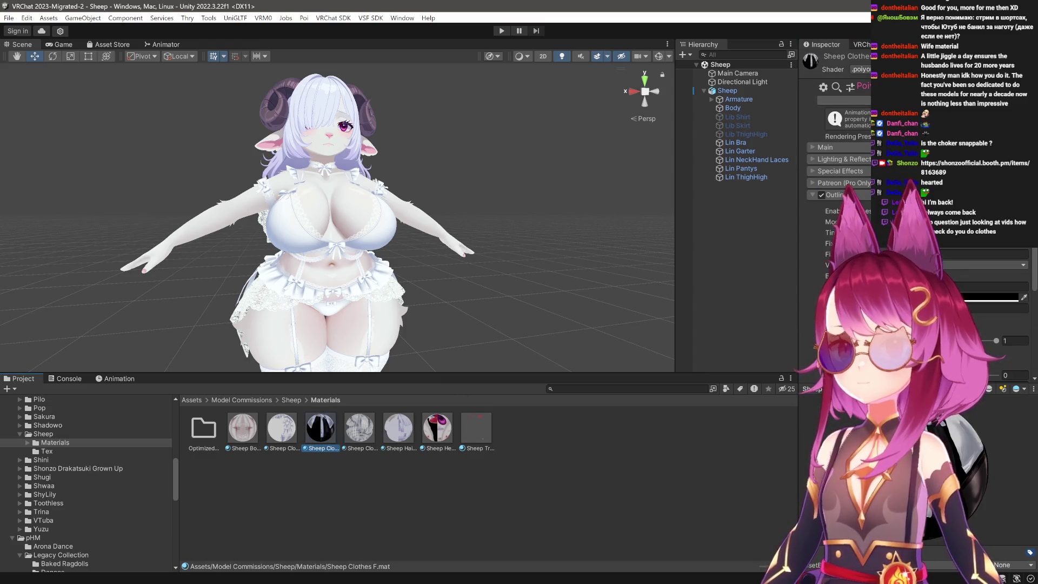
Switch Sheep Clothes F to a newer Poiyomi shader and test toggling Outlines on and off.
left_click(860, 70)
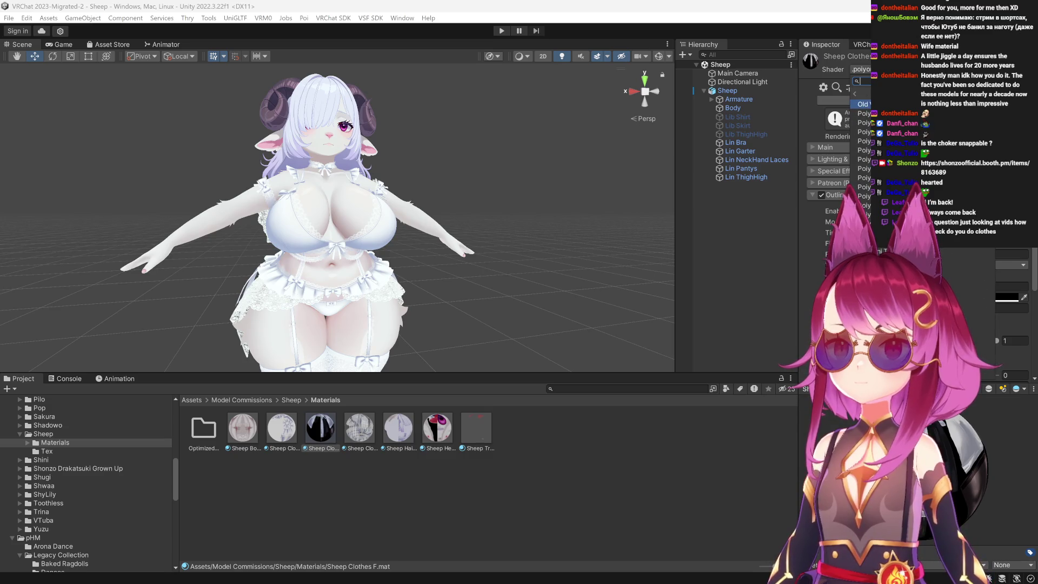
type("poly")
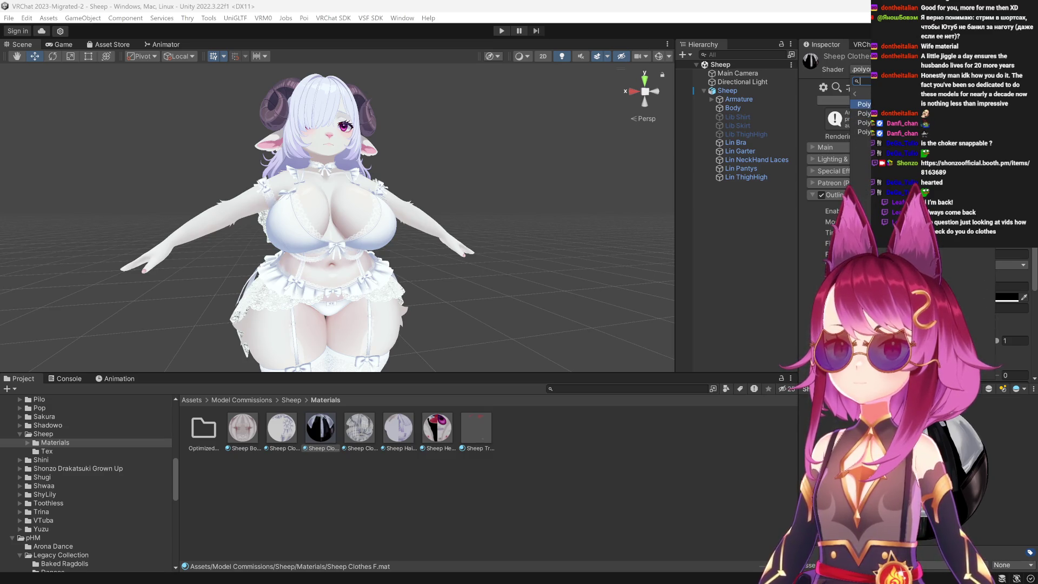
left_click(863, 95)
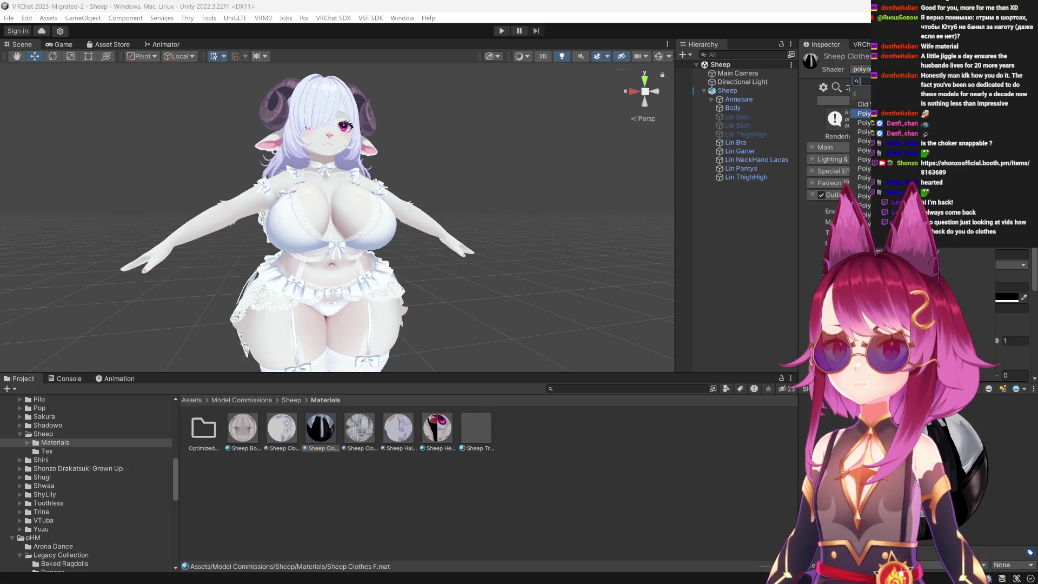
left_click(861, 113)
scroll("up", 3)
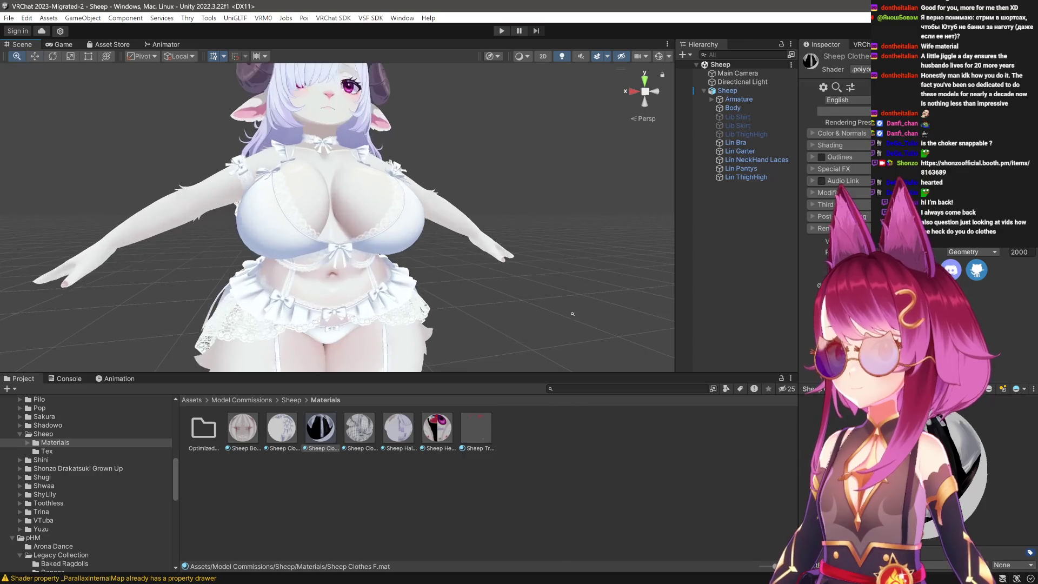
left_click(821, 157)
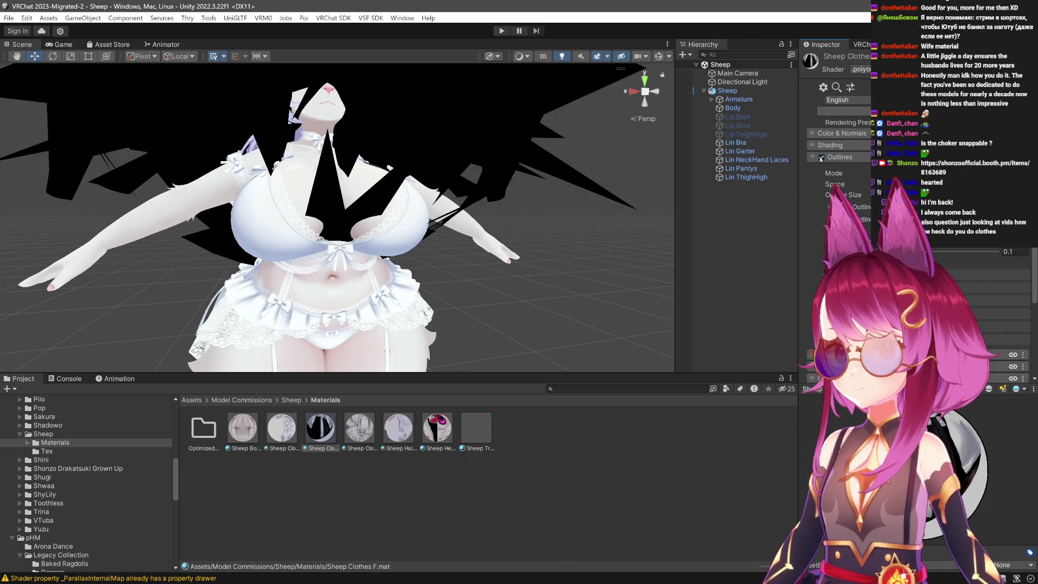
left_click(822, 158)
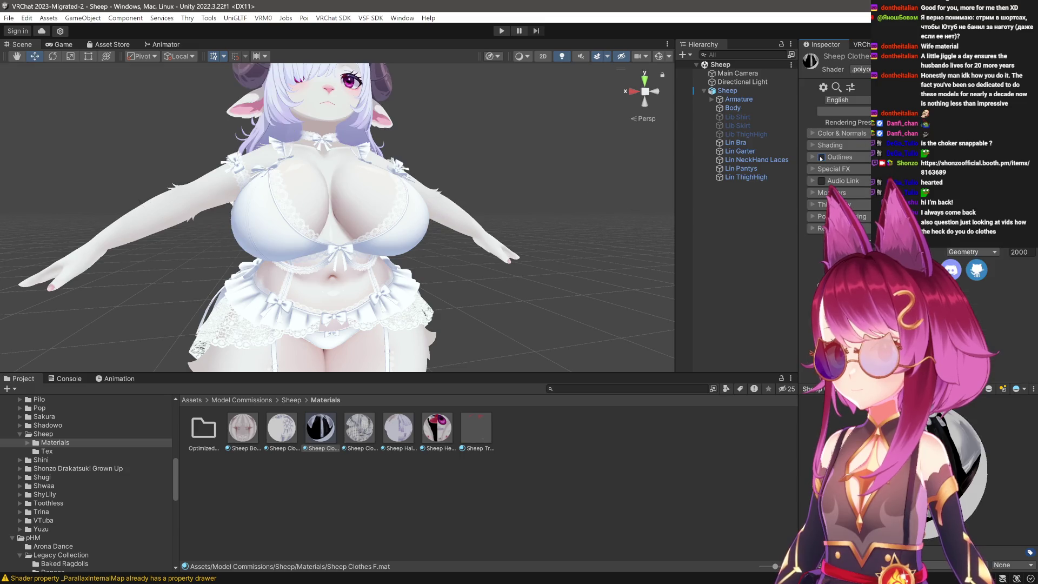
left_click(821, 157)
left_click(821, 157)
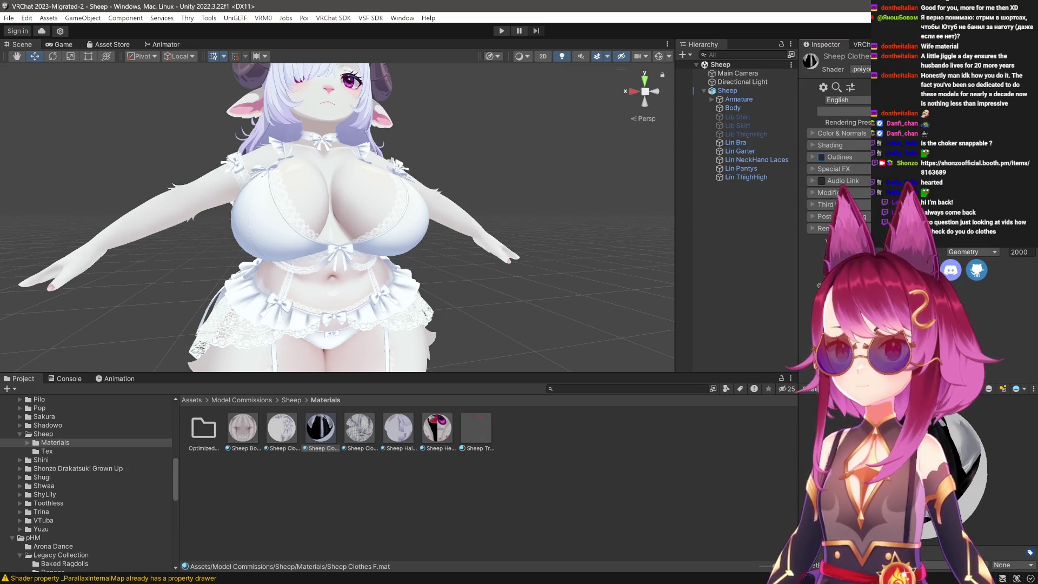
Revert Sheep Clothes F to the earlier Poiyomi shader and check its outline settings.
left_click(859, 70)
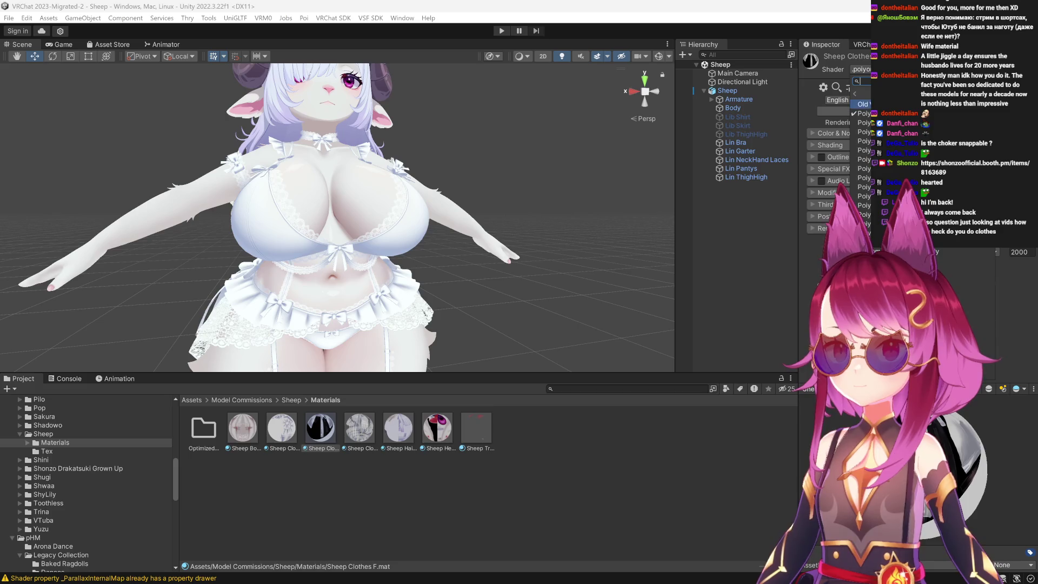
left_click(864, 122)
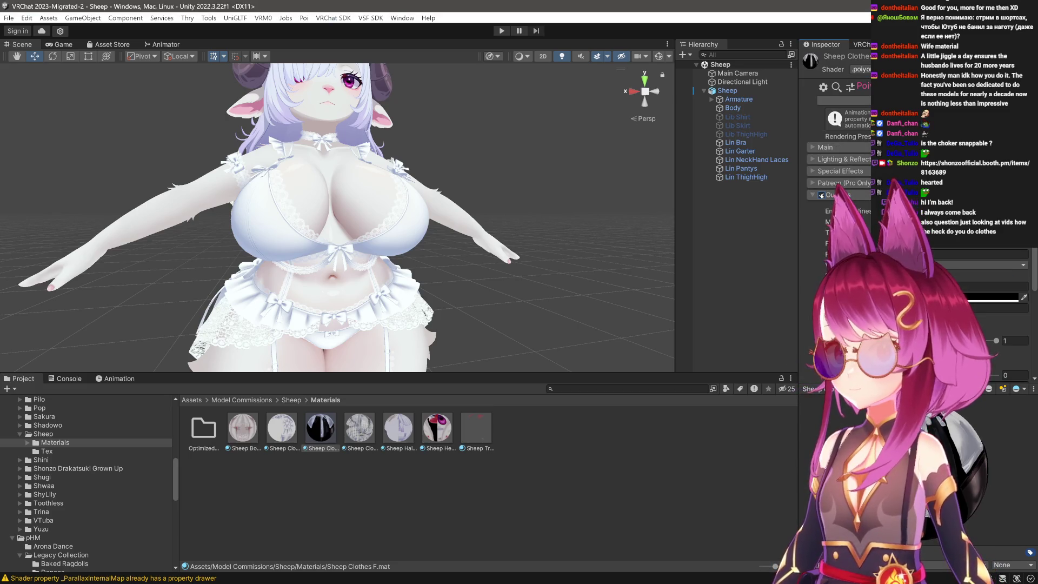
left_click(816, 195)
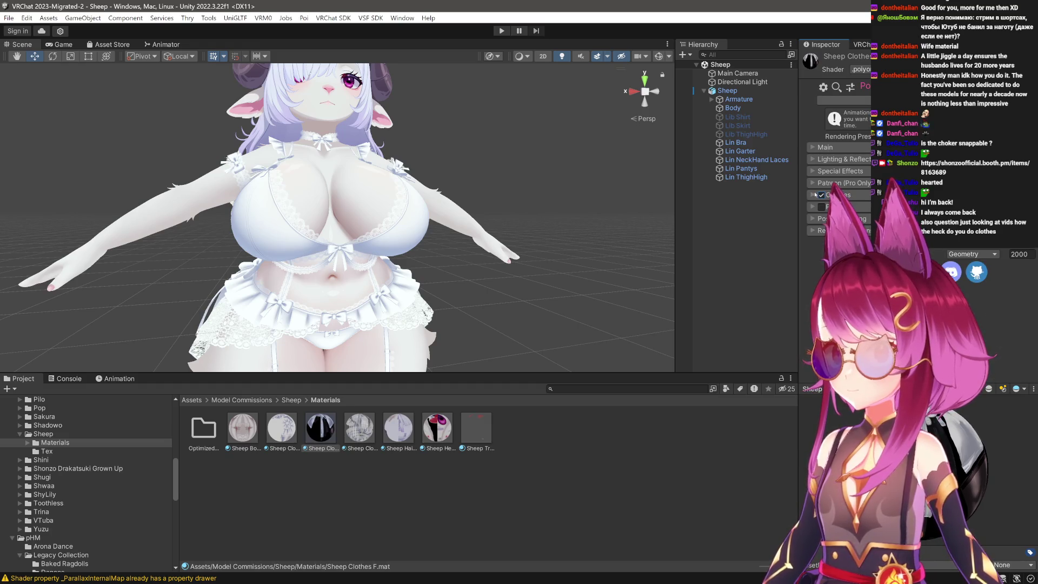
left_click(819, 196)
left_click(821, 211)
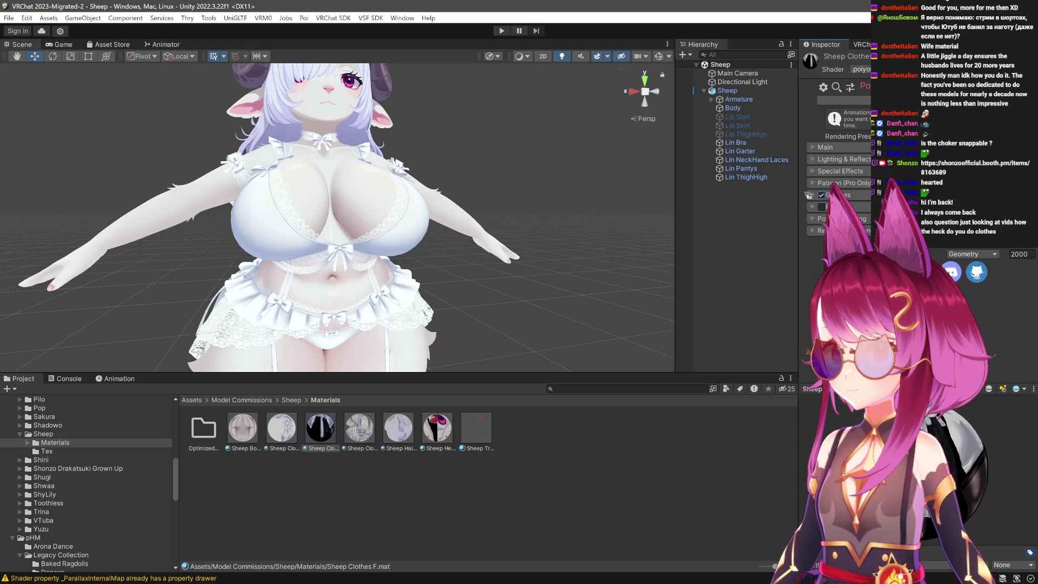
left_click(821, 196)
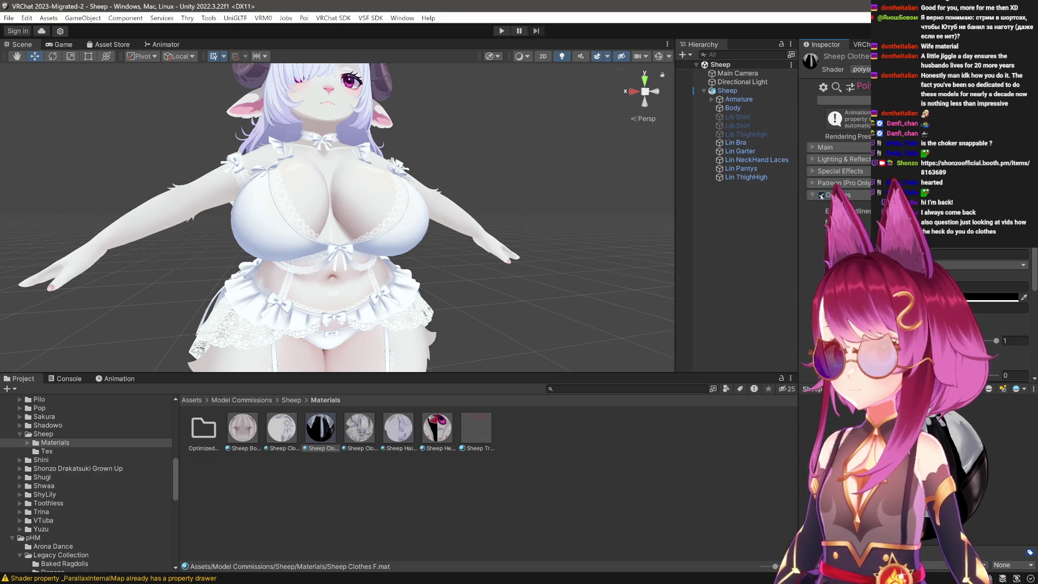
left_click(384, 455)
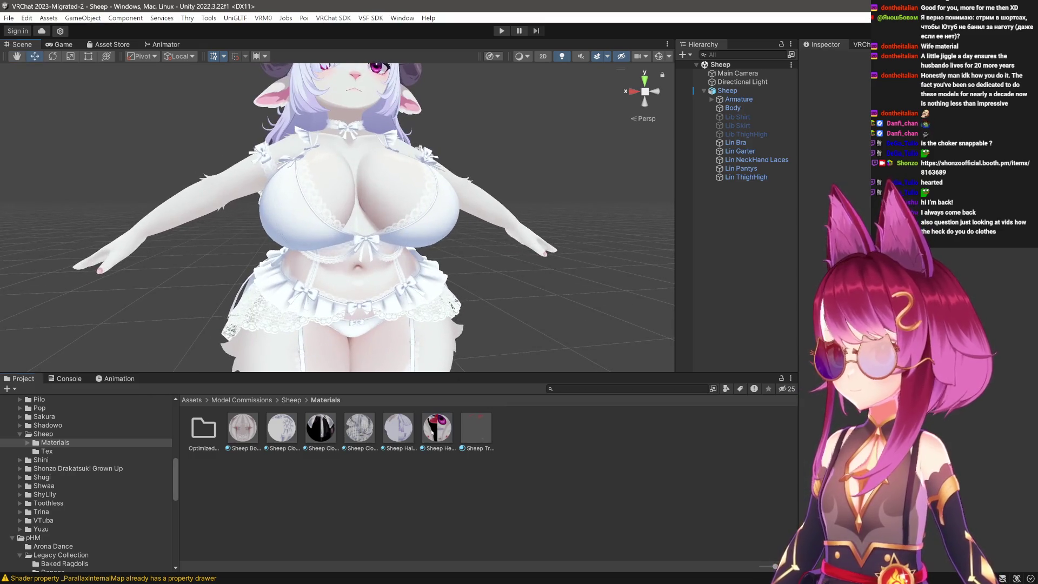
Select the five Sheep materials and apply a Poiyomi shader to all of them.
left_click(437, 428)
left_click(399, 428)
left_click(282, 428)
left_click(313, 430)
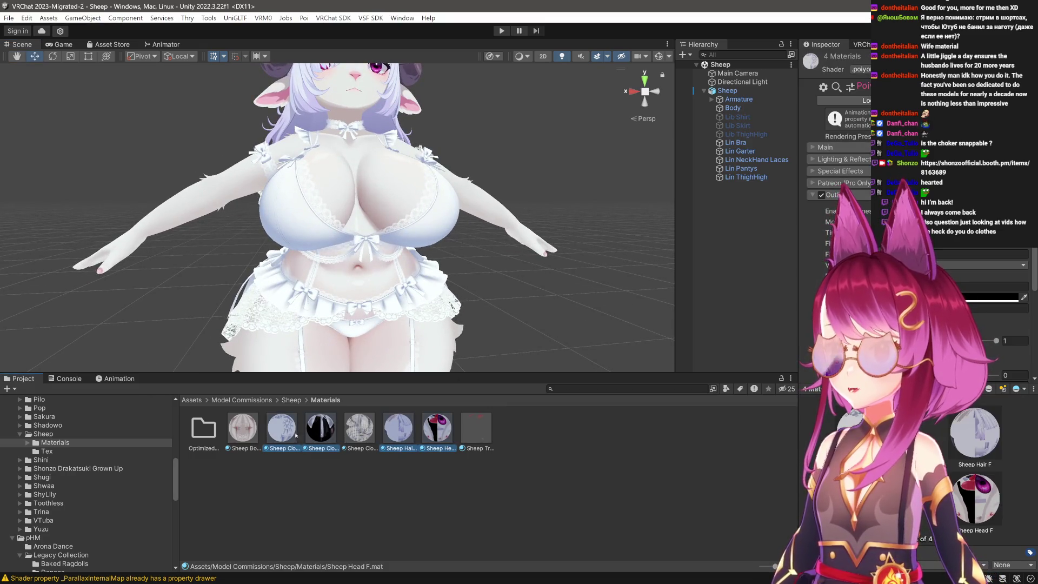
left_click(257, 436)
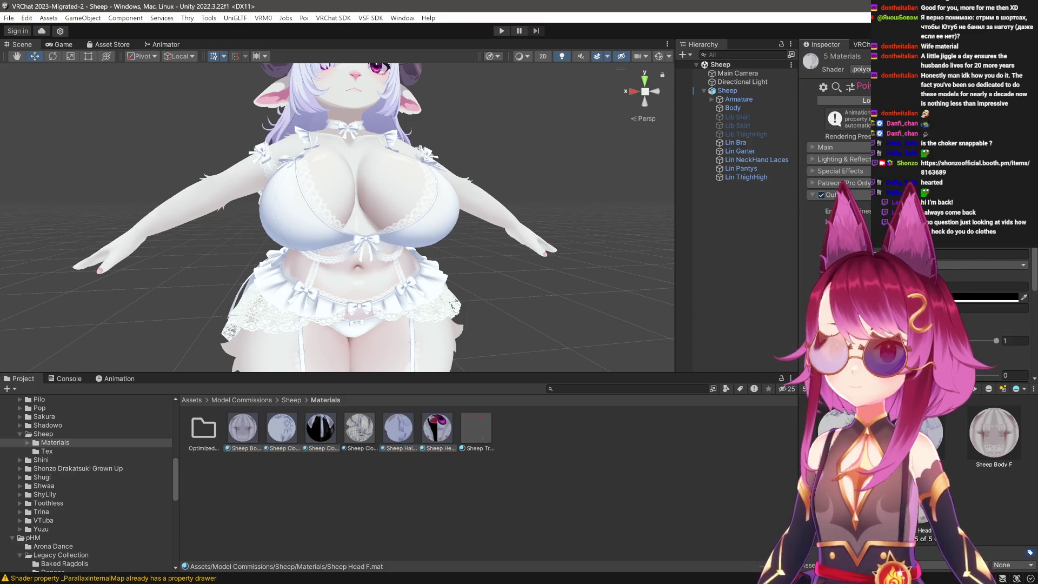
left_click(860, 69)
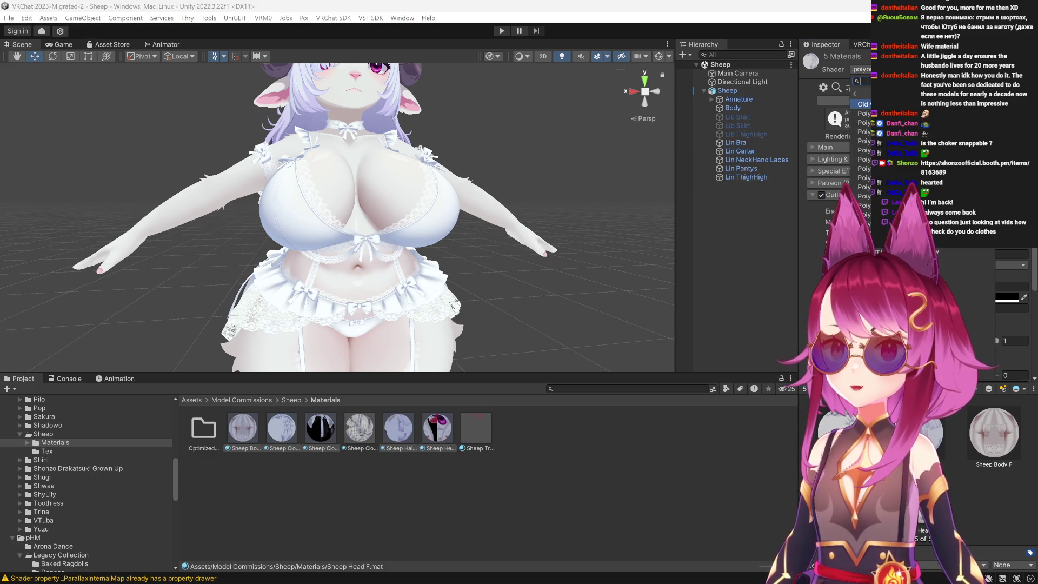
left_click(862, 113)
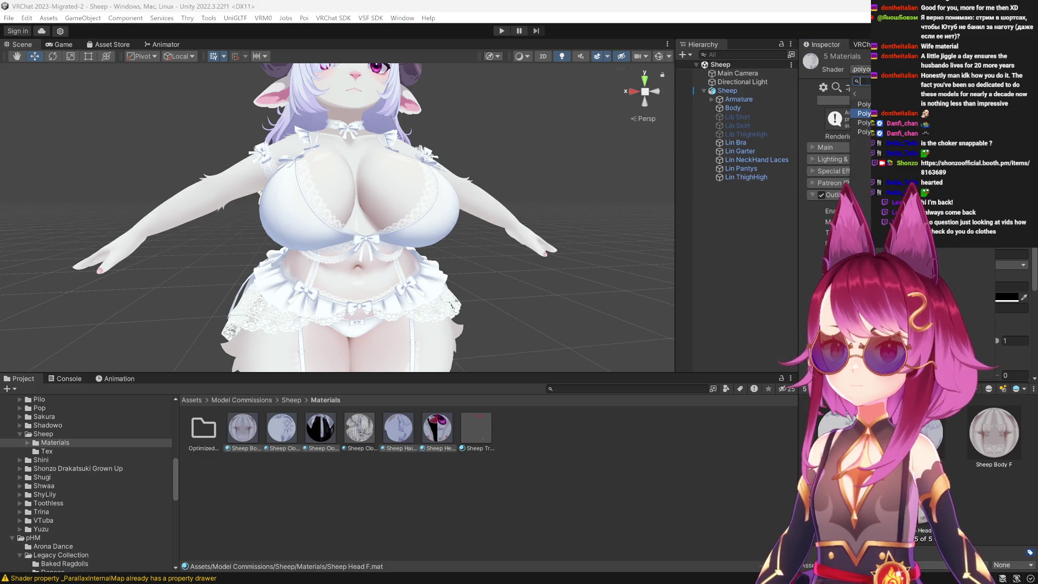
left_click(892, 116)
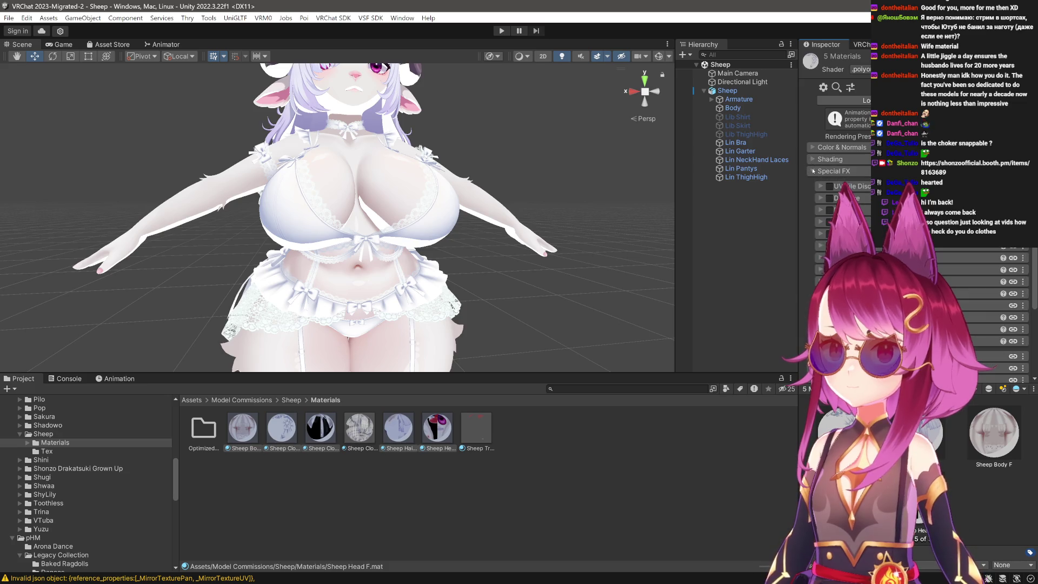
Browse the Poiyomi versions, including 8.0, and apply an older Poiyomi shader instead.
left_click(861, 69)
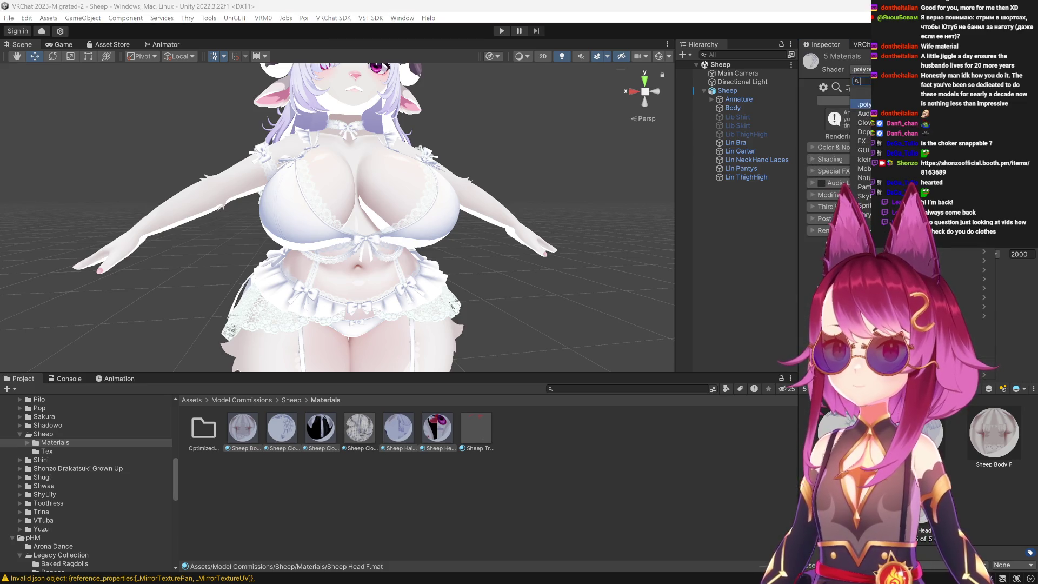
left_click(862, 122)
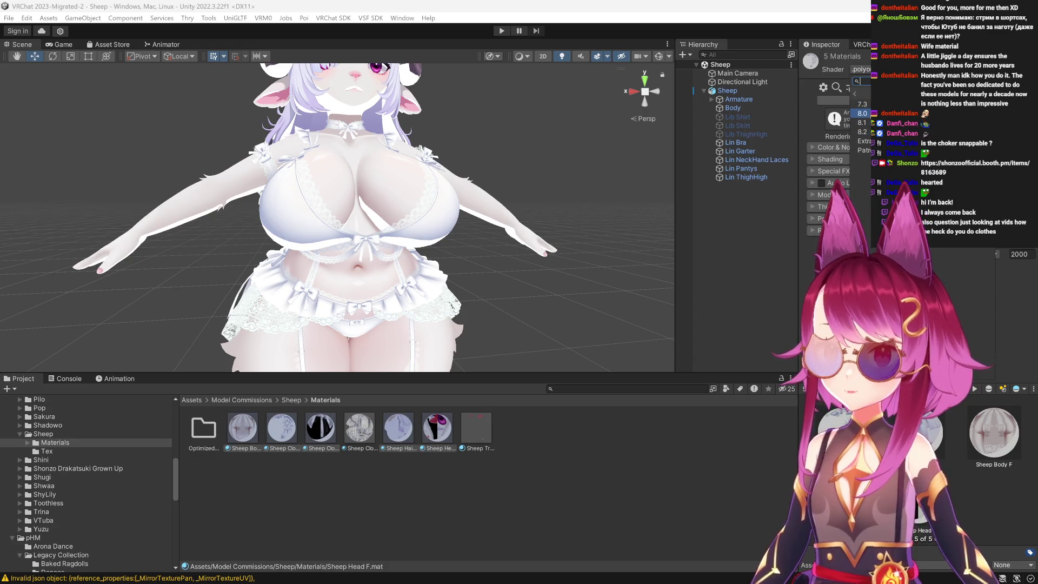
key("Return")
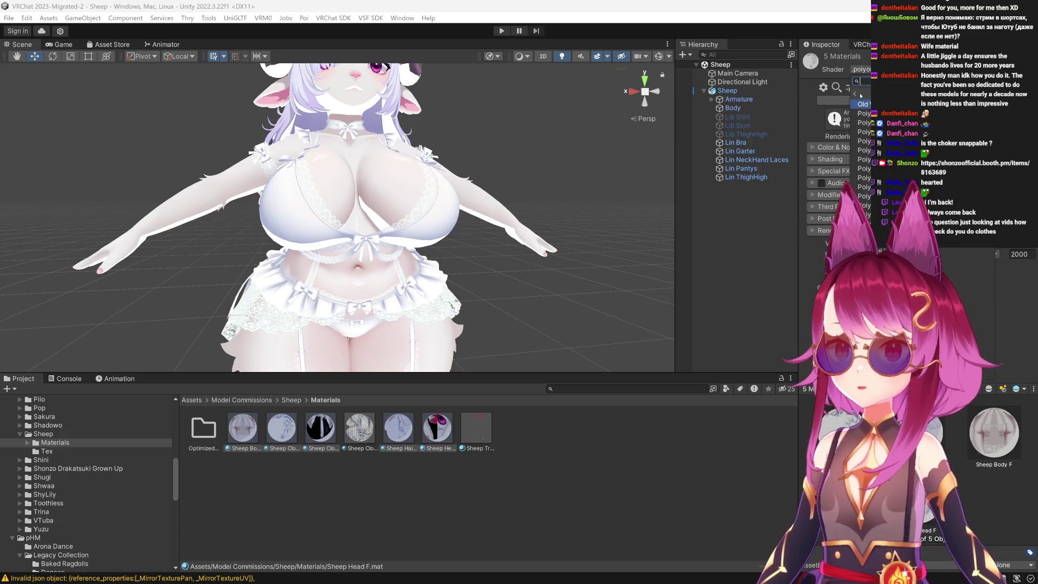
left_click(860, 96)
left_click(864, 104)
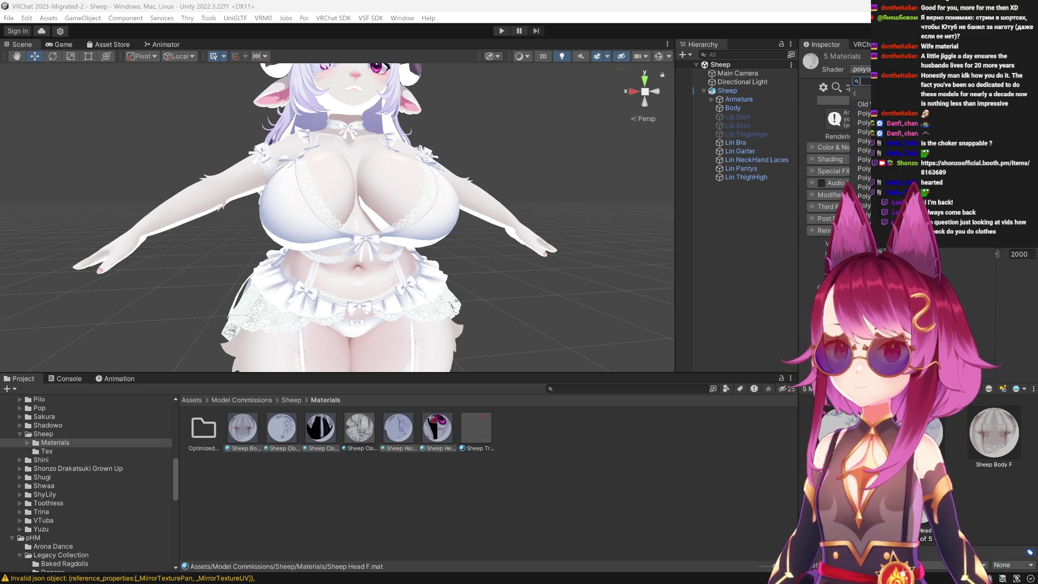
left_click(863, 113)
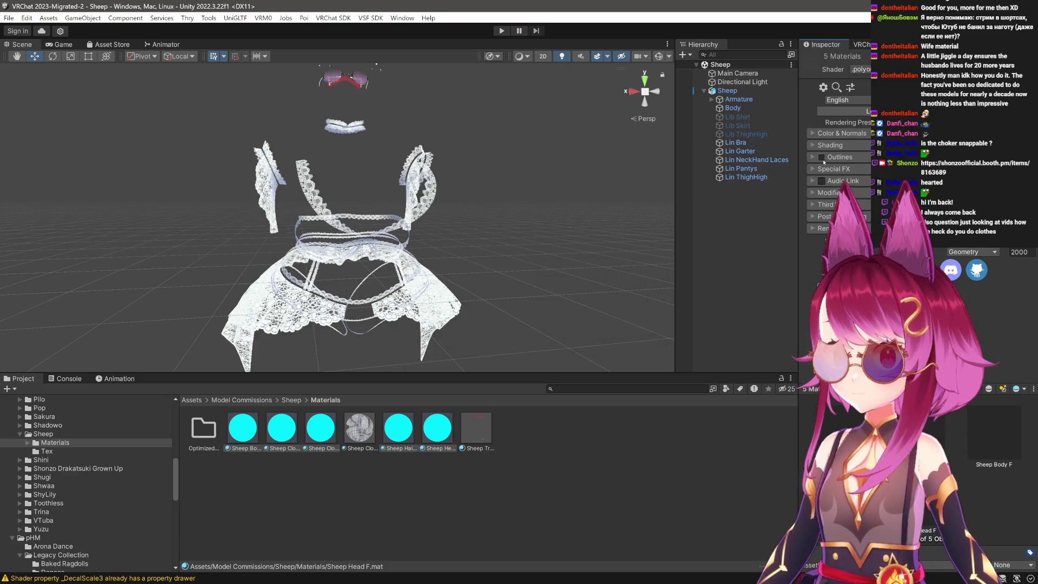
left_click(812, 133)
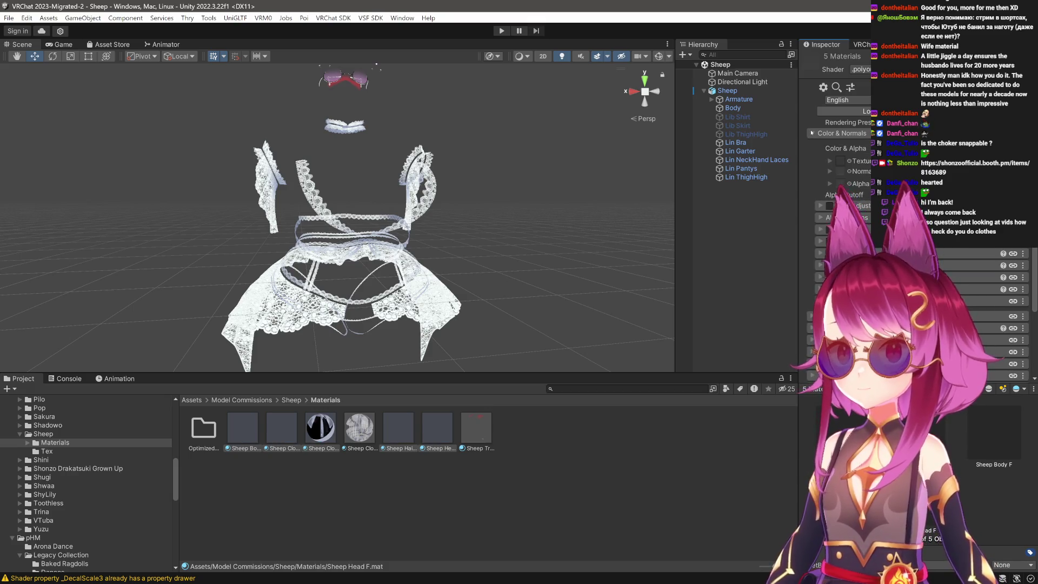
left_click(812, 133)
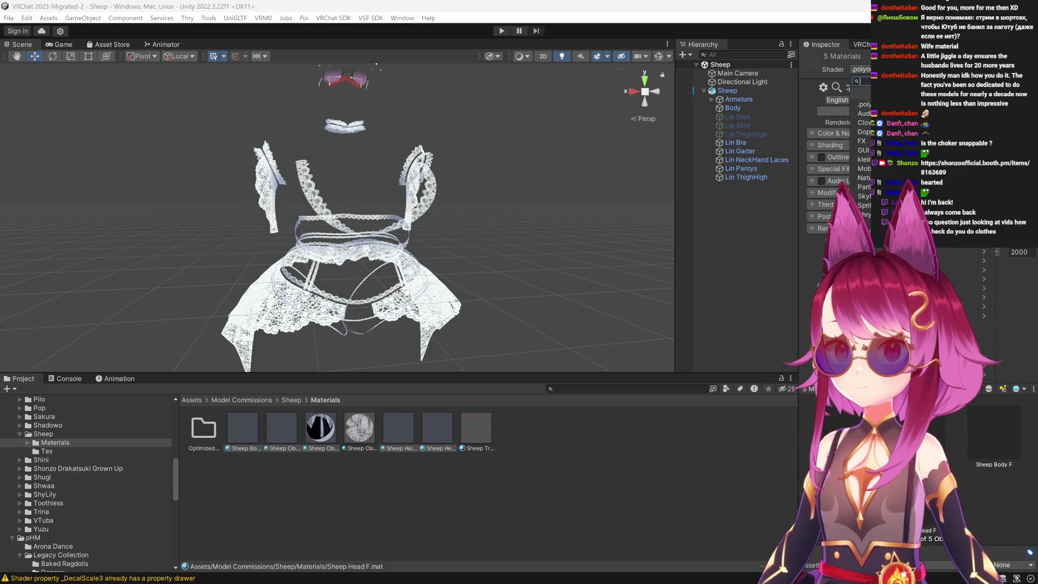
Apply the shader filtered by 'poi', then toggle Outlines off and back on.
left_click(860, 69)
type("poi")
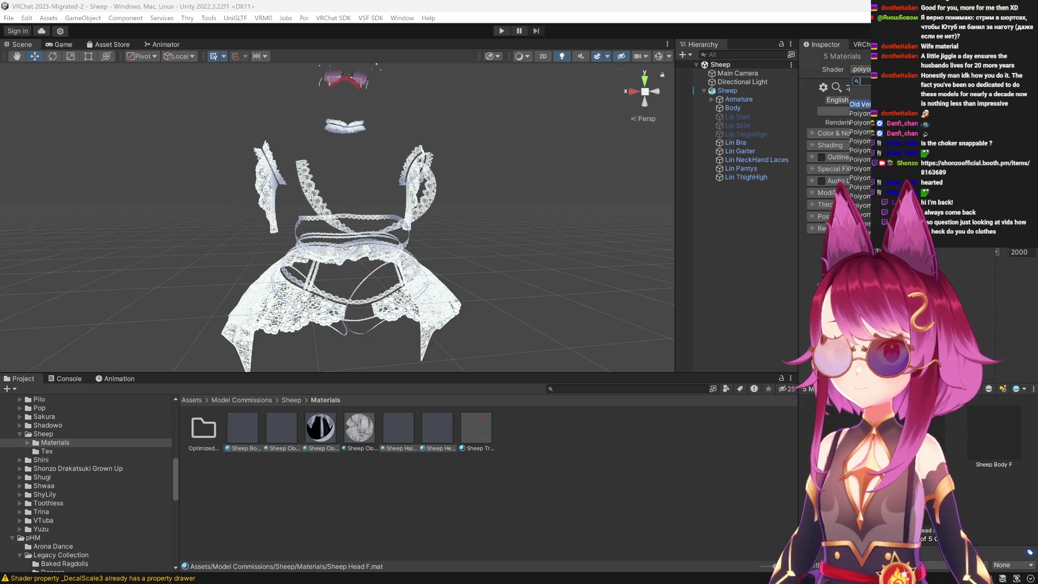
key("Return")
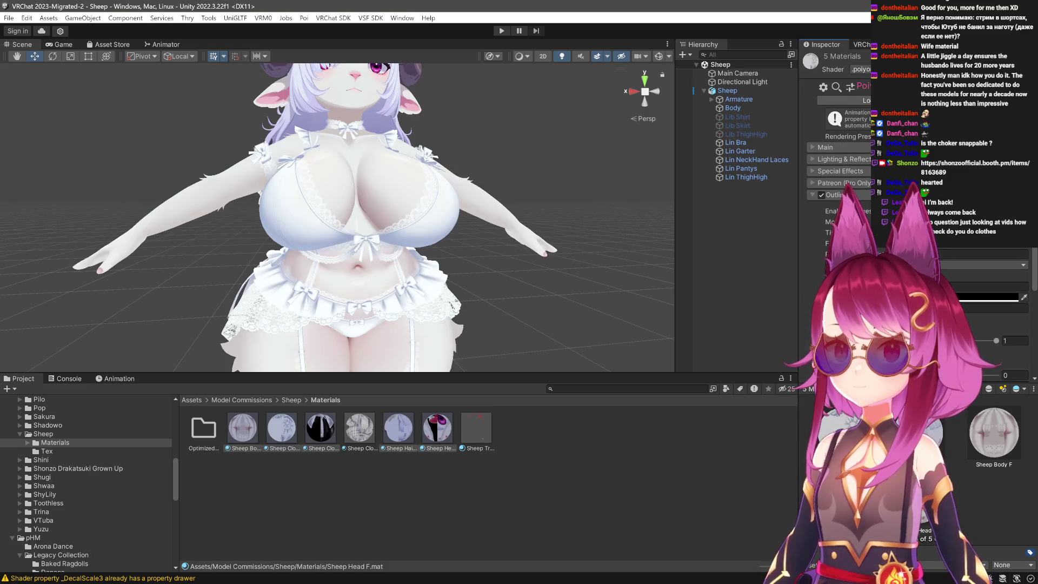
left_click(821, 196)
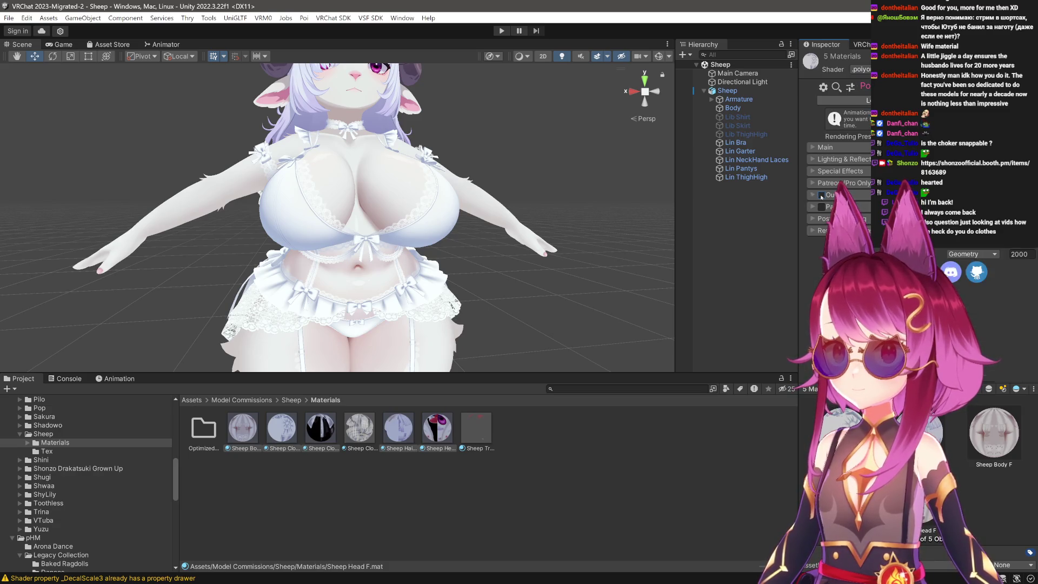
left_click(822, 196)
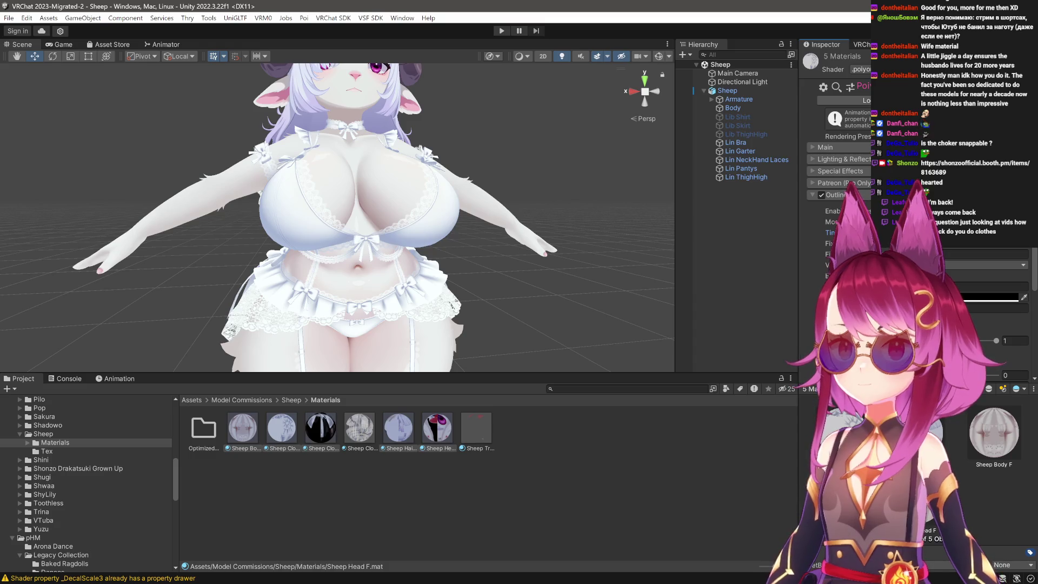
Set the Main colour's alpha to 100.
left_click(815, 146)
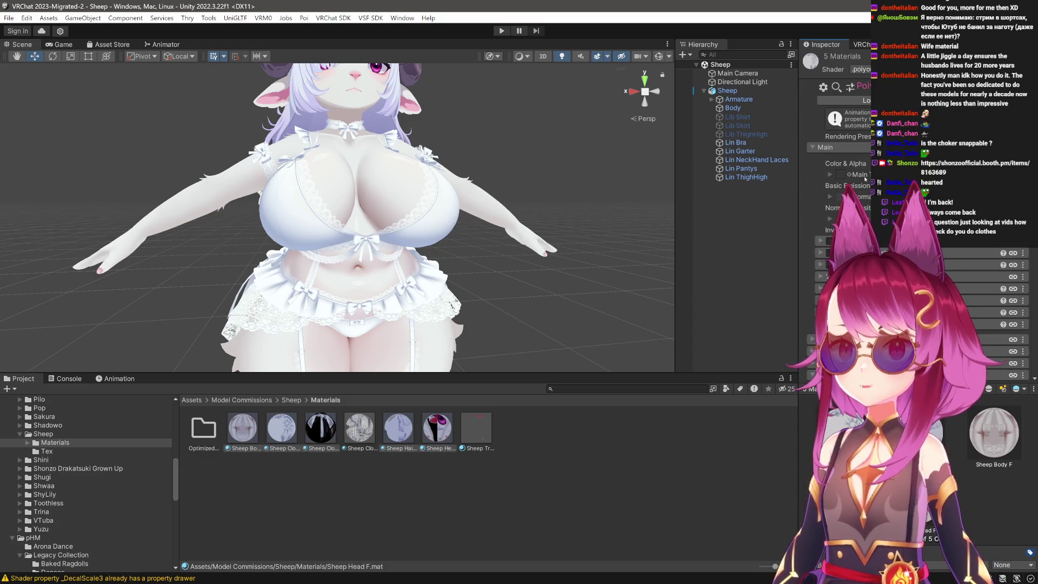
left_click(967, 163)
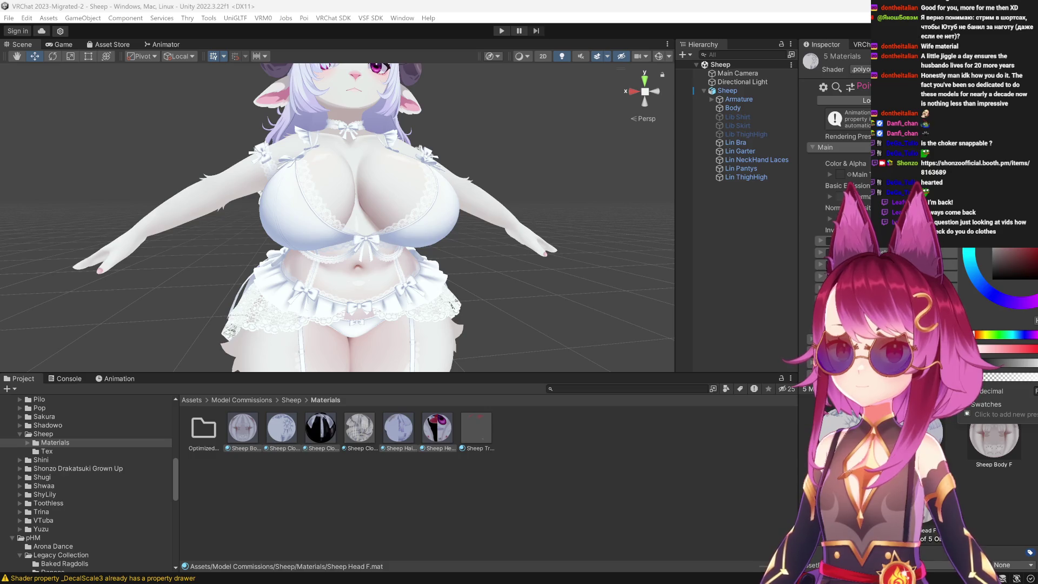
left_click_drag(996, 223, 834, 171)
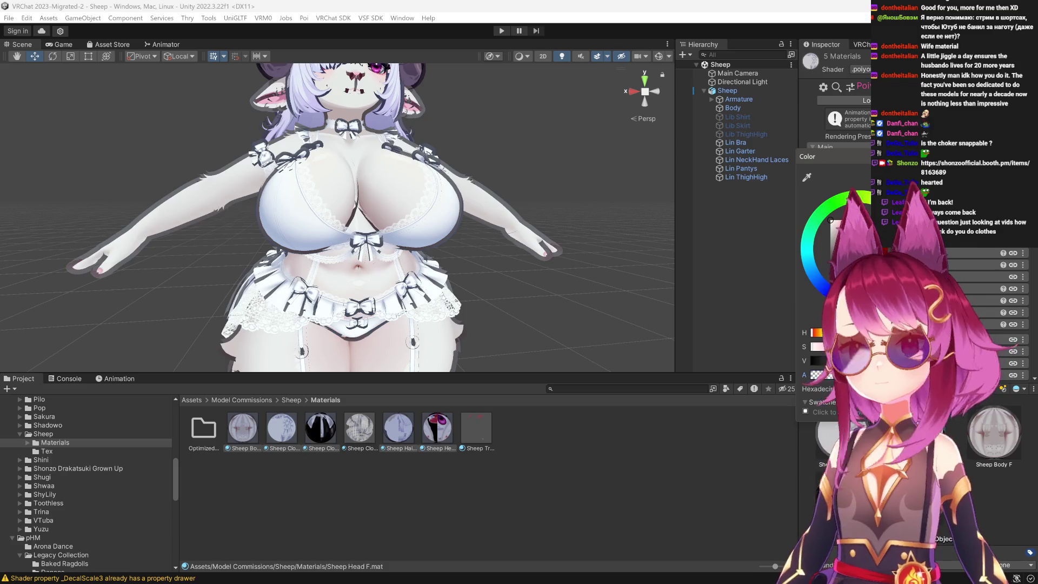
key("Escape")
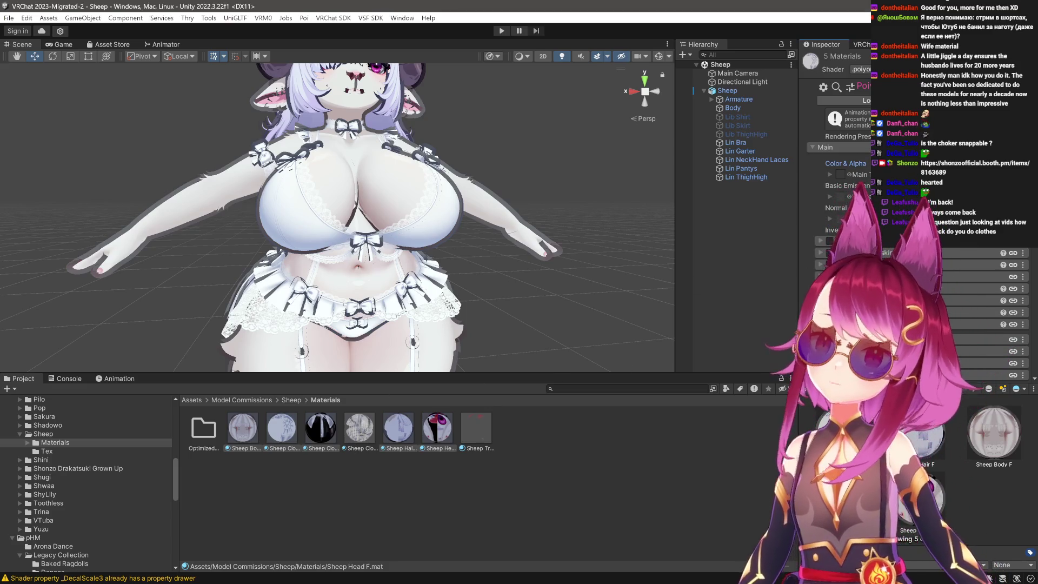
left_click(1006, 174)
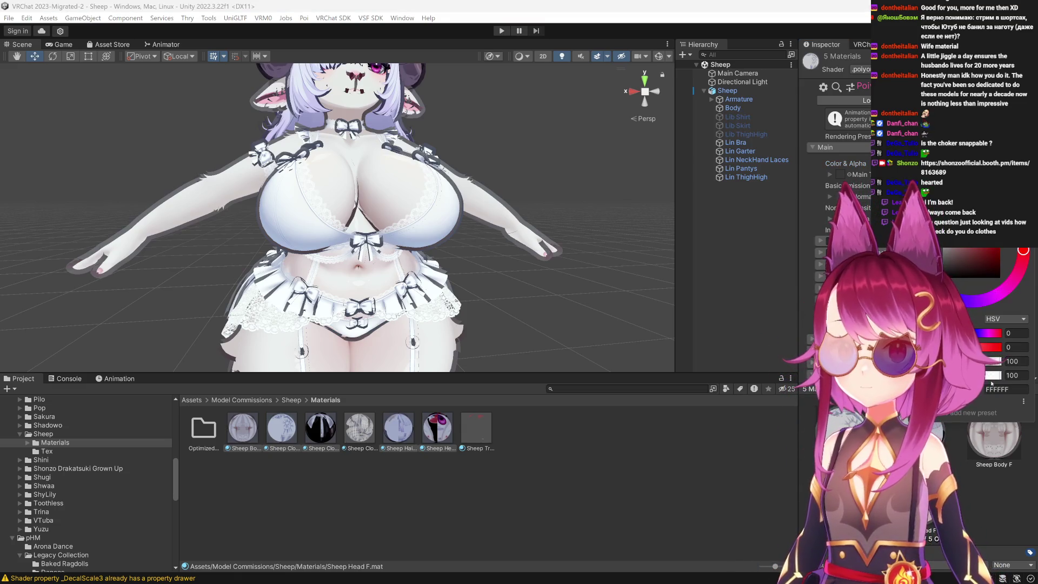
type("100")
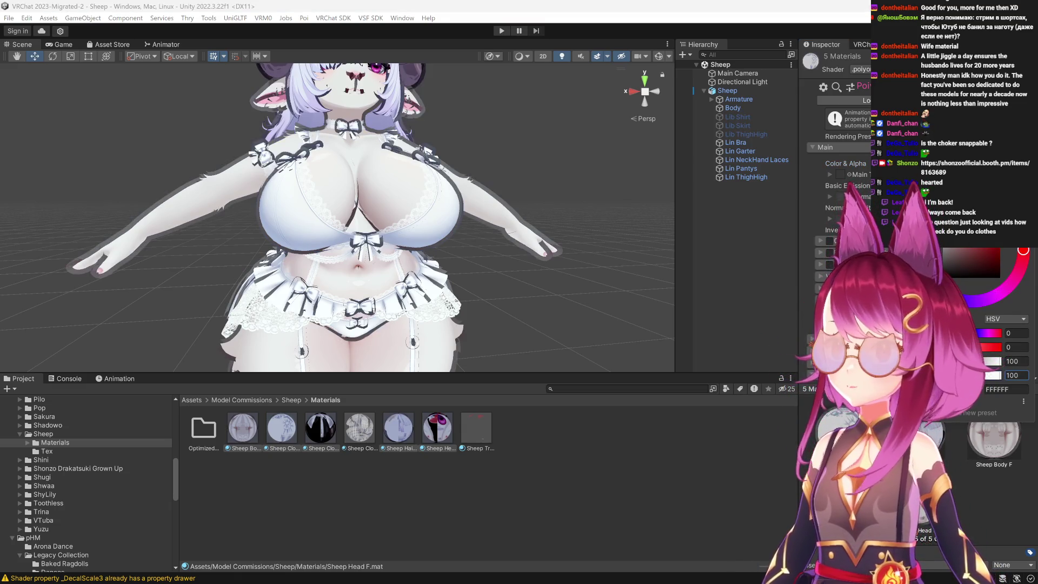
key("Return")
Set the Outlines width to 0 and check the model without outlines.
scroll("down", 3)
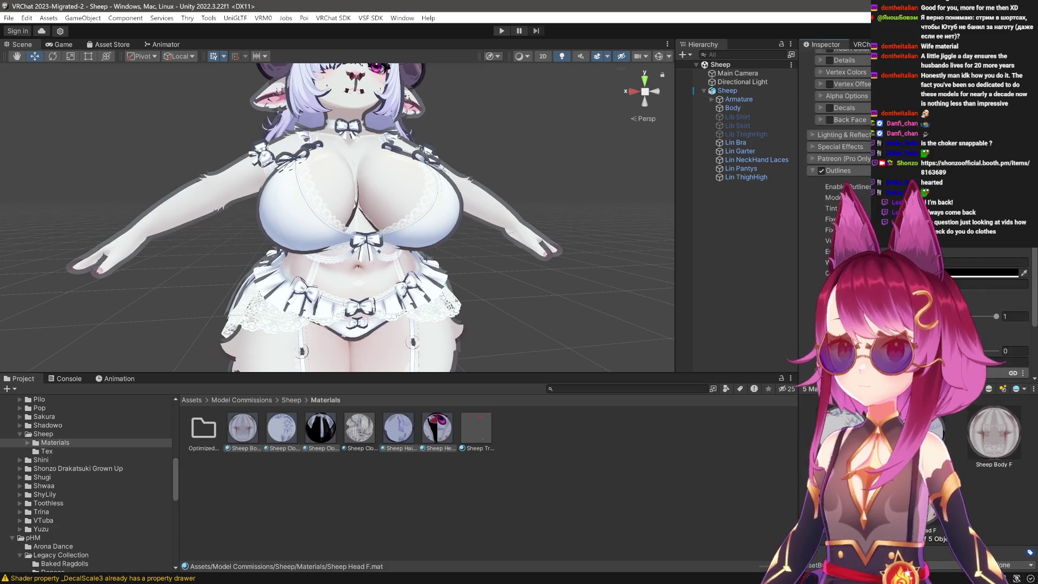
left_click(984, 262)
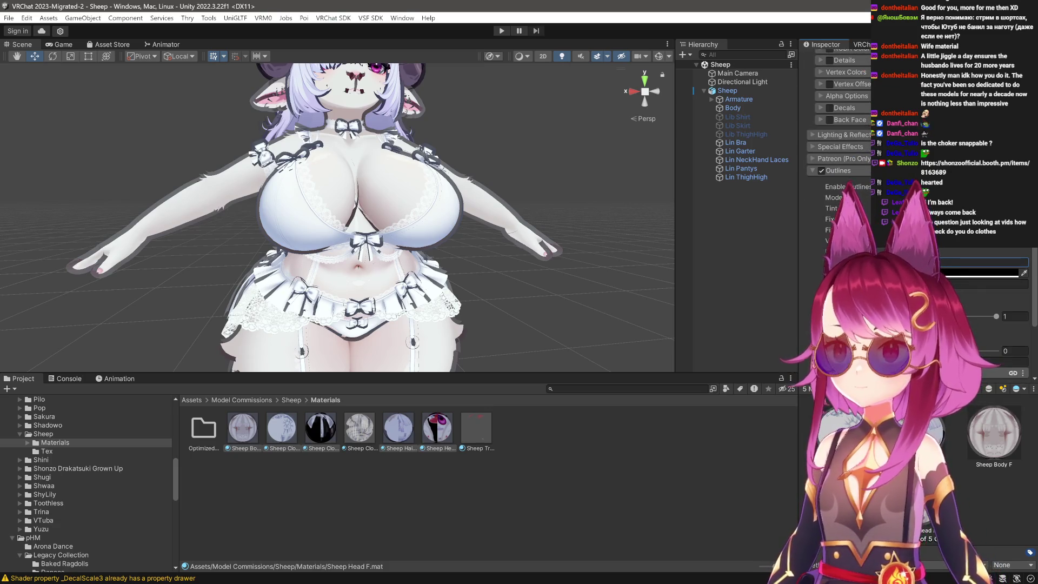
type("0")
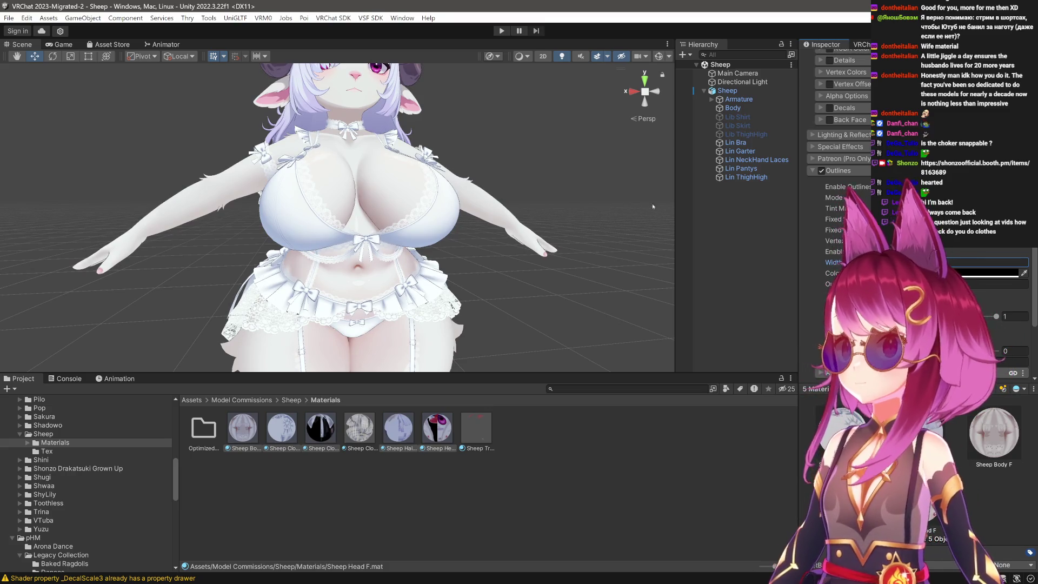
left_click_drag(653, 206, 498, 255)
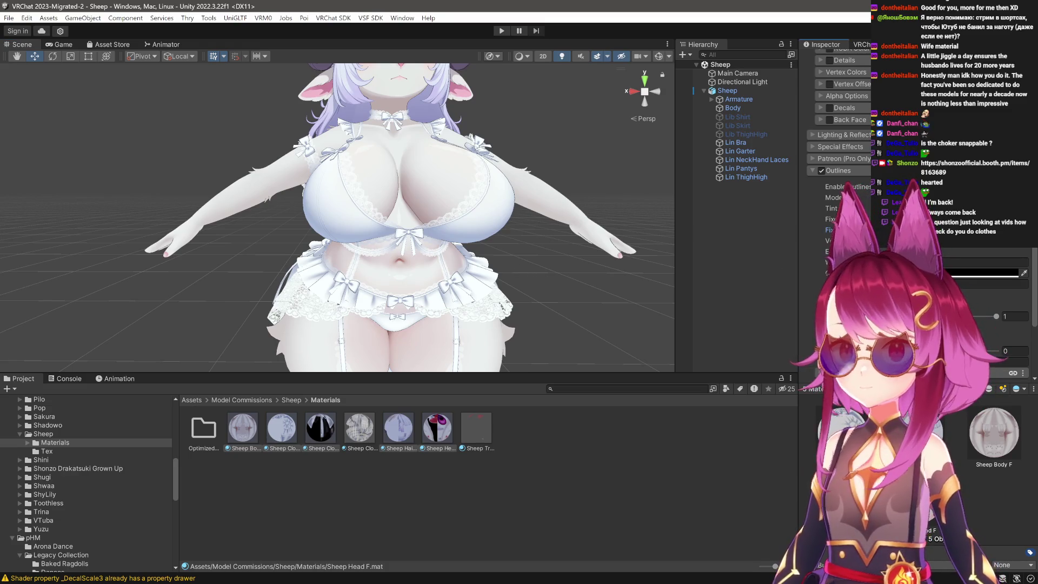
scroll("down", 3)
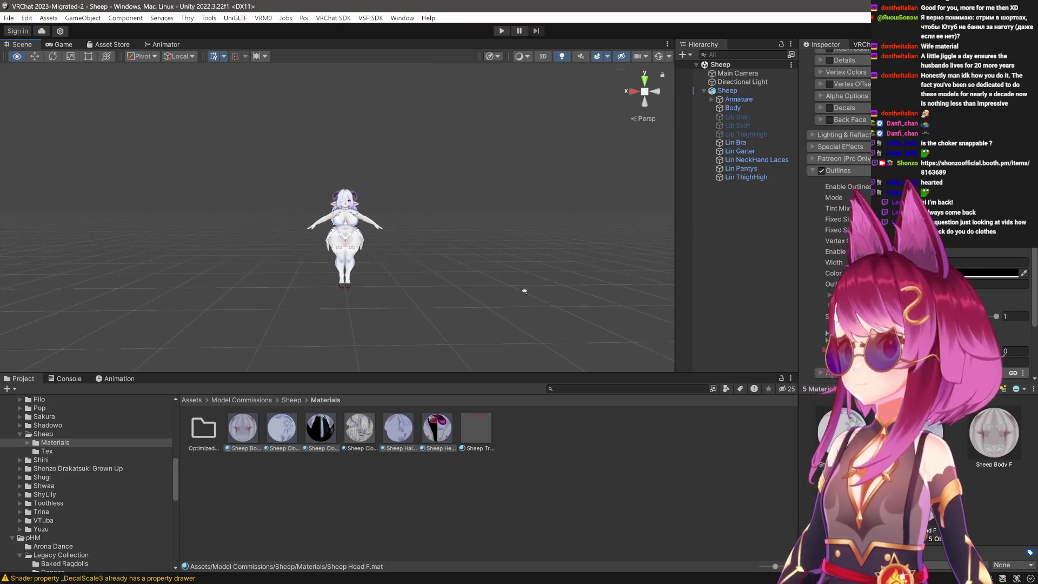
Select the five Sheep materials, review their shared Inspector settings, then deselect them.
scroll("down", 3)
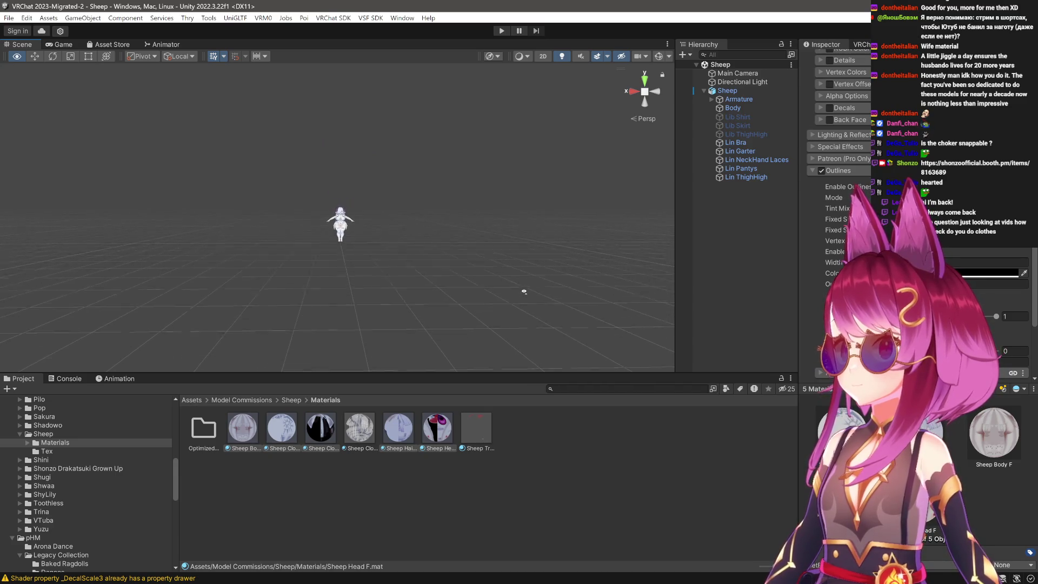
scroll("up", 3)
left_click(832, 229)
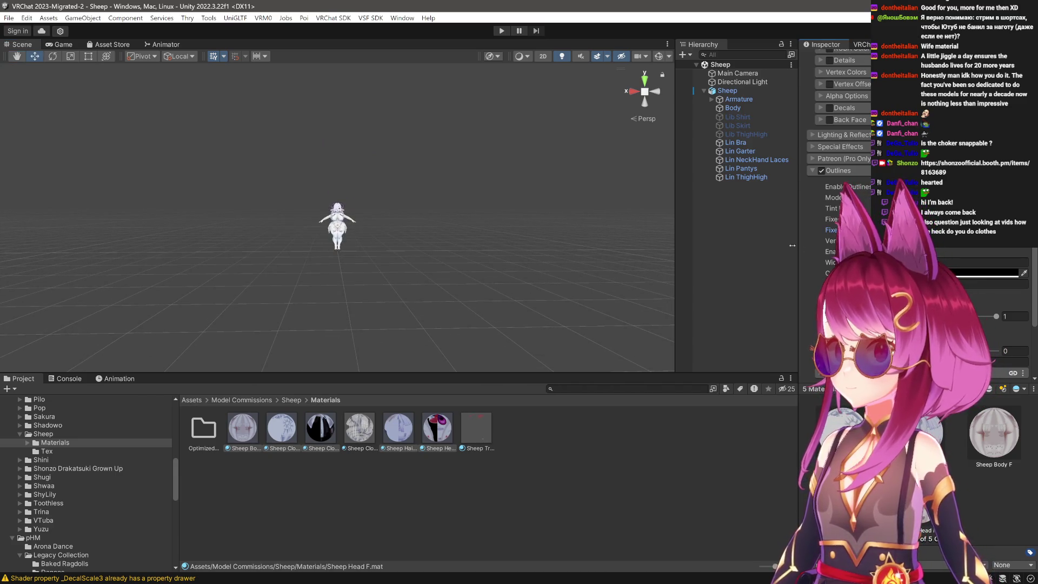
left_click(724, 242)
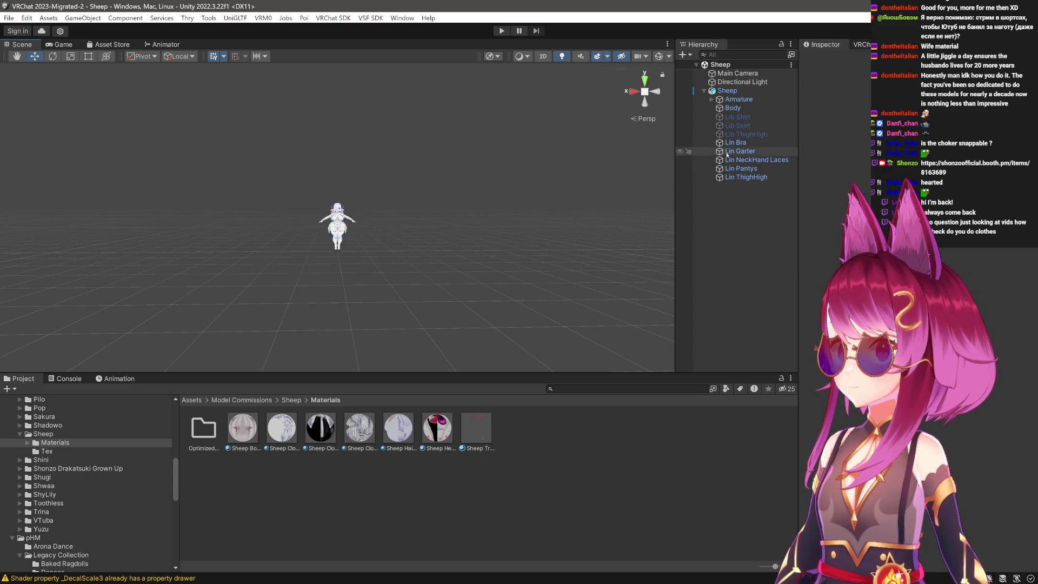
left_click_drag(449, 245, 451, 245)
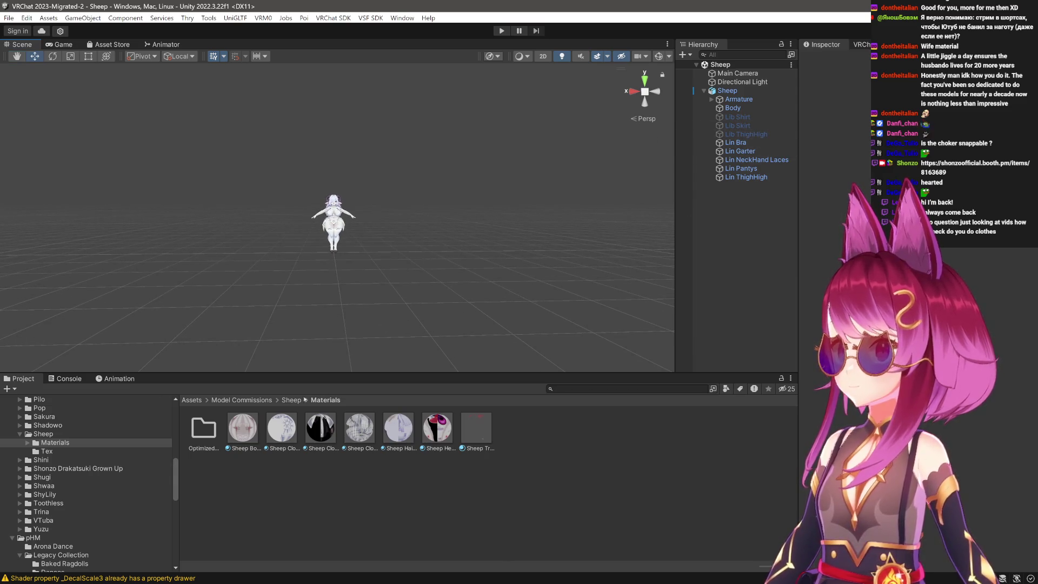
left_click(243, 427)
left_click(282, 428)
left_click(321, 428)
left_click(399, 427)
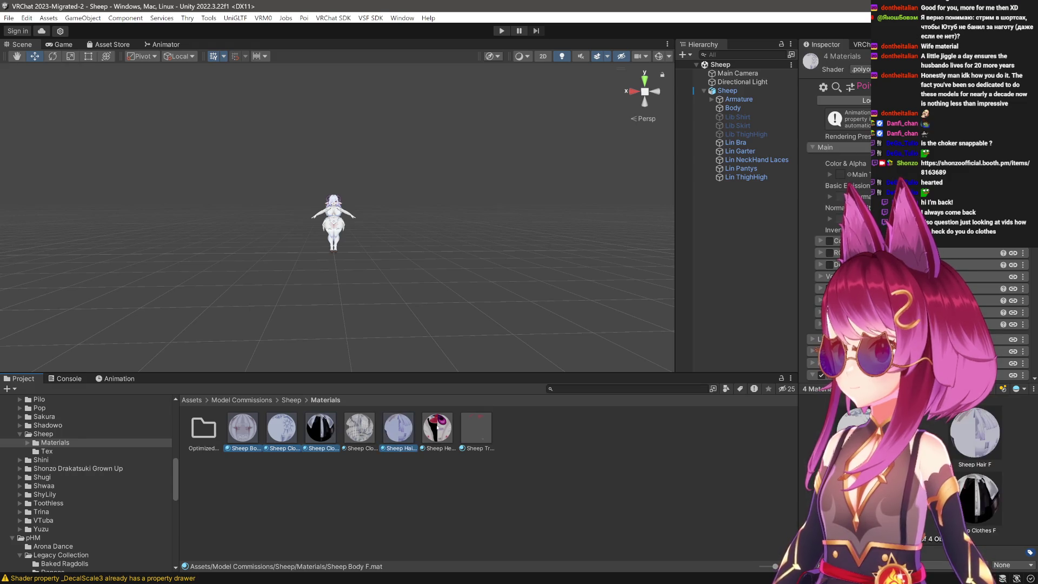
left_click(437, 427)
scroll("up", 3)
scroll("up", 3)
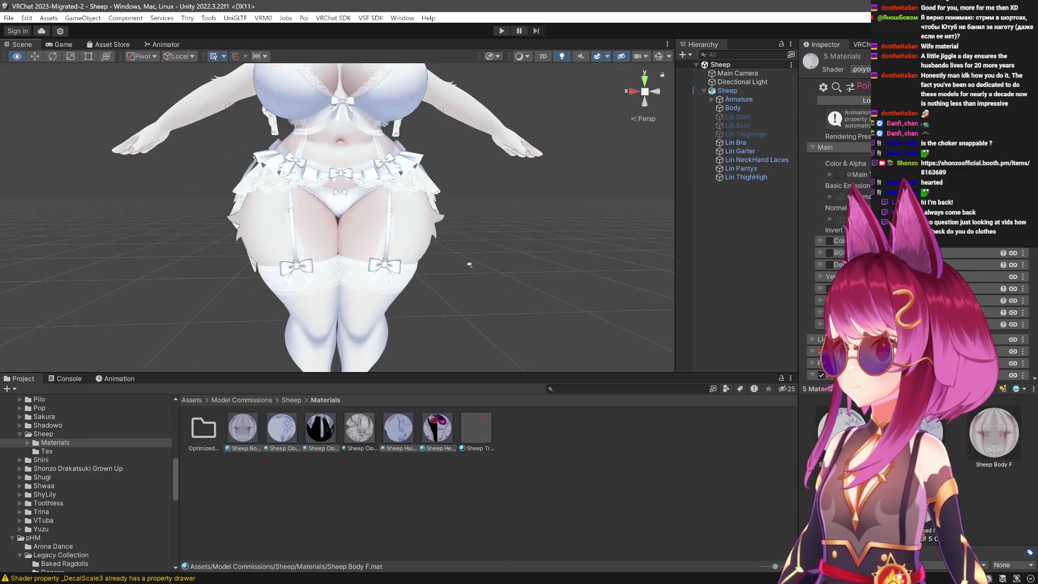
scroll("down", 3)
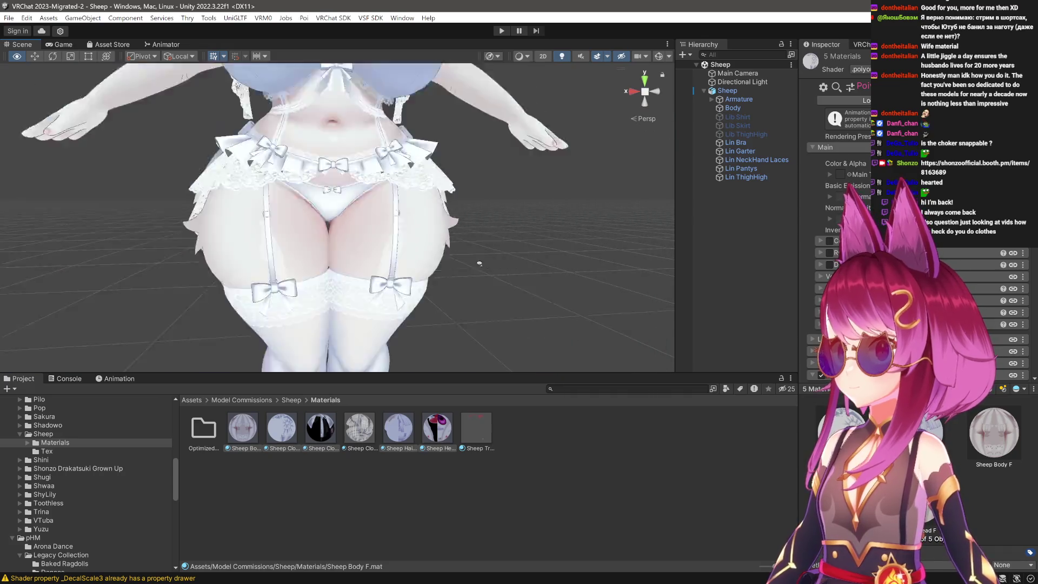
scroll("down", 3)
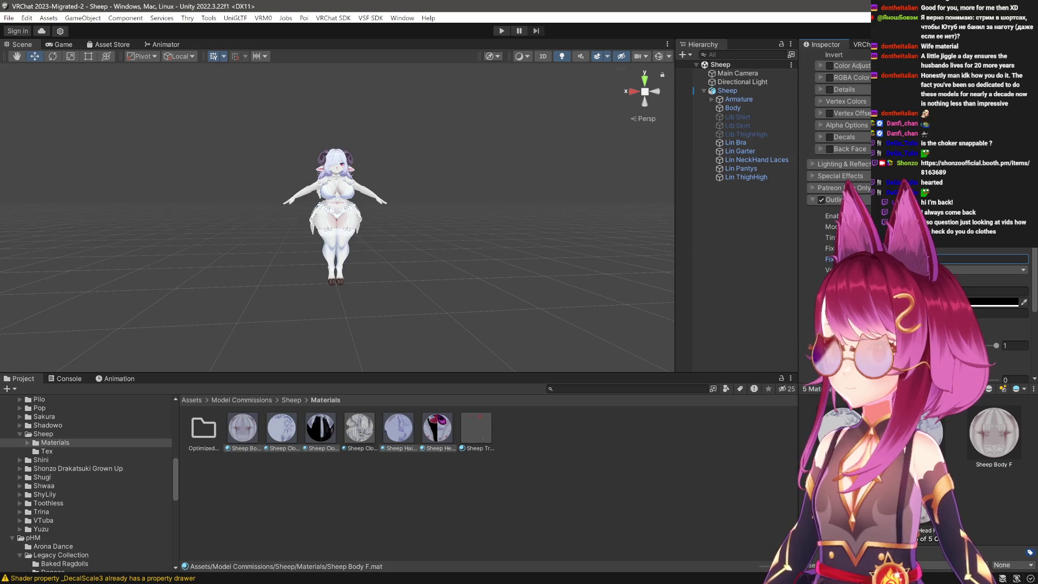
left_click(500, 285)
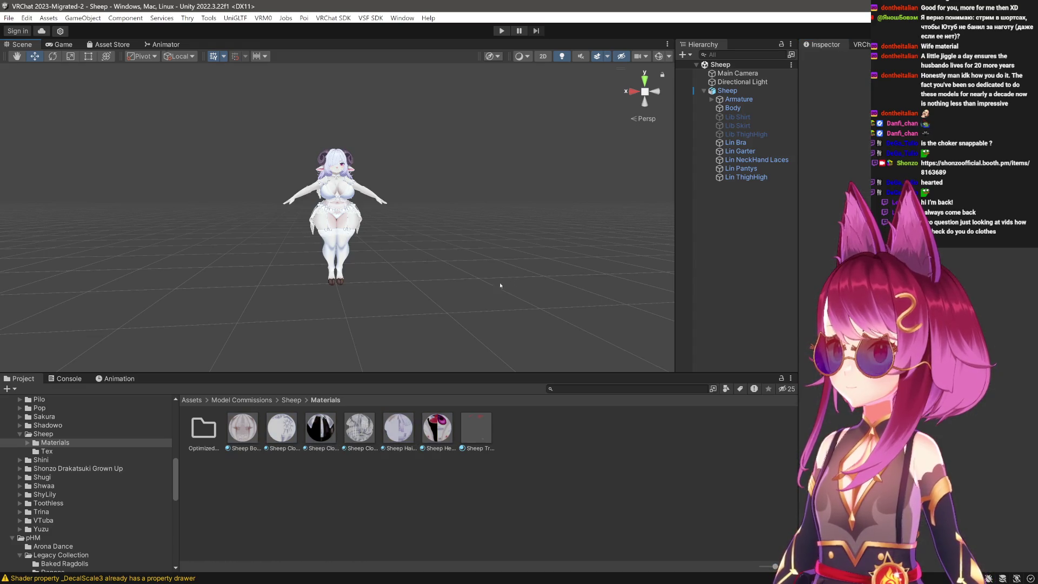
scroll("up", 3)
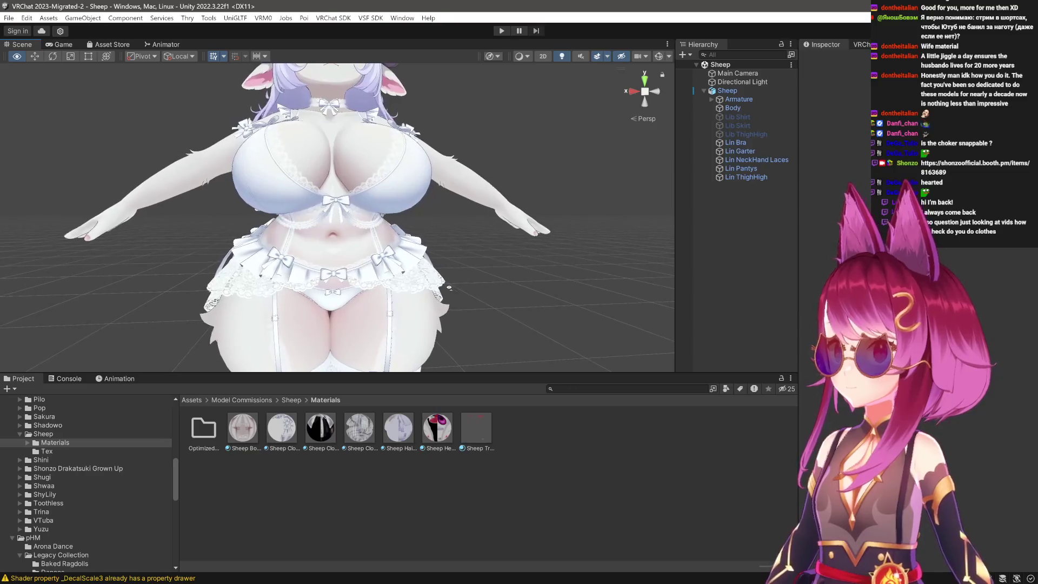
Reselect all five Sheep materials and scroll the Inspector to the Outlines section.
left_click(242, 427)
left_click(281, 427)
left_click(320, 427)
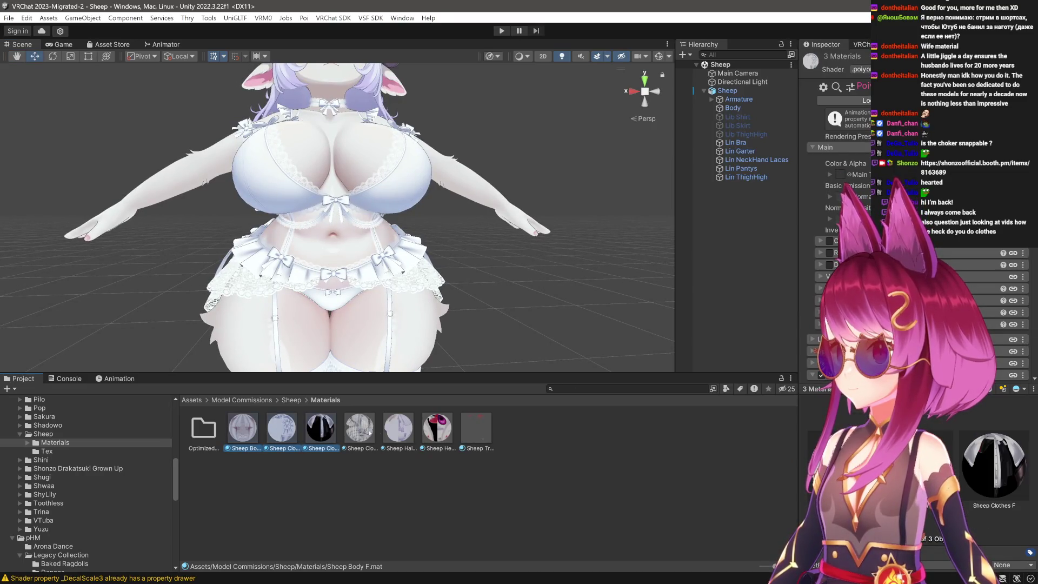
left_click(399, 427)
left_click(436, 429)
scroll("down", 3)
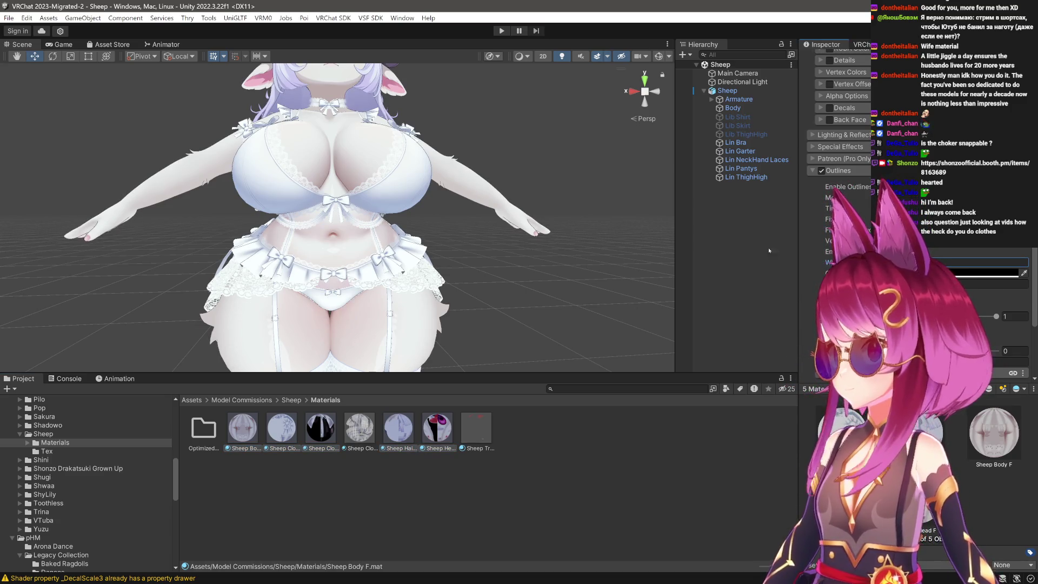
left_click_drag(432, 227, 395, 244)
scroll("down", 3)
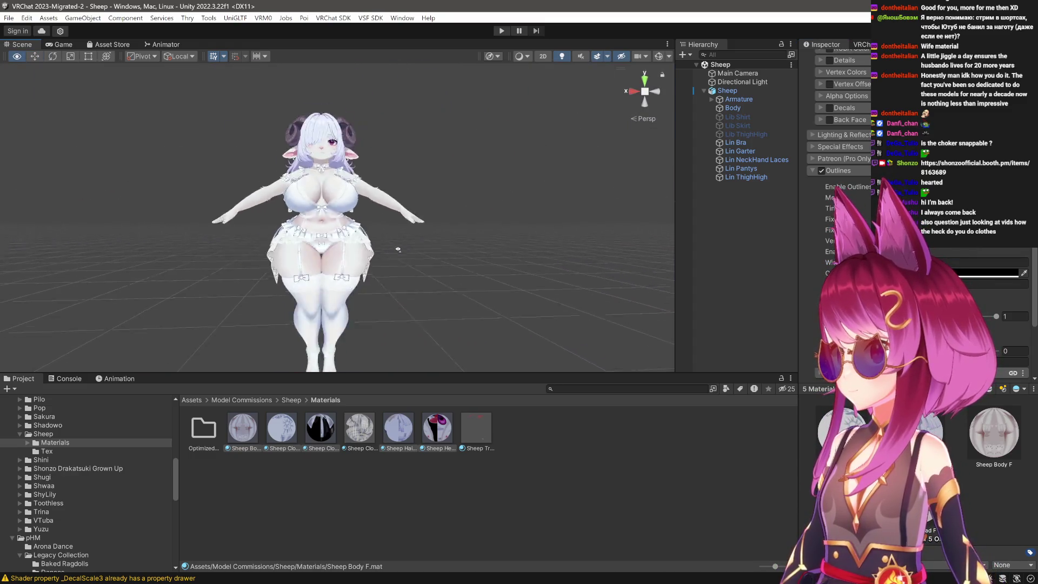
scroll("up", 3)
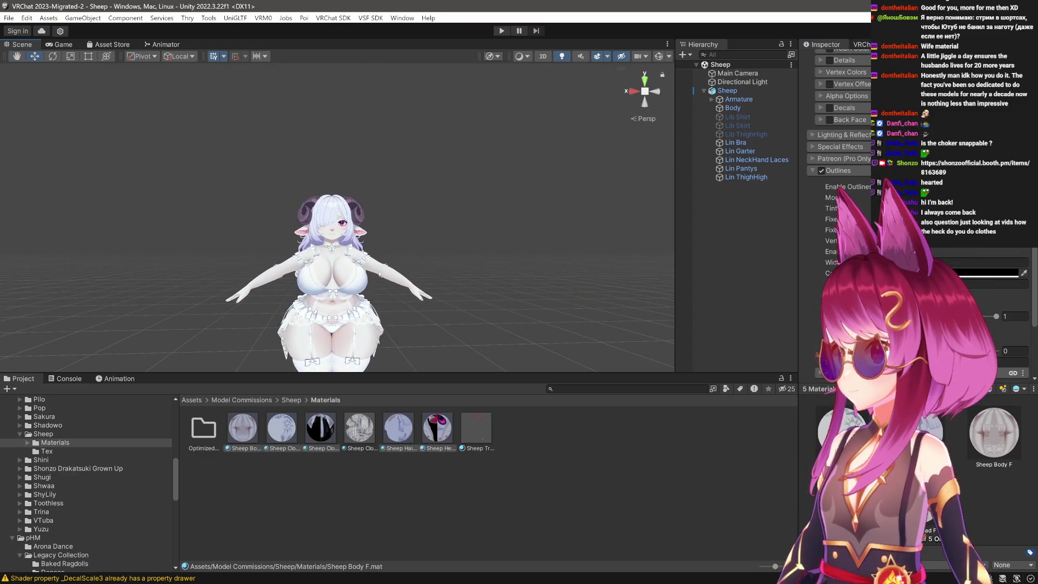
scroll("up", 3)
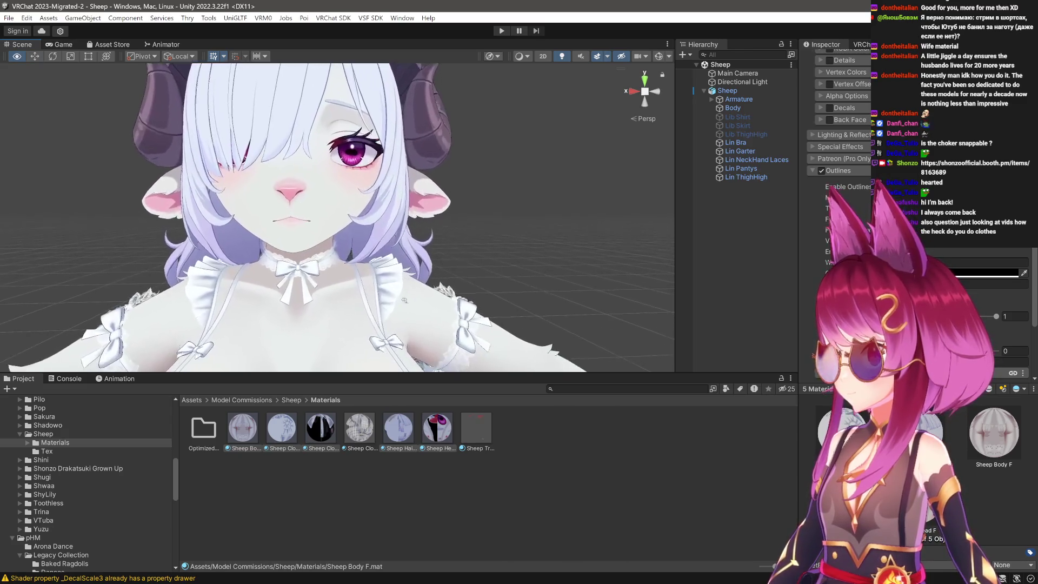
left_click_drag(421, 264, 344, 290)
left_click_drag(344, 289, 373, 284)
left_click_drag(372, 284, 469, 187)
left_click_drag(507, 239, 321, 260)
scroll("up", 3)
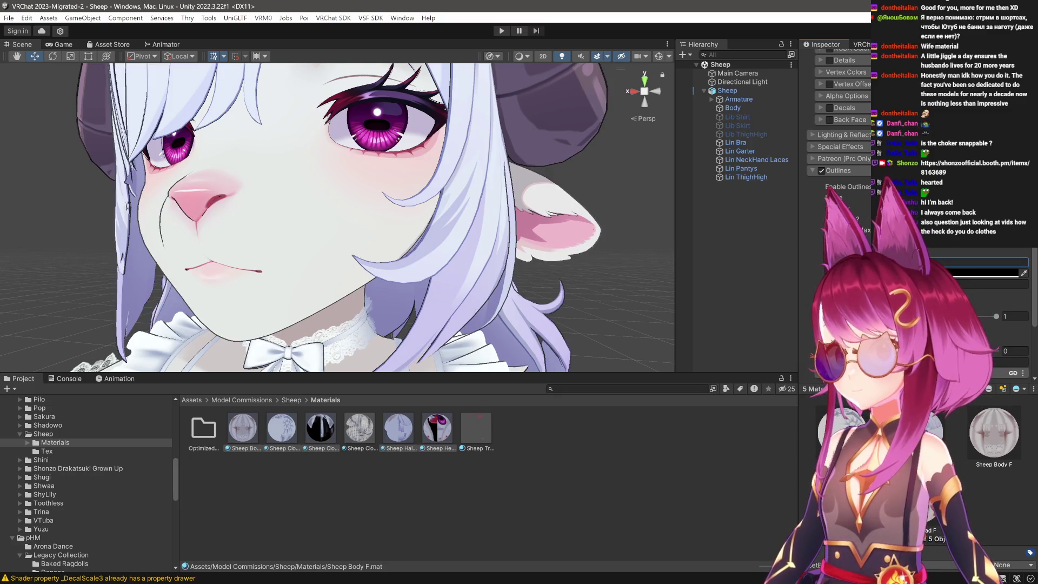
left_click_drag(499, 215, 461, 269)
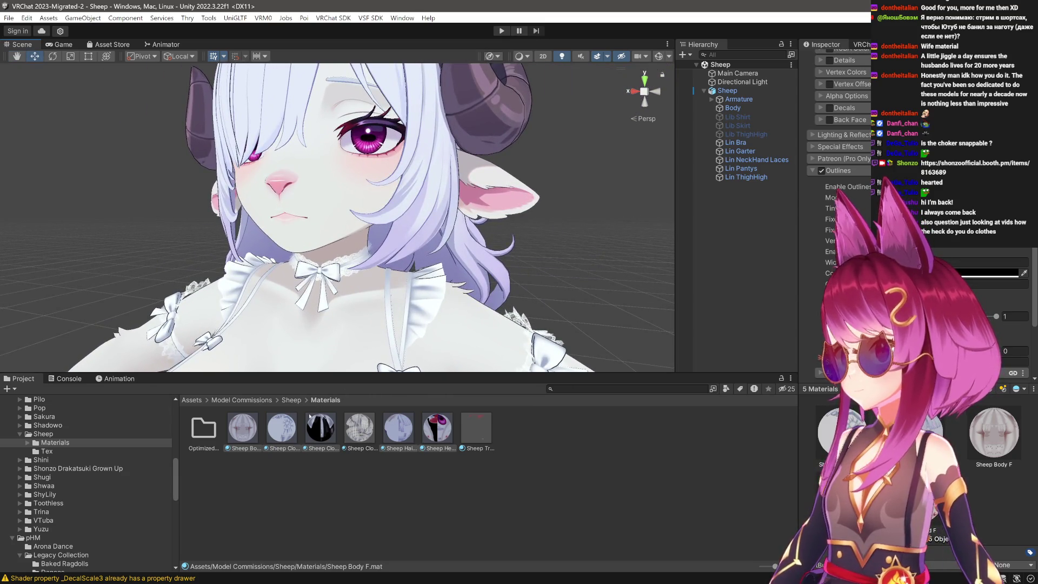
left_click(393, 430)
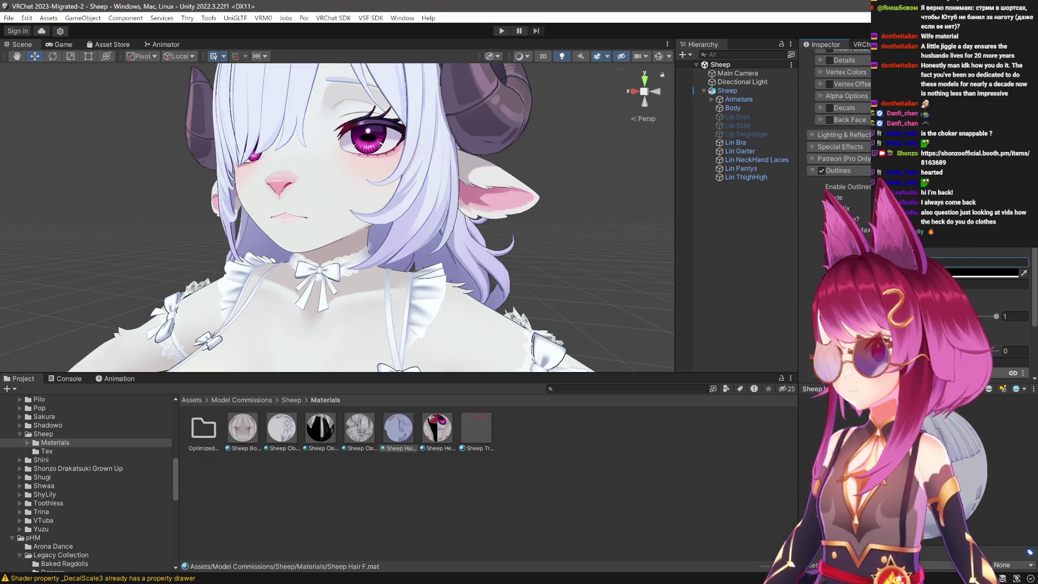
left_click(281, 428)
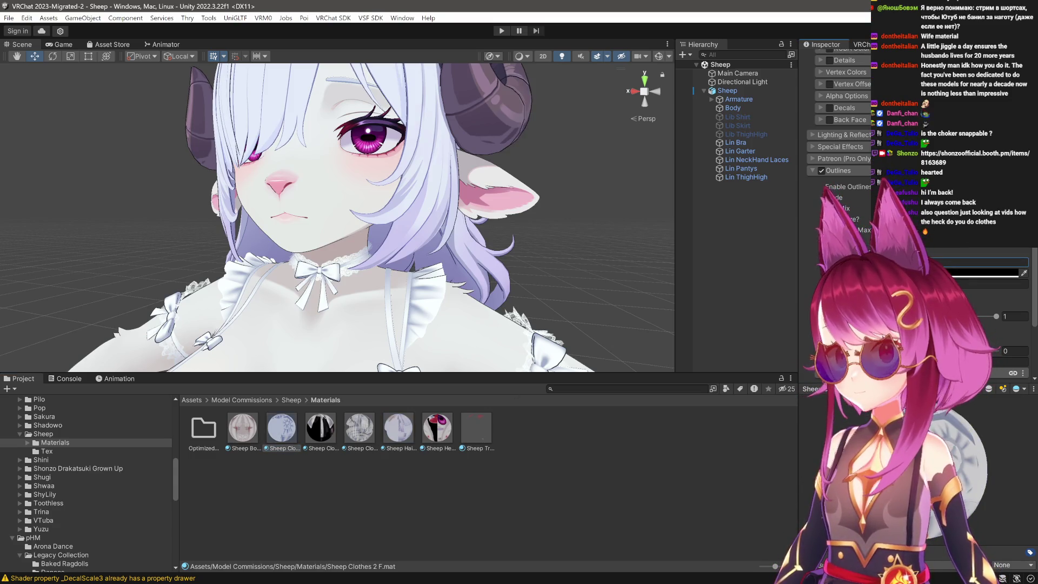
scroll("down", 3)
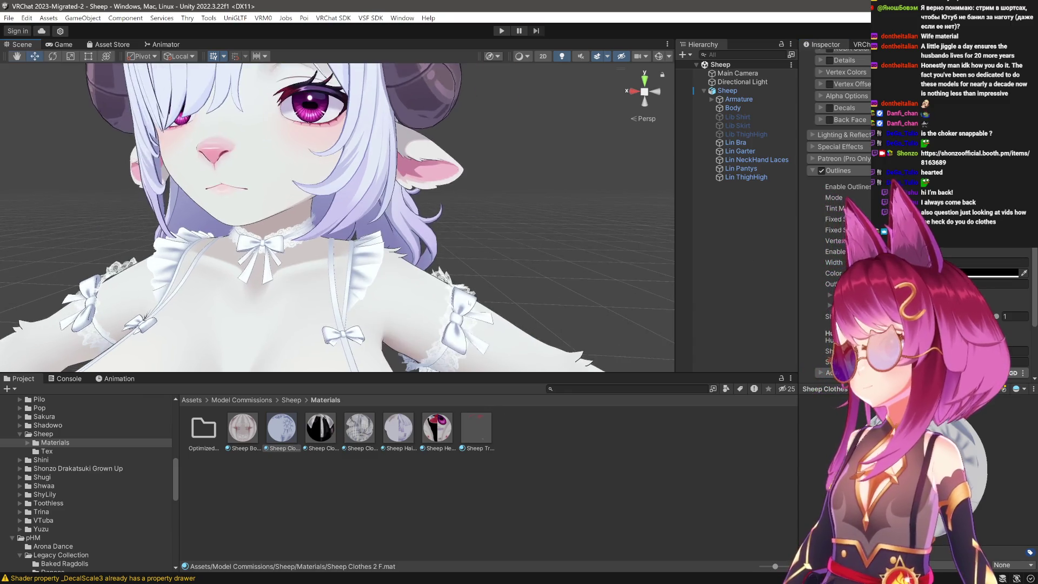
left_click_drag(457, 255, 644, 237)
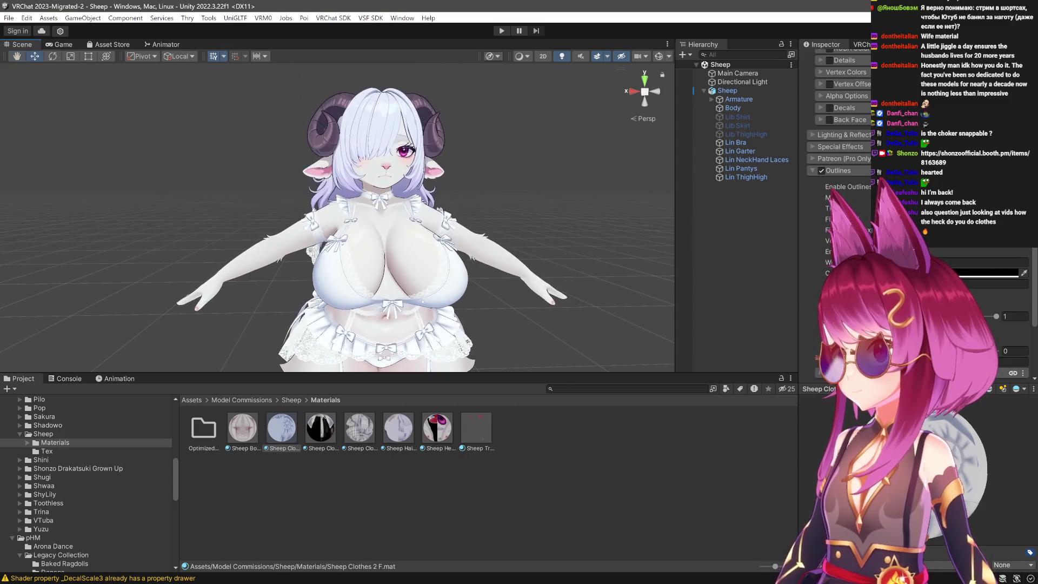
left_click_drag(644, 238, 458, 249)
scroll("up", 3)
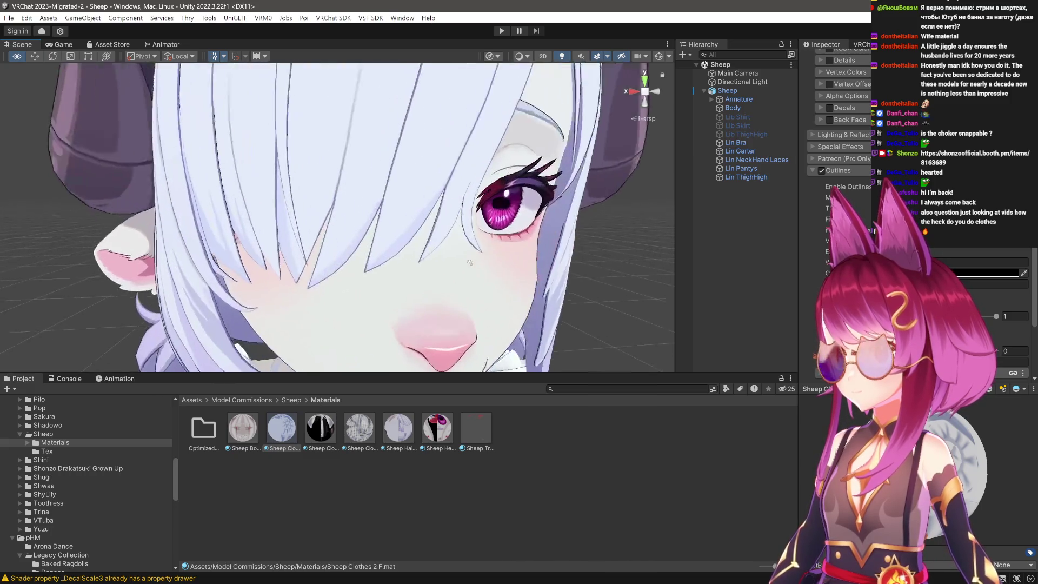
scroll("down", 3)
left_click_drag(453, 216, 571, 303)
key("Left")
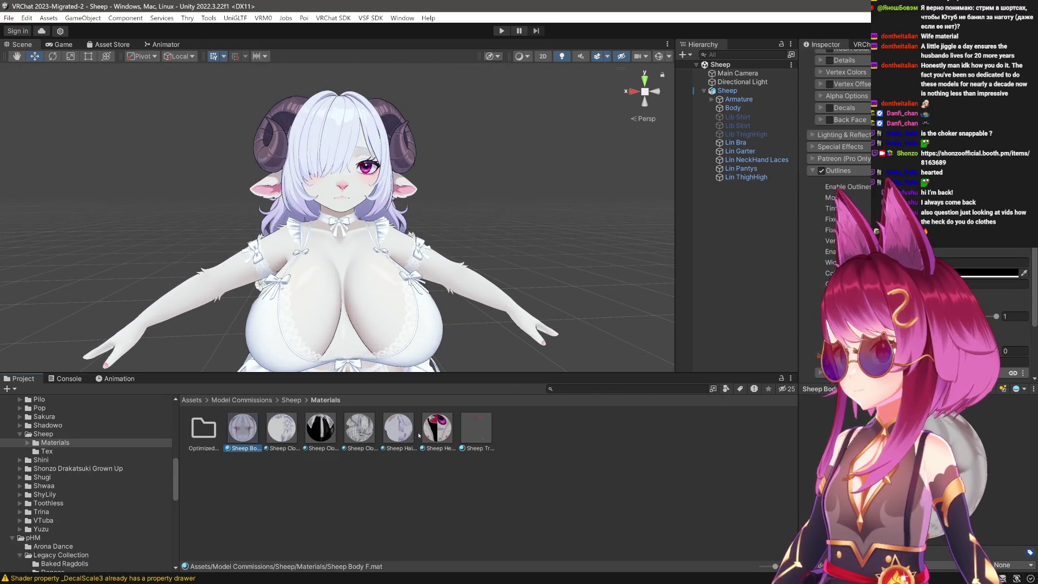
left_click(437, 428)
left_click(398, 428)
left_click(320, 428)
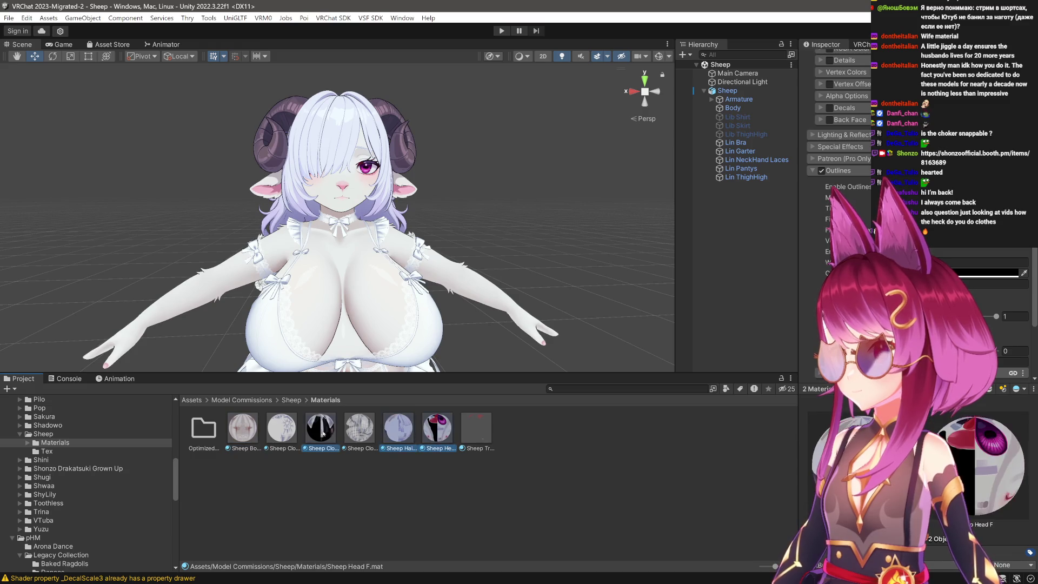
left_click(281, 428)
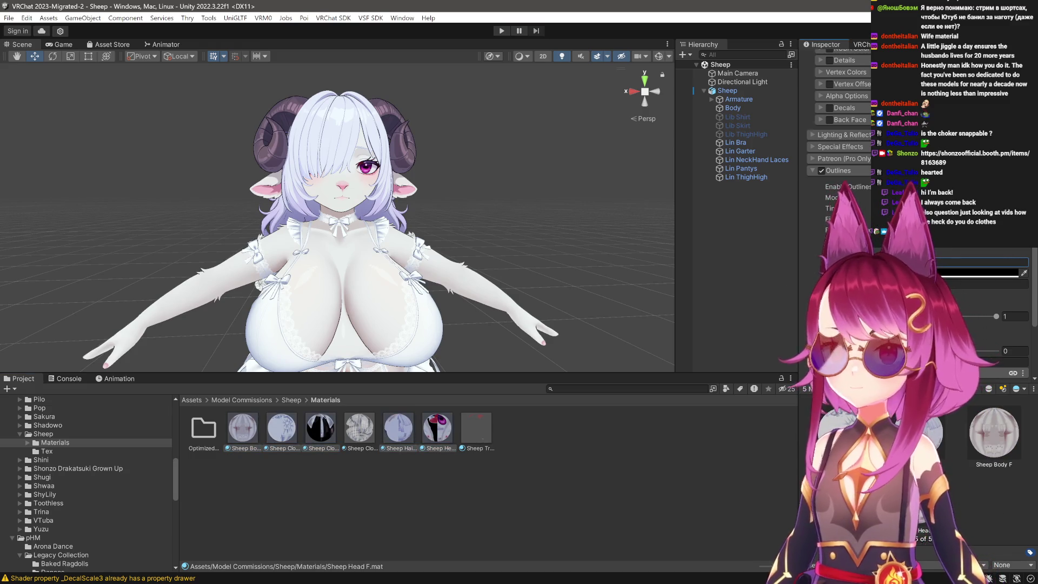
left_click_drag(638, 302, 703, 324)
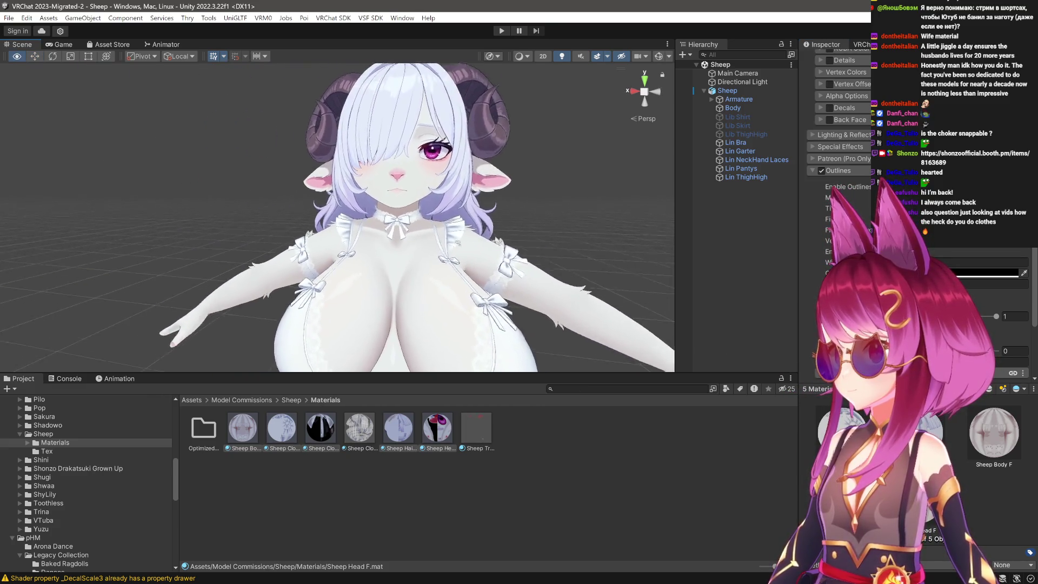
left_click_drag(443, 237, 511, 227)
scroll("up", 3)
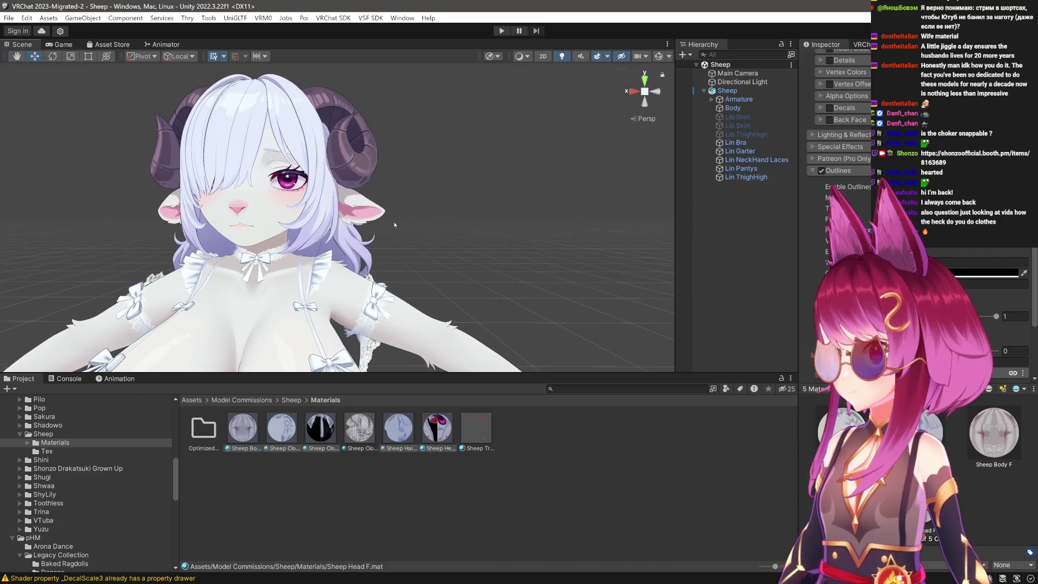
left_click_drag(594, 327, 600, 329)
left_click_drag(296, 265, 411, 327)
Select the five Sheep materials, including Sheep Hair and Sheep Head.
left_click(408, 332)
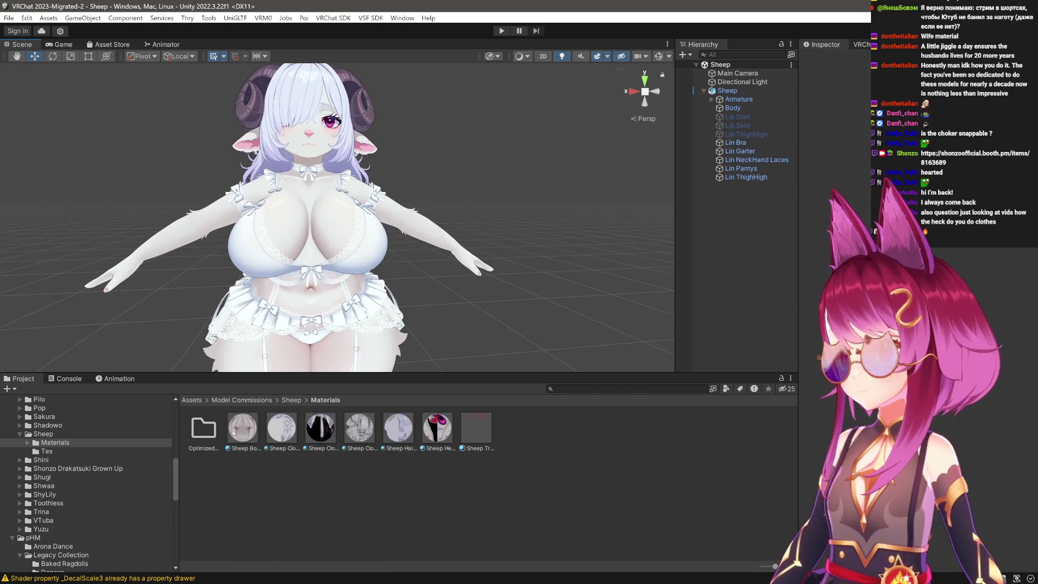
left_click(243, 427)
left_click(282, 427)
left_click(321, 427)
left_click(404, 428)
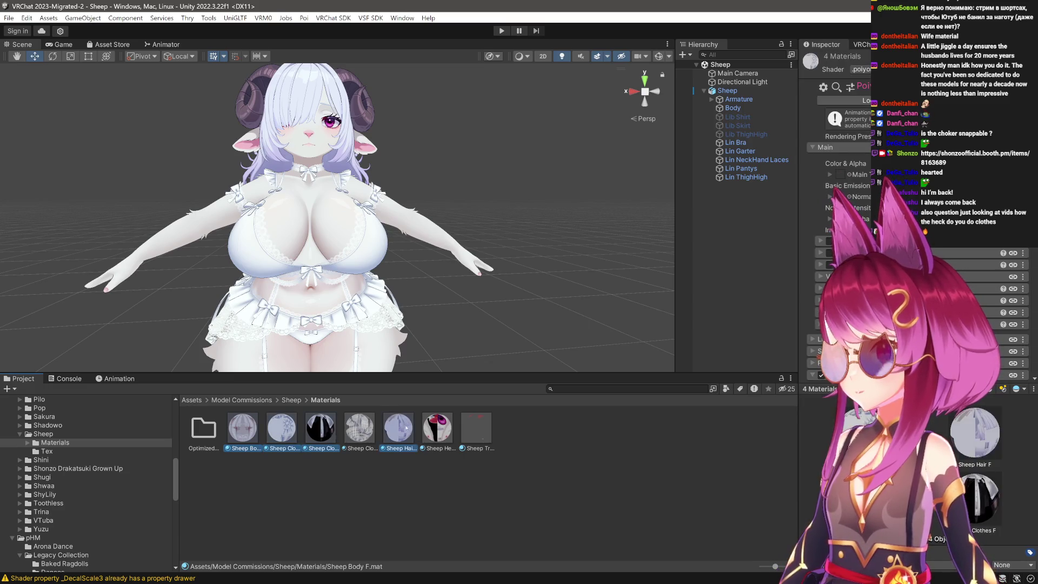
left_click(437, 427)
scroll("down", 3)
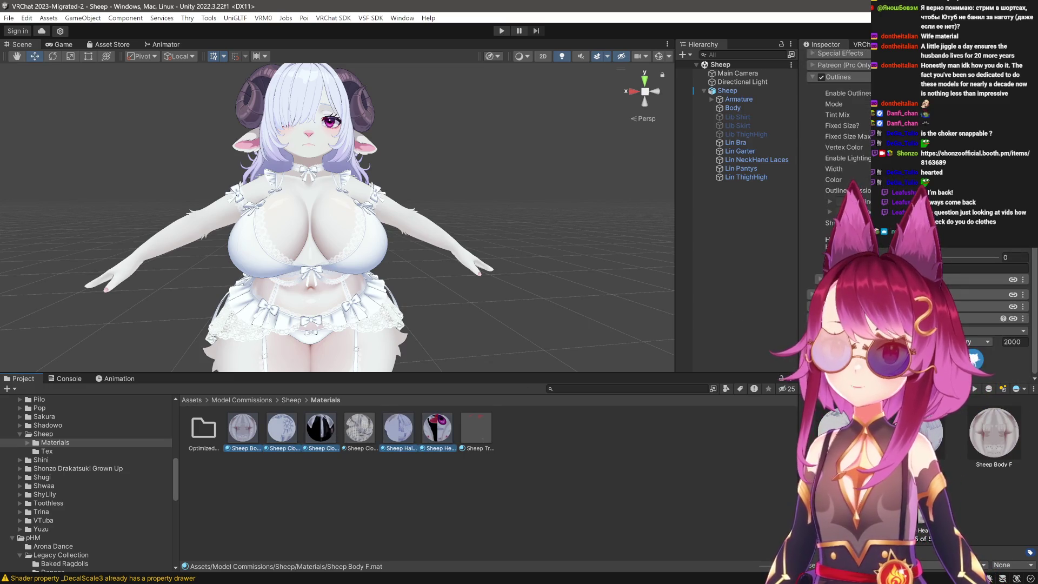
scroll("up", 3)
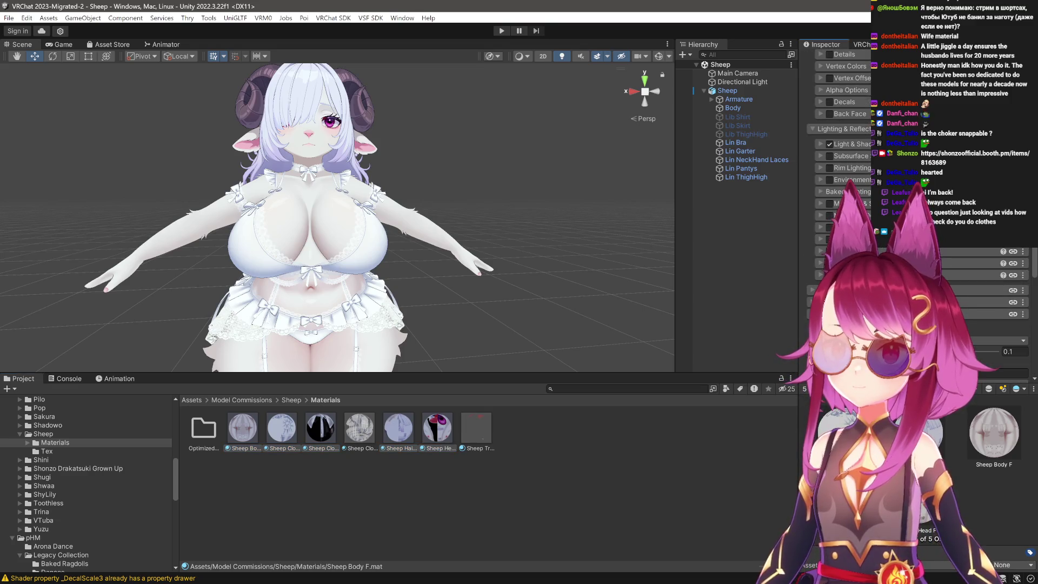
Enable Rim Lighting, set the rim value to 0.1, and open the rim colour picker.
left_click(829, 168)
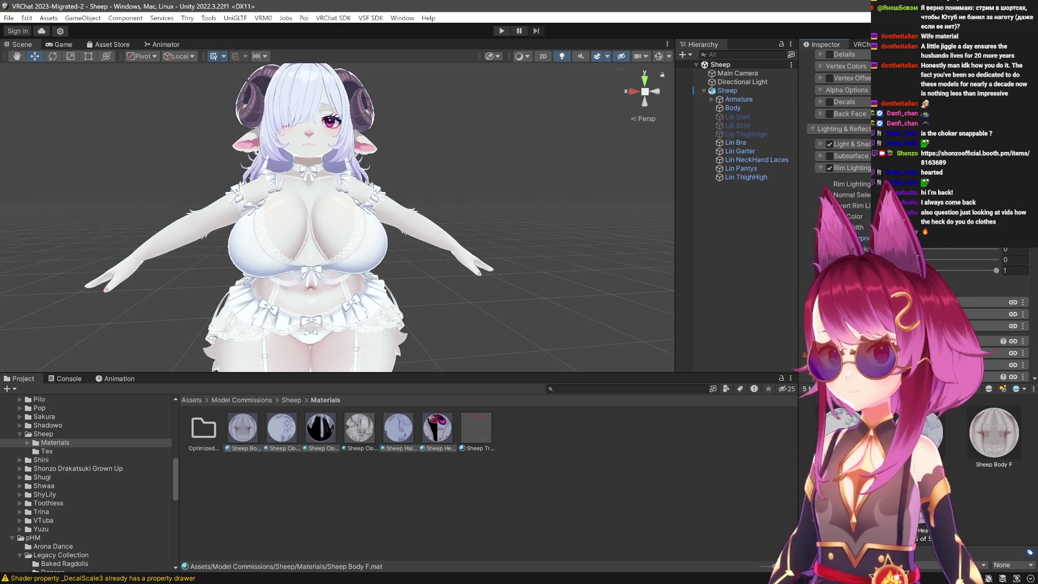
left_click(1015, 270)
type("0.1")
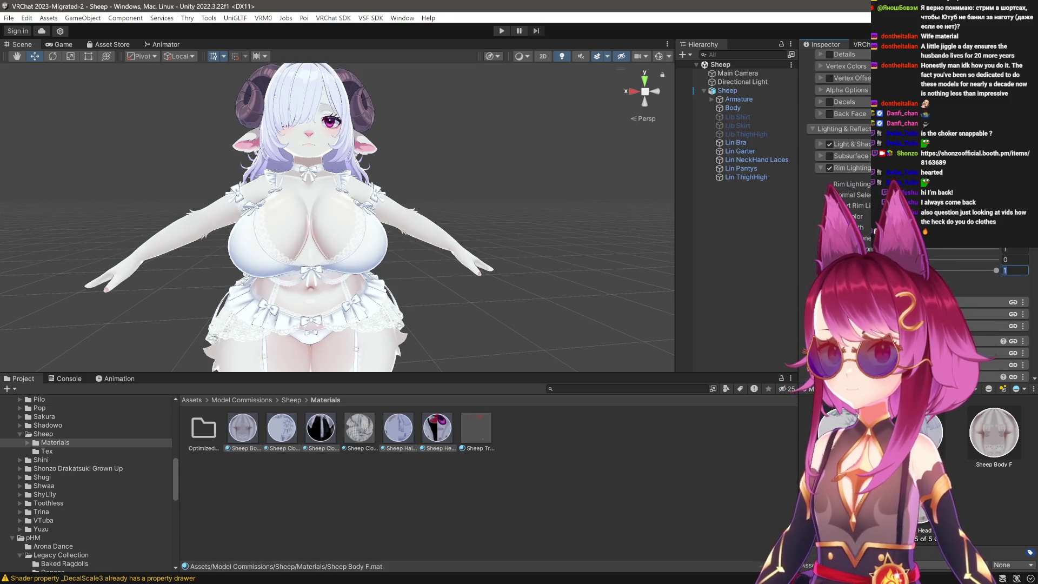
left_click_drag(506, 172, 427, 175)
left_click(974, 216)
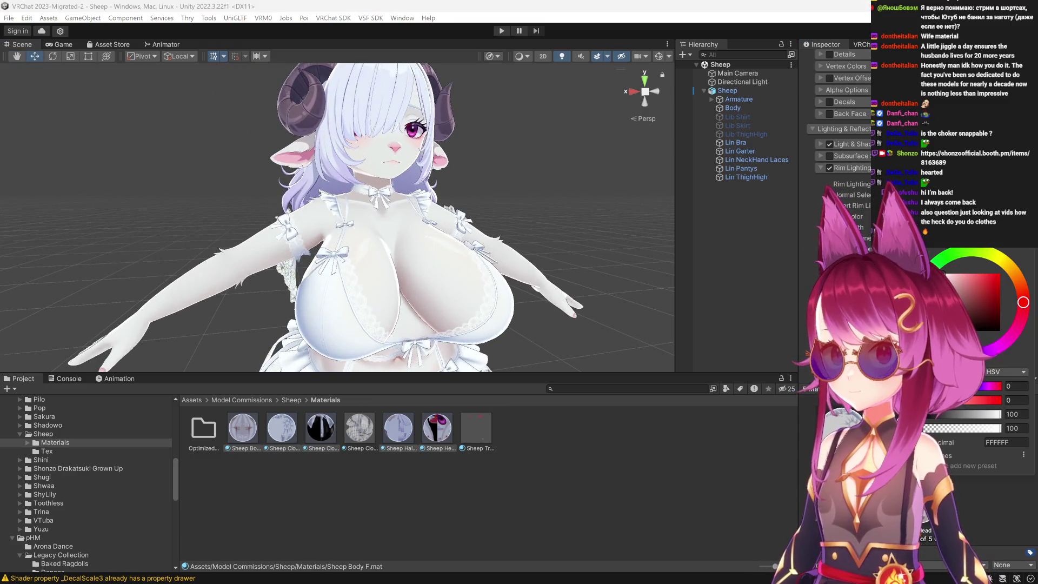
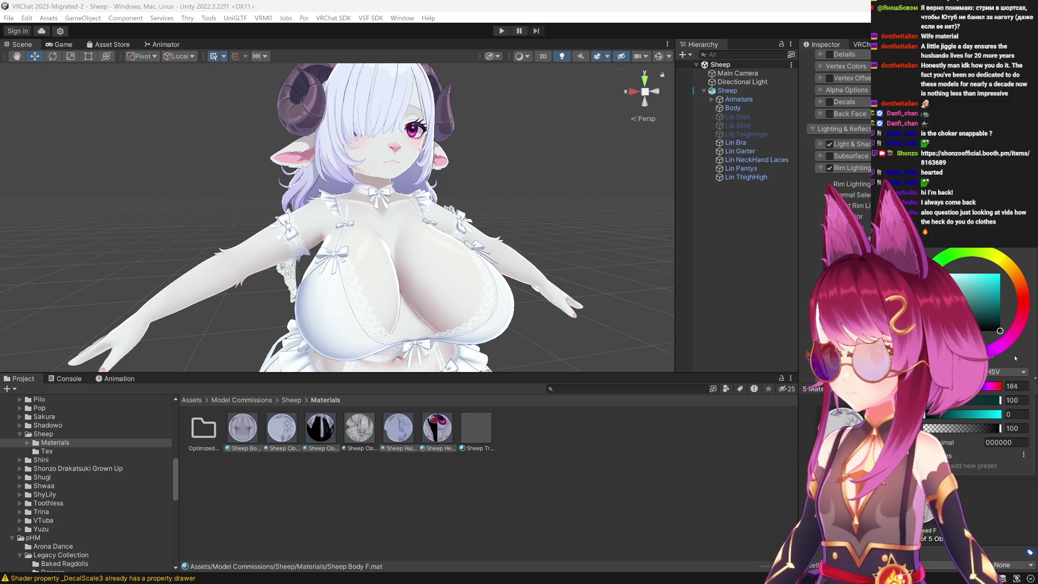
Set the Sheep Body F rim lighting colour to black in the colour picker.
left_click_drag(996, 290, 993, 274)
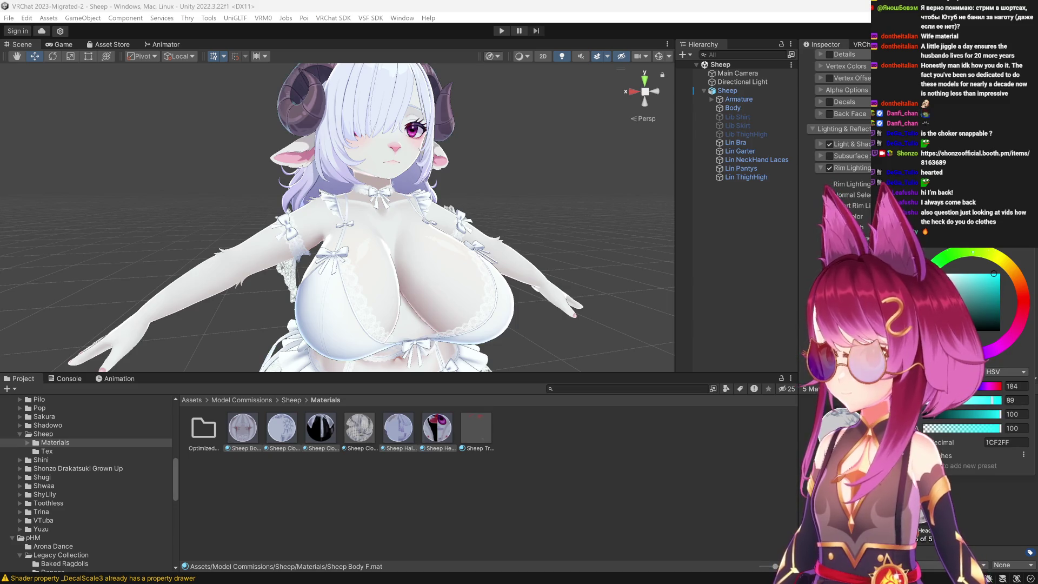
left_click_drag(999, 414, 914, 414)
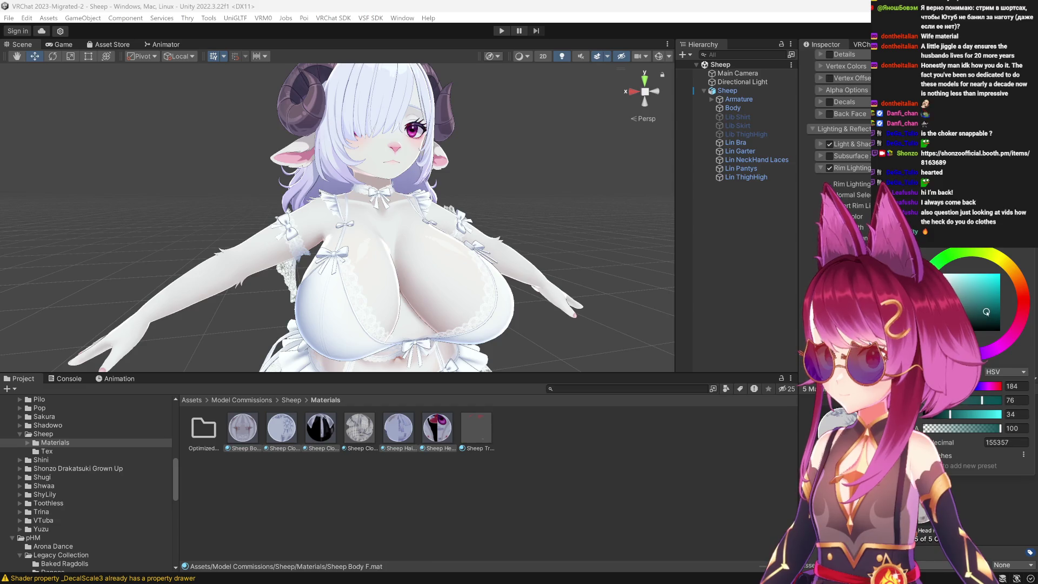
key("Return")
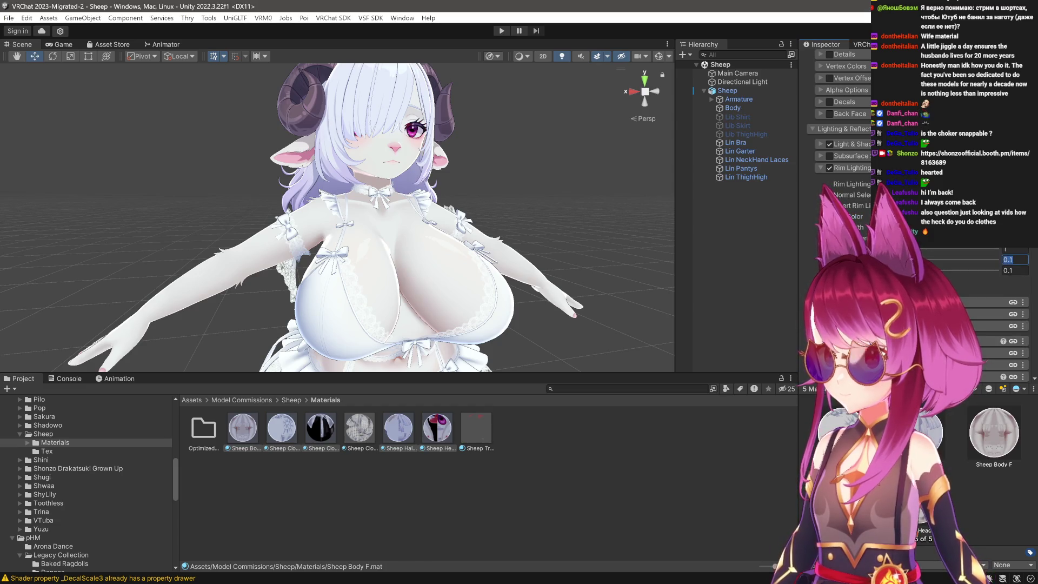
Clear the upper rim value and enter 0.6901 in the lower rim field.
key("BackSpace")
key("BackSpace")
key("BackSpace")
type("0")
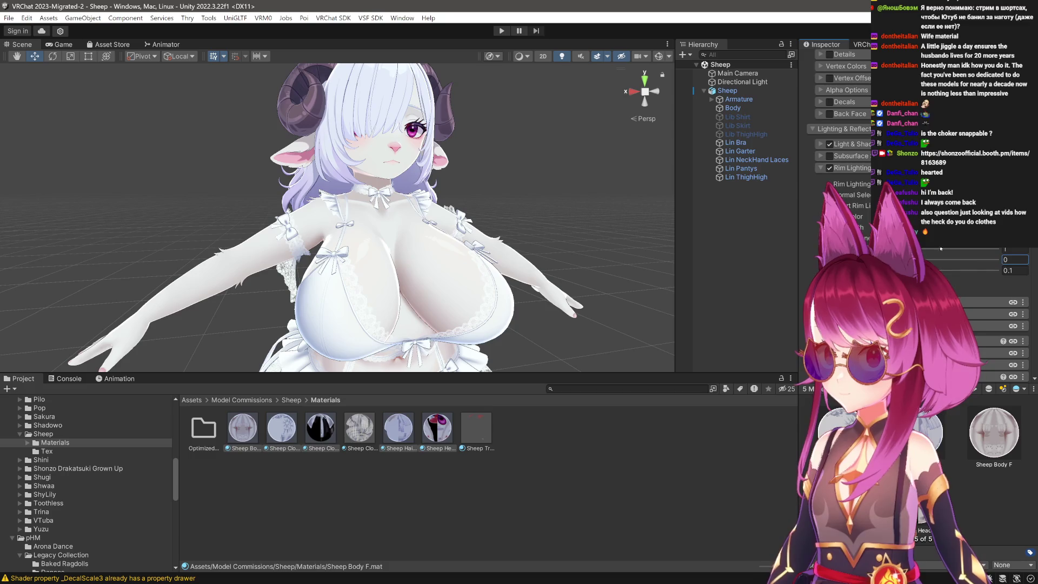
left_click(1015, 249)
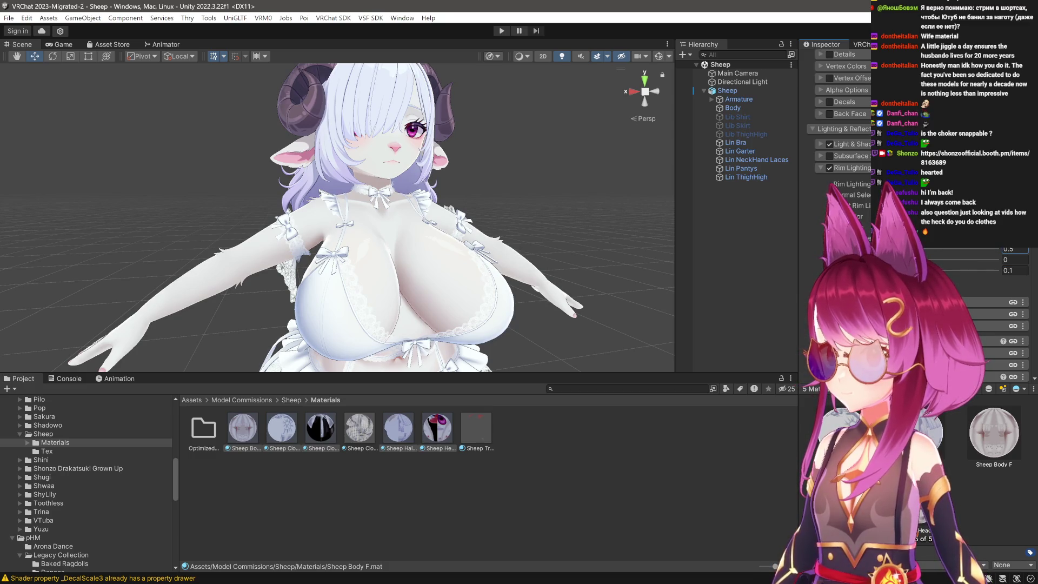
left_click(1015, 260)
type("0.69")
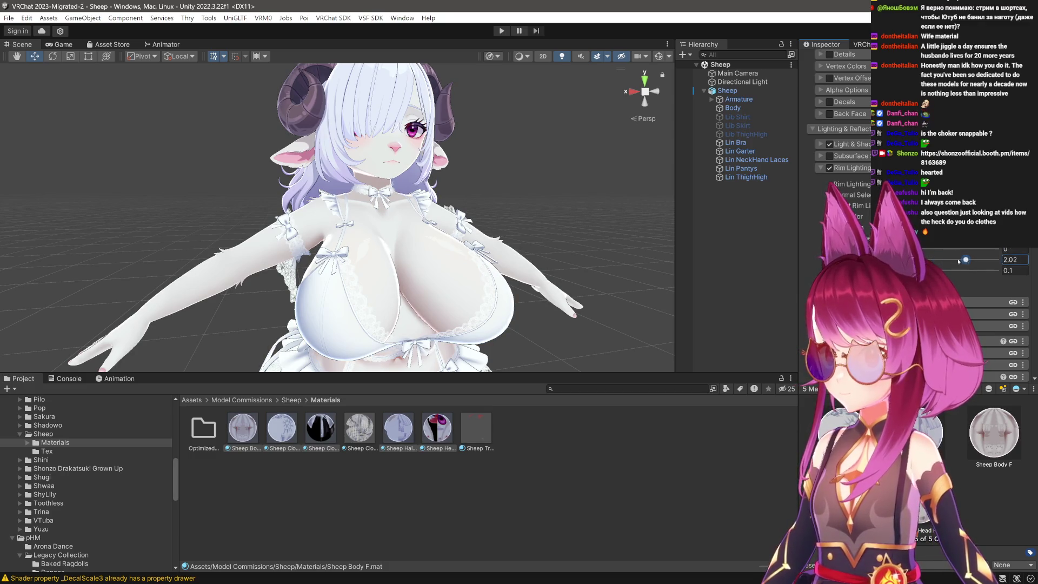
type("0.3")
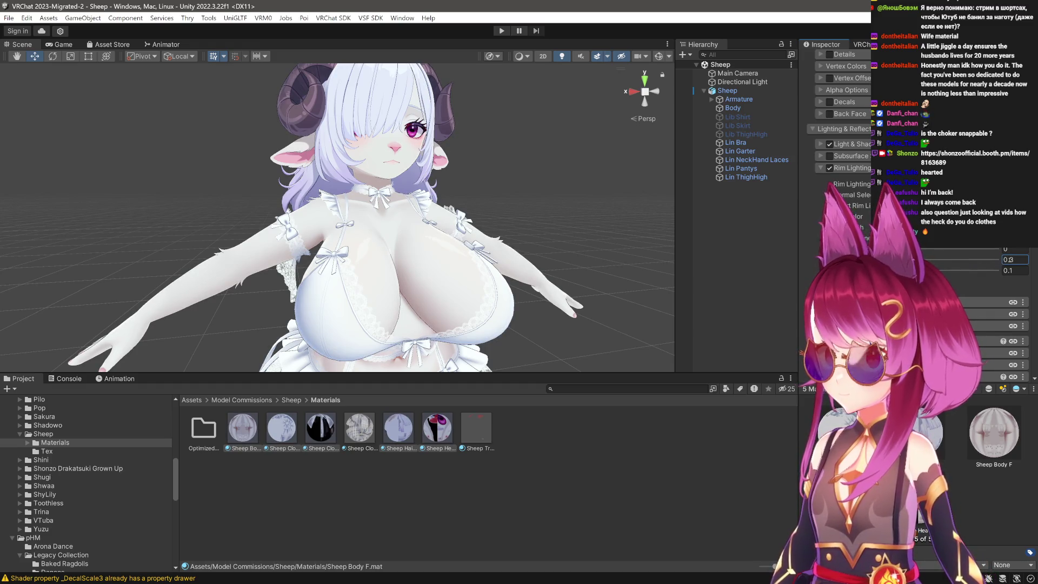
type("1")
Zoom onto the chest and retint the rim colour to a dark teal.
scroll("up", 3)
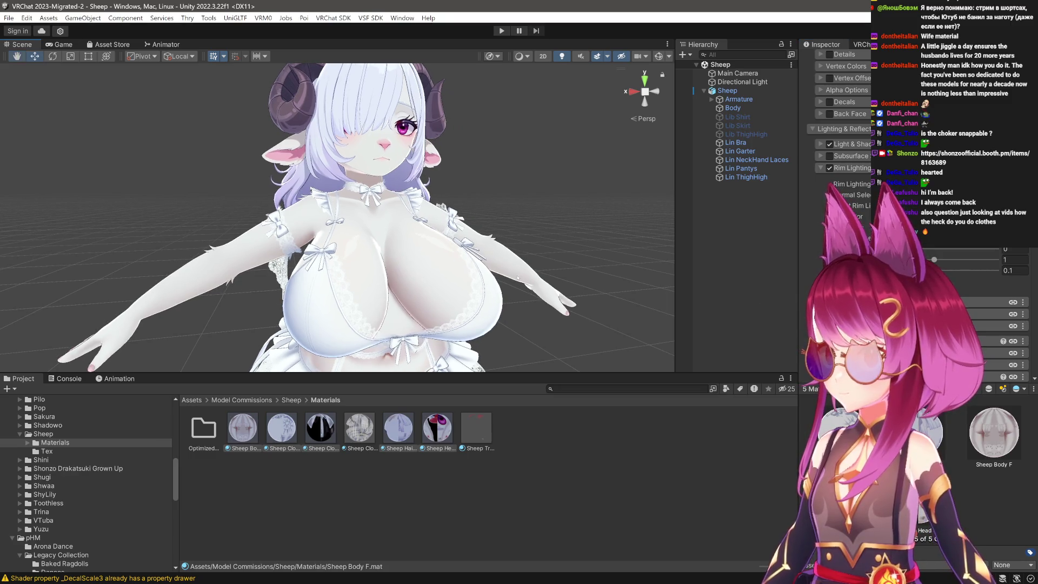
scroll("up", 3)
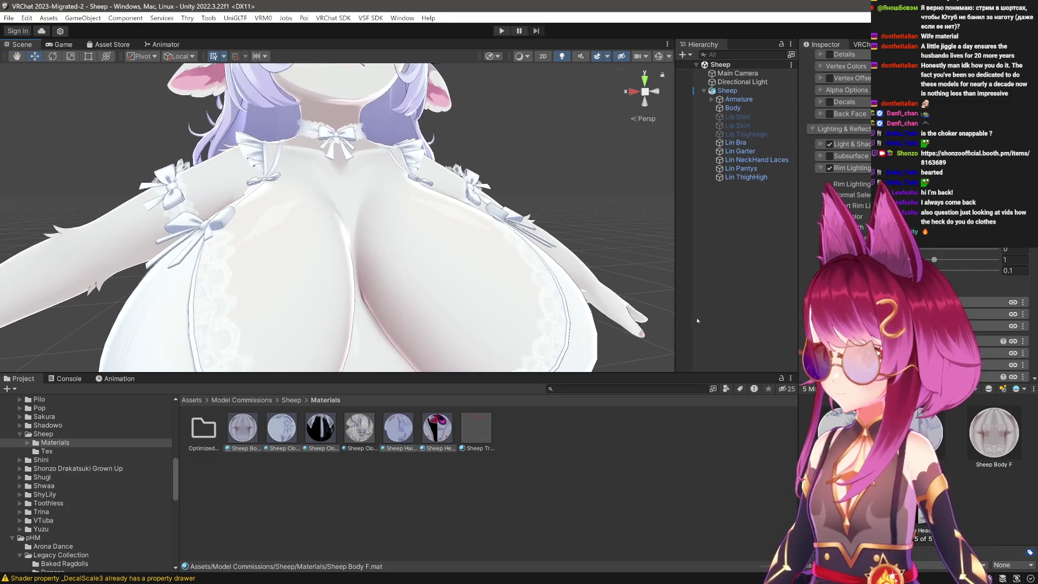
scroll("down", 3)
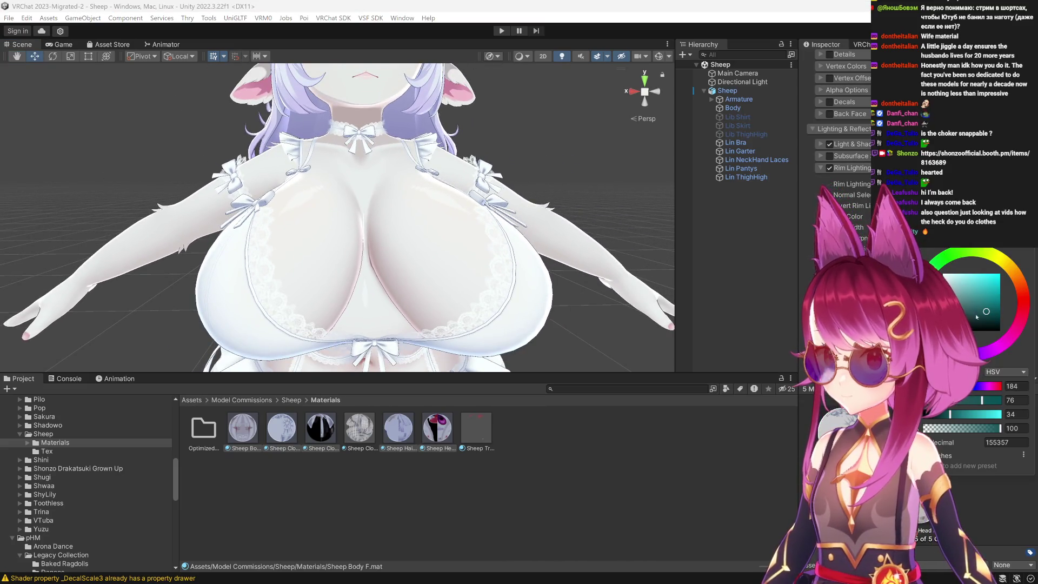
left_click_drag(976, 330, 969, 331)
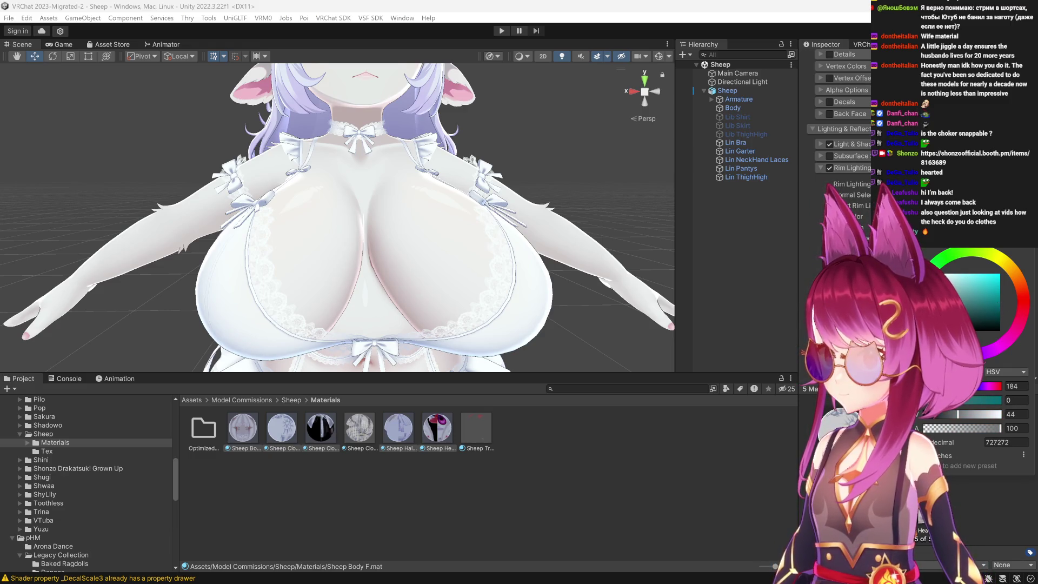
left_click_drag(1015, 353, 1017, 330)
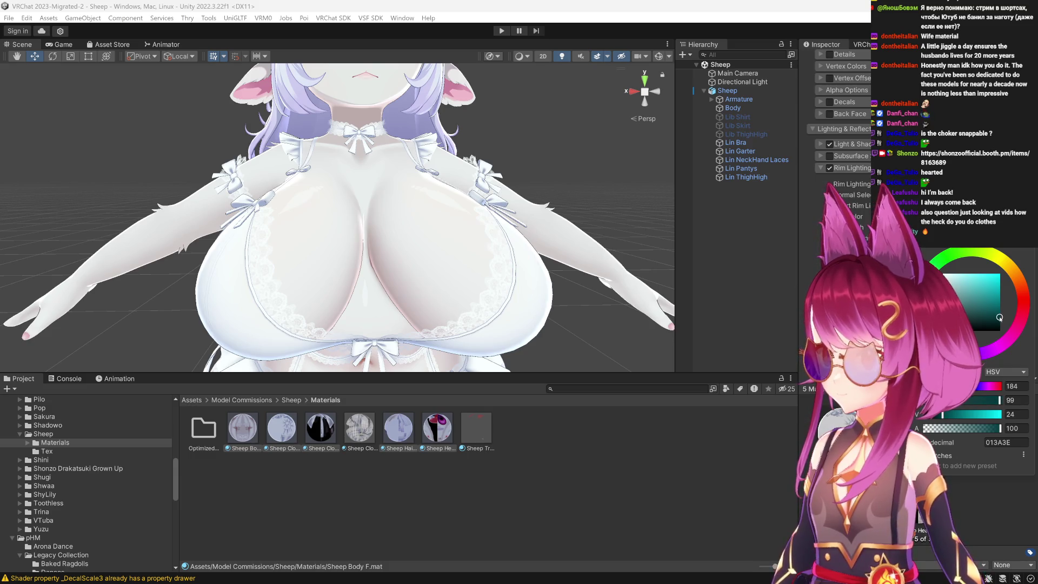
key("Return")
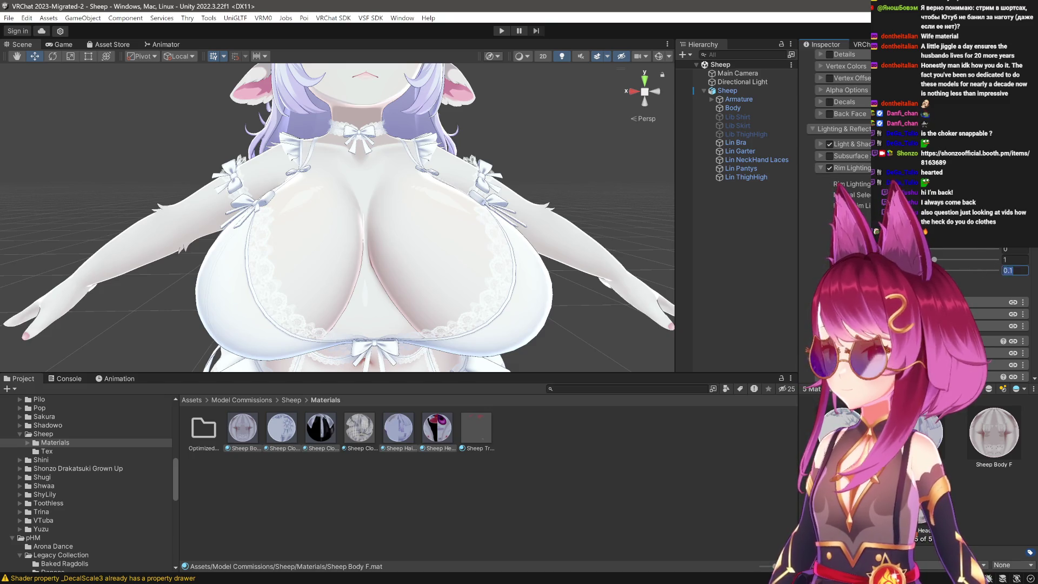
Tune the rim value to about 0.475, then brighten the rim colour.
type("0.35")
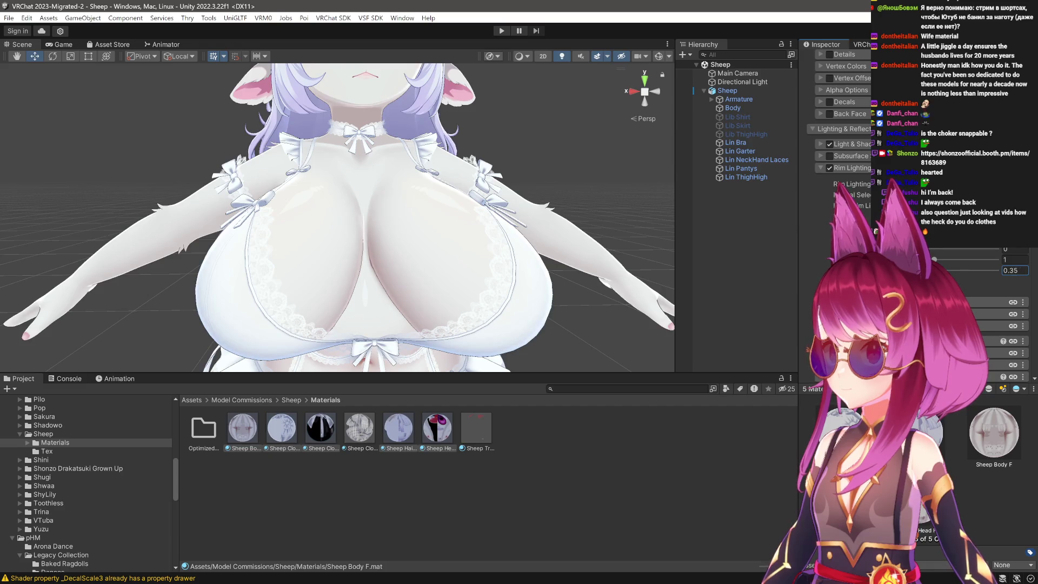
left_click_drag(940, 271, 951, 271)
type("0.297")
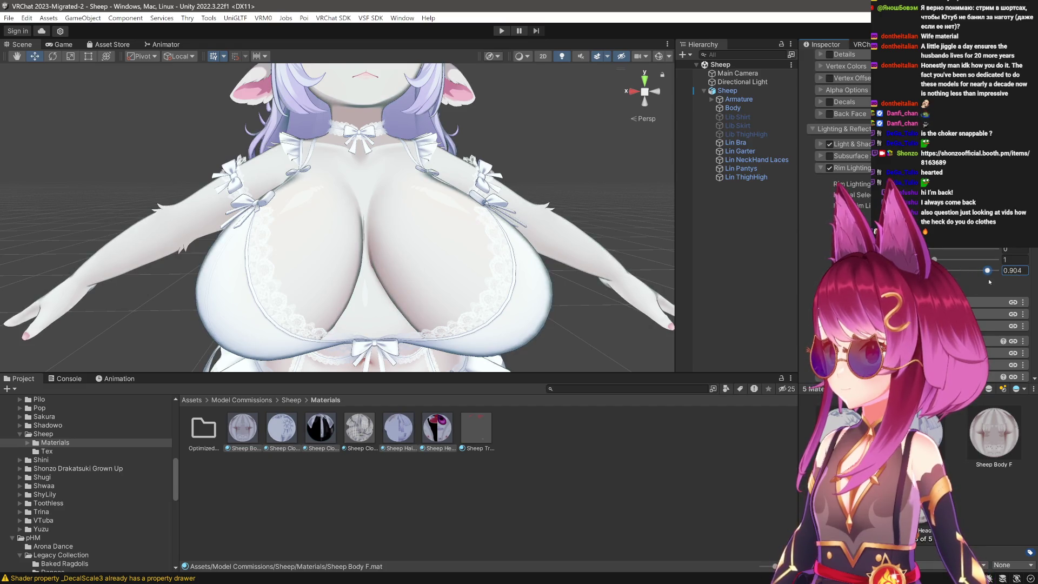
type("0.475")
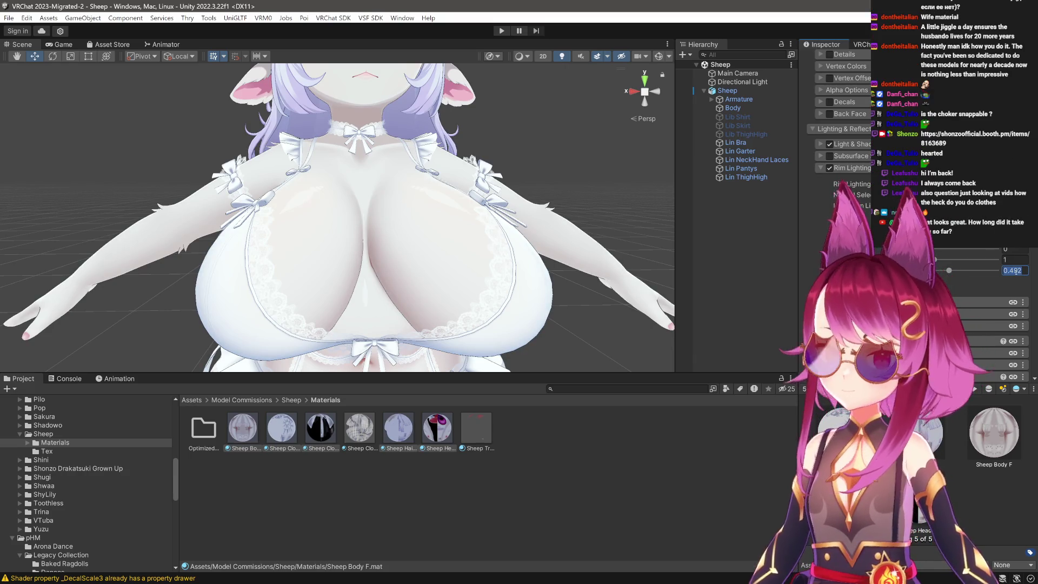
type("0.")
left_click(965, 259)
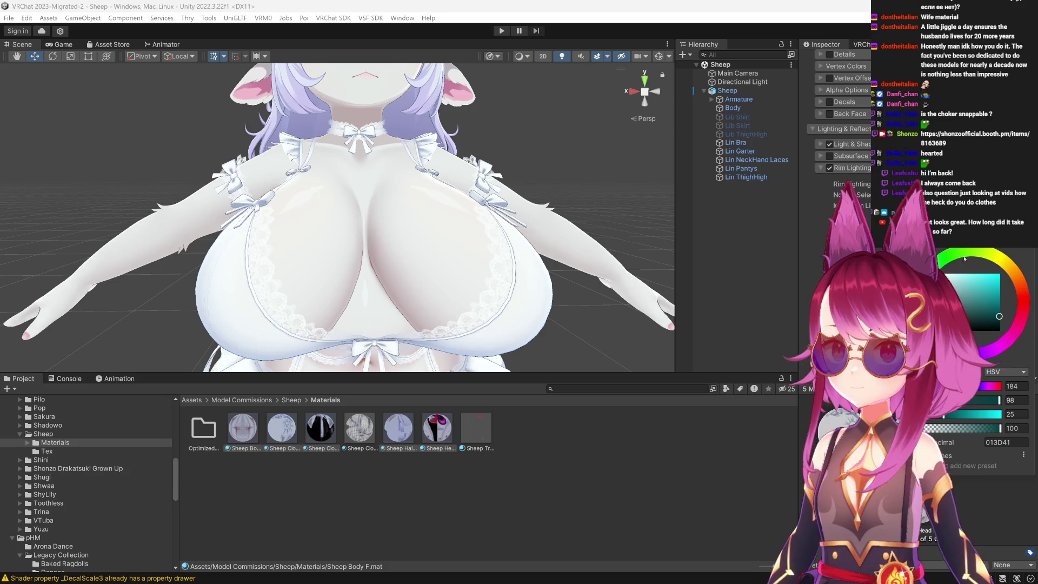
left_click_drag(994, 310, 995, 295)
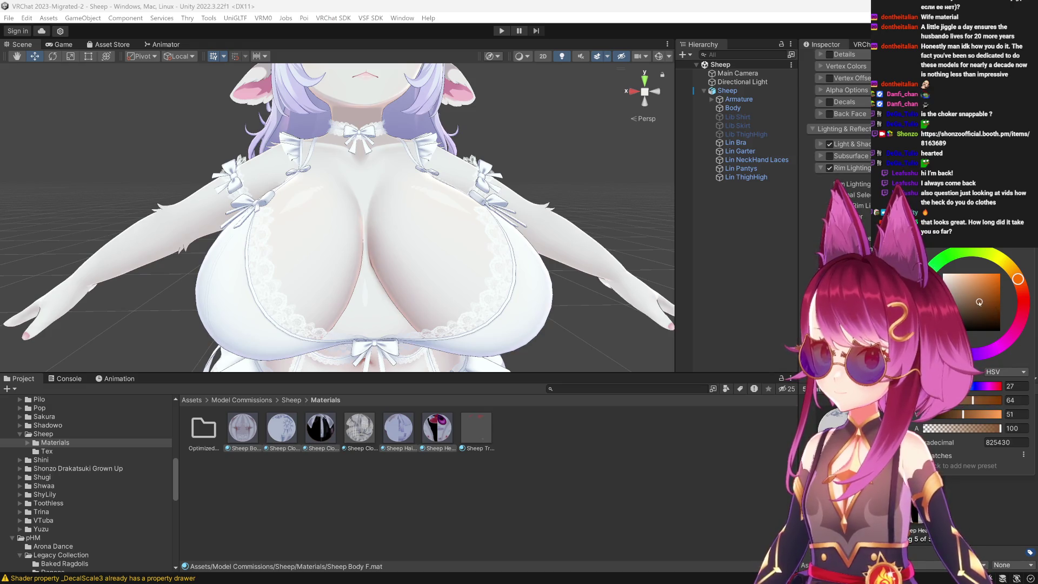
Retint the rim colour to pale blue-grey (AAB9C2), then bring the hips and thighs into view.
left_click_drag(976, 302, 958, 287)
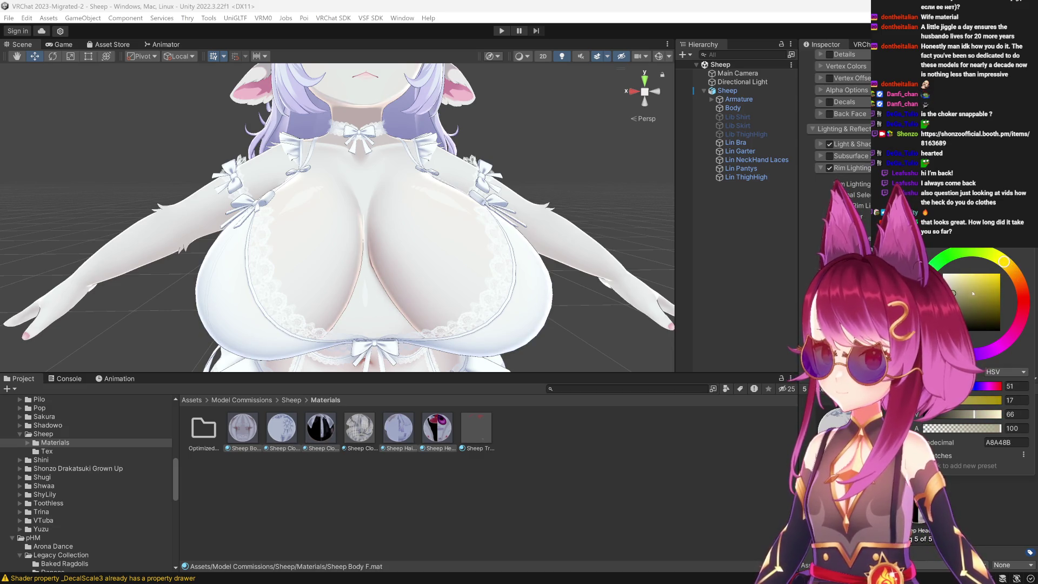
left_click_drag(1004, 262, 929, 327)
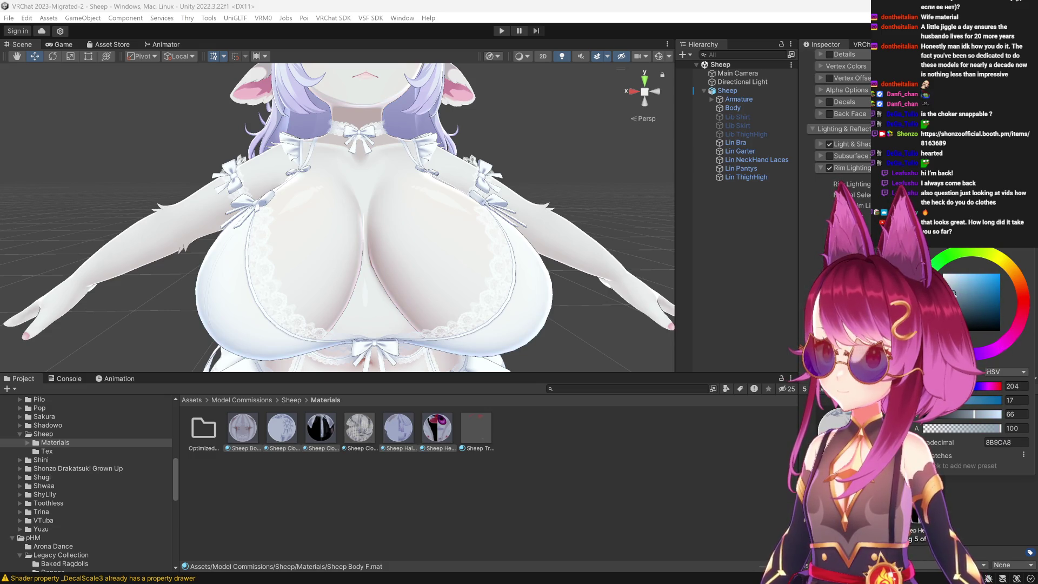
left_click_drag(955, 293, 963, 291)
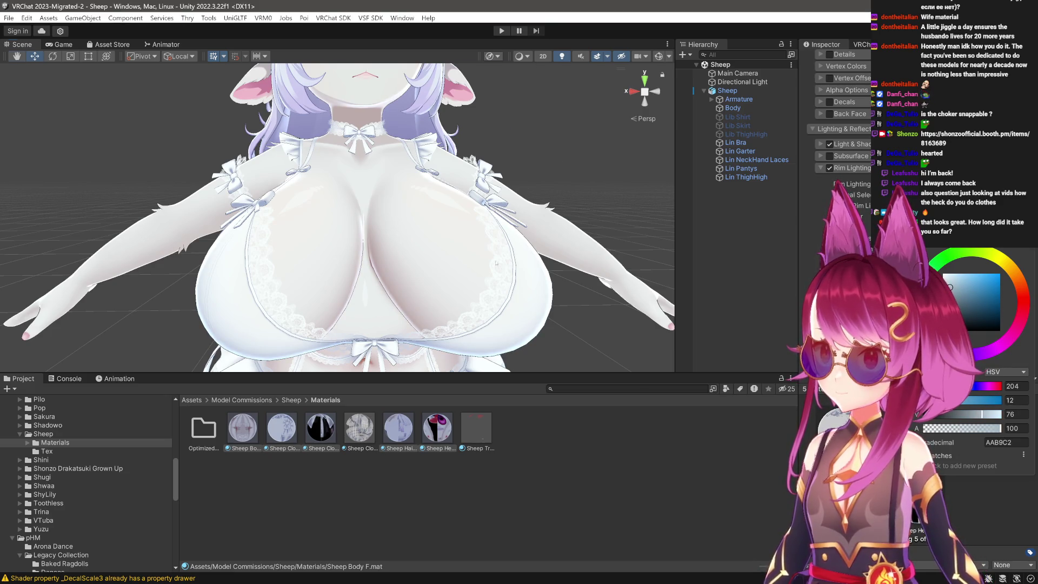
left_click_drag(470, 302, 472, 297)
left_click_drag(471, 297, 479, 130)
Inspect the legs and hips, lower the rim colour's value to 28, then return to the waist.
scroll("up", 3)
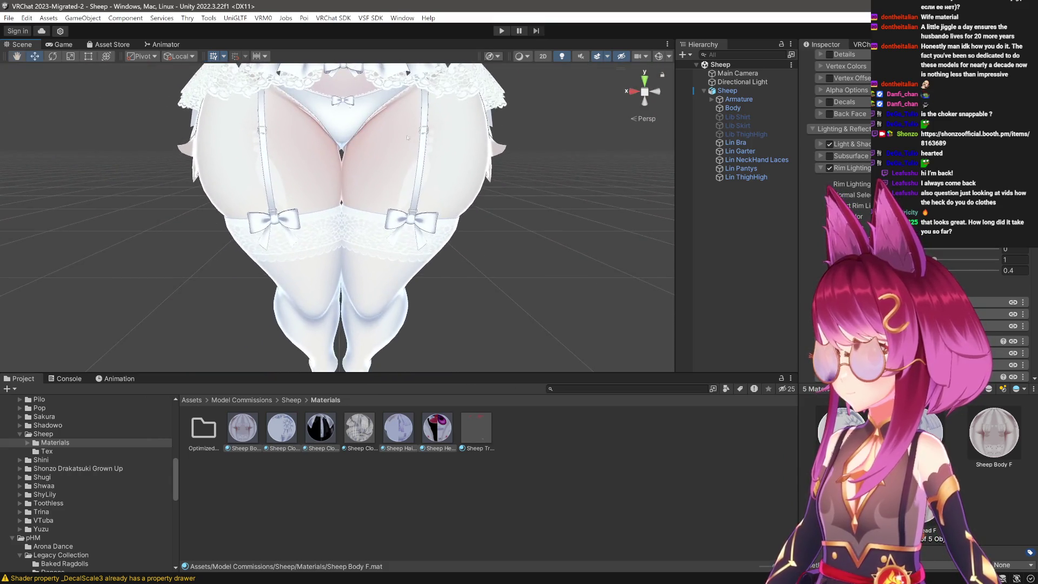
left_click_drag(457, 166, 421, 330)
scroll("down", 3)
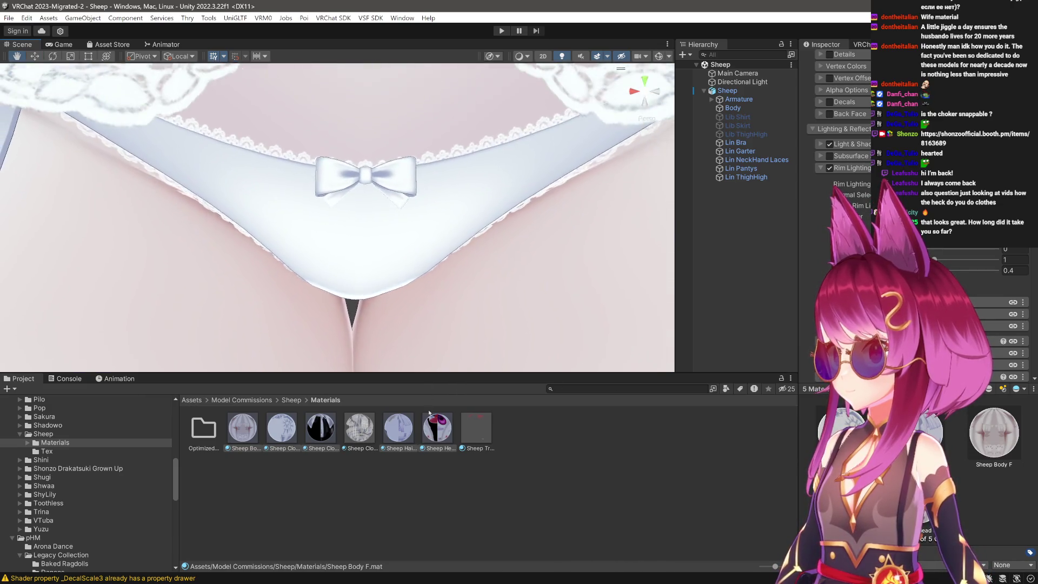
scroll("up", 3)
scroll("down", 3)
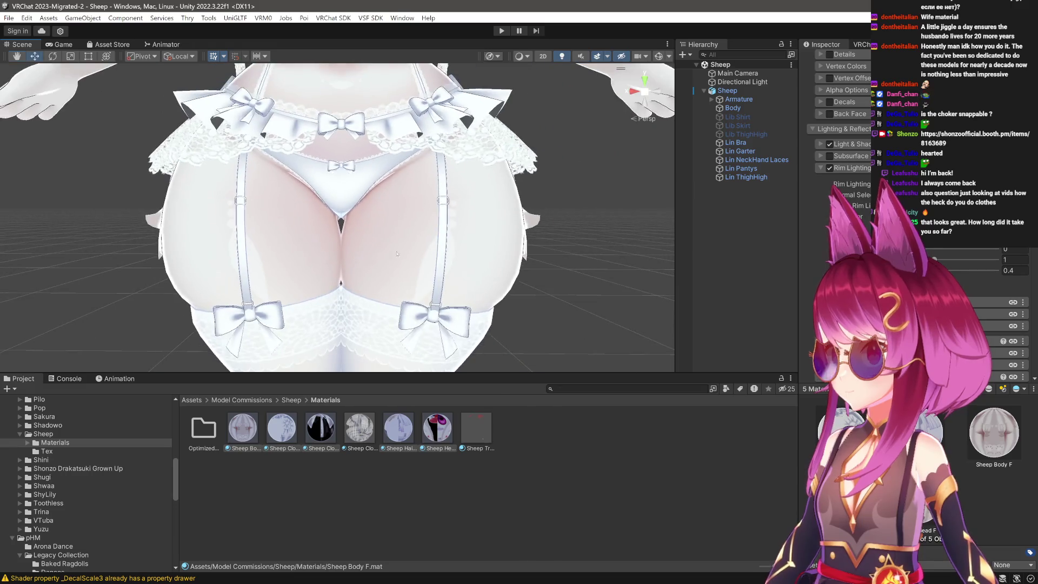
left_click_drag(434, 287, 411, 237)
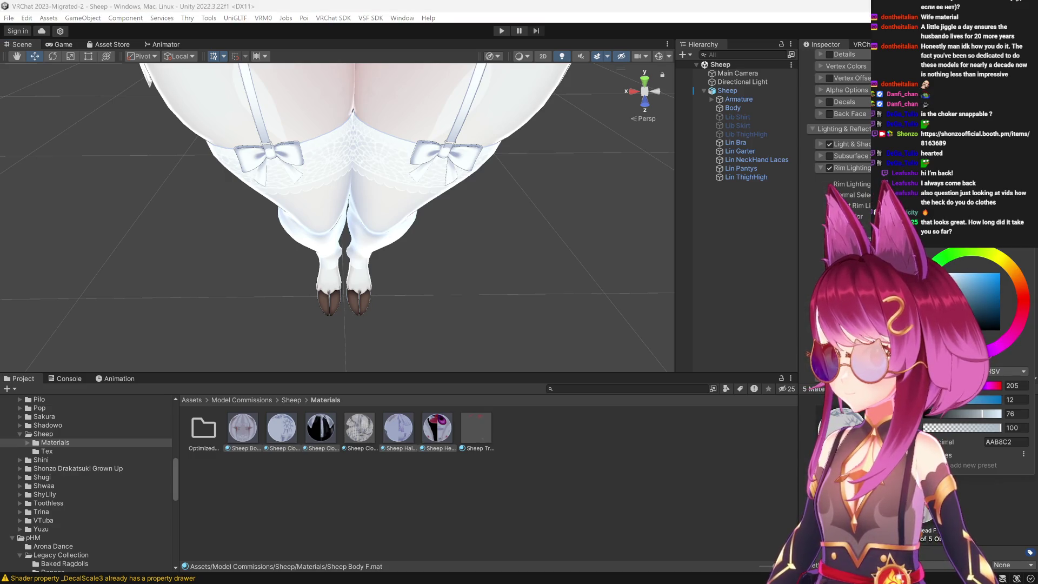
left_click_drag(977, 415, 940, 416)
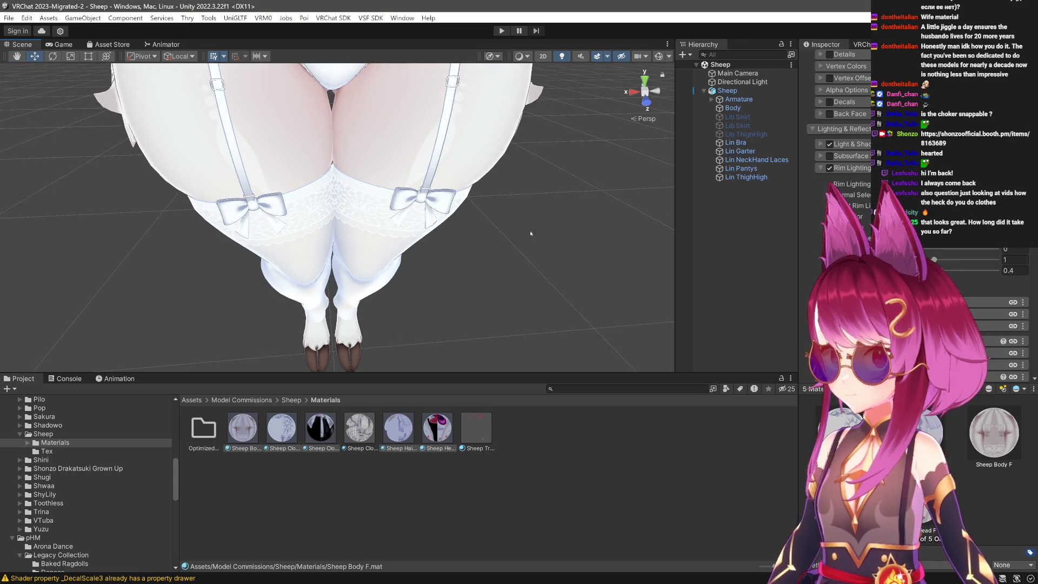
scroll("up", 3)
scroll("up", 3)
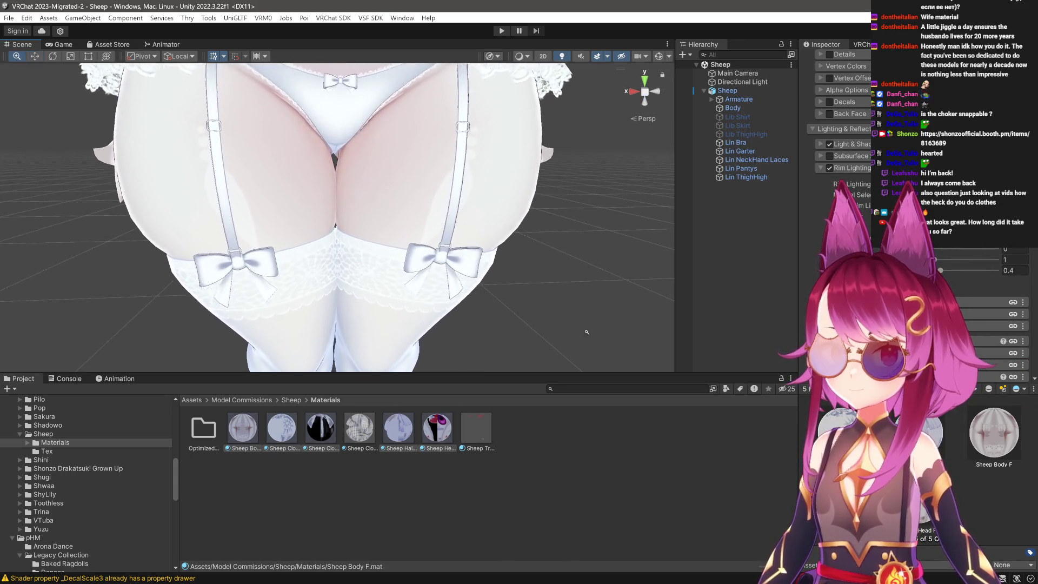
left_click_drag(441, 296, 461, 221)
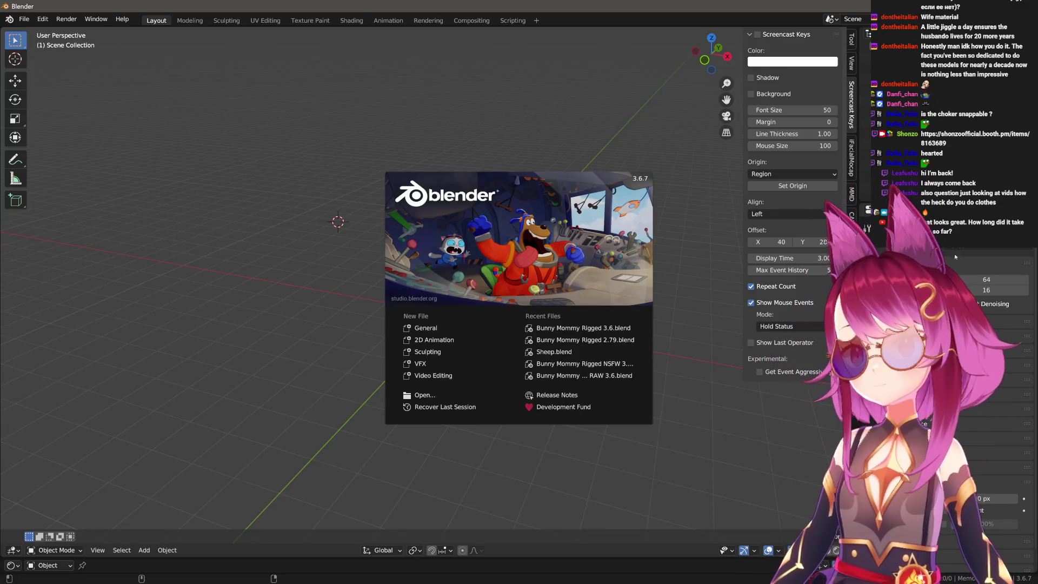
Open Sheep.blend and select the Emote lewd body mesh, ending in the Layout workspace.
left_click(583, 352)
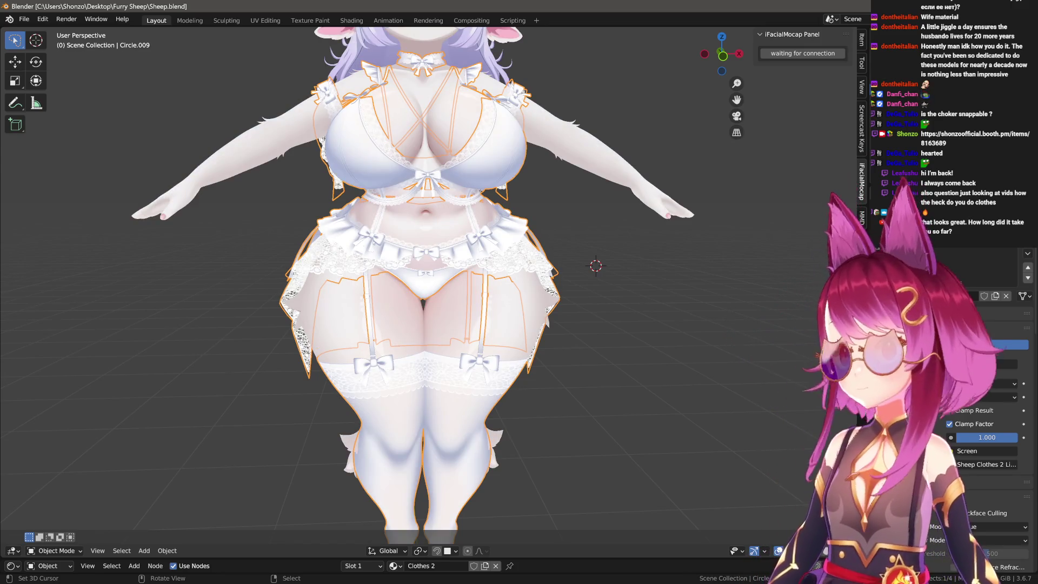
left_click_drag(583, 348, 568, 411)
left_click(455, 400)
scroll("up", 3)
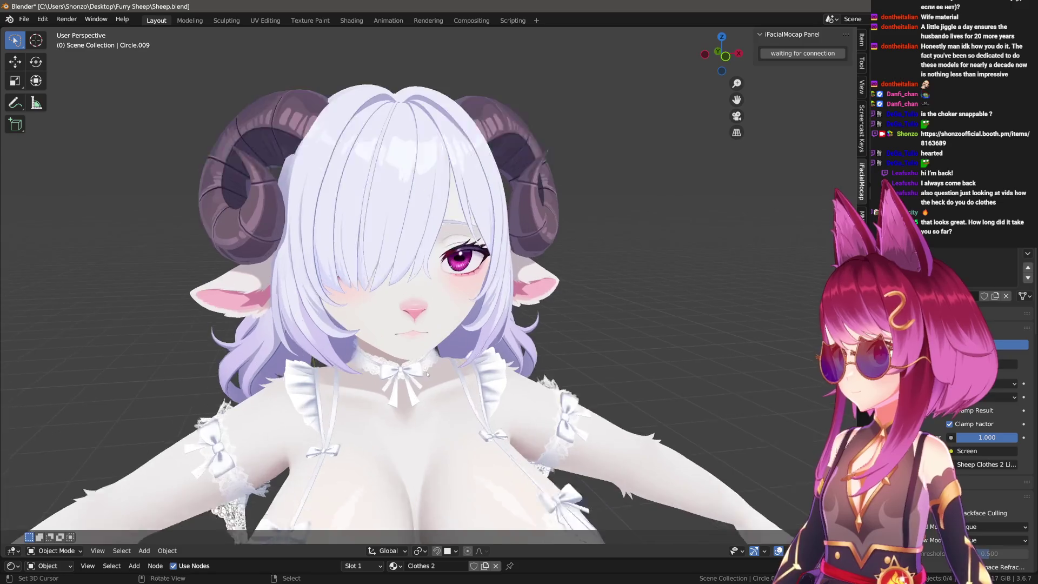
left_click(310, 21)
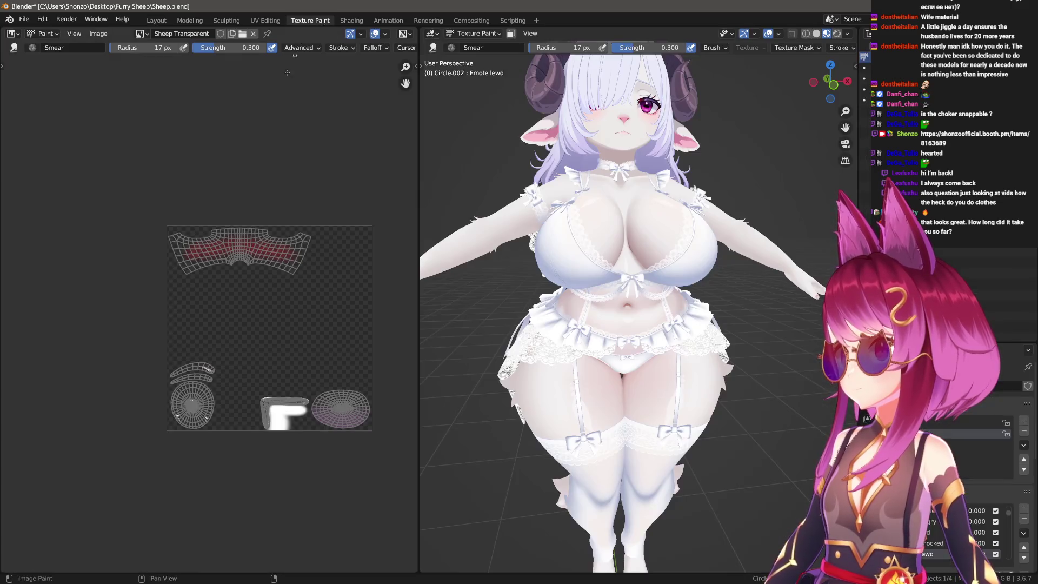
scroll("down", 3)
scroll("up", 3)
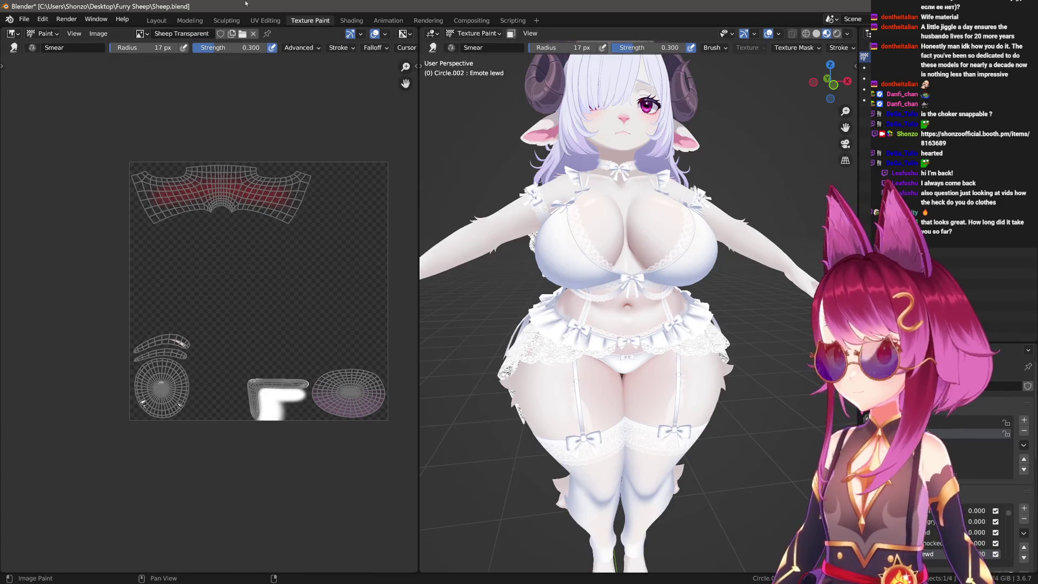
left_click(156, 21)
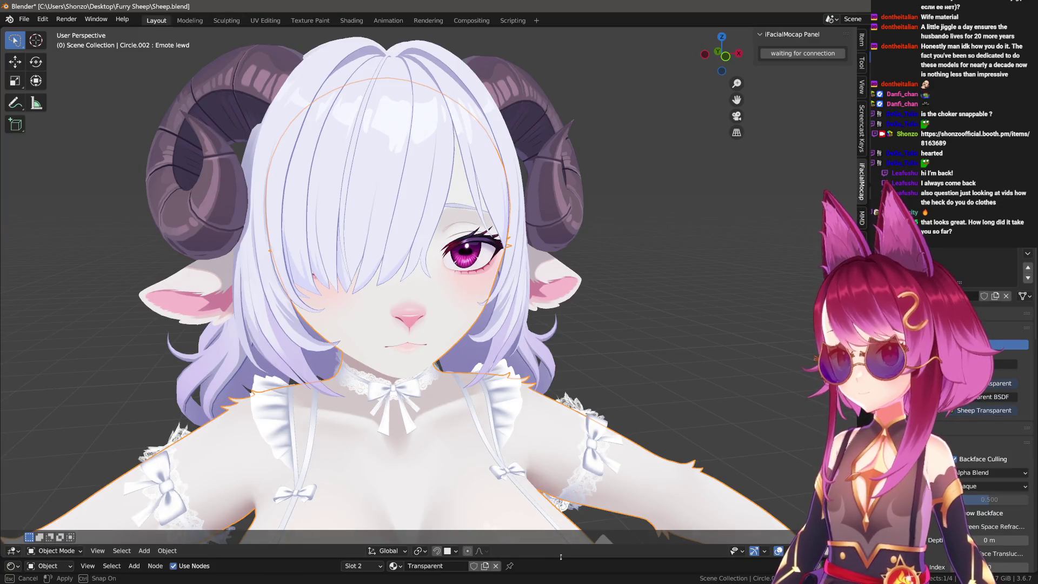
Show the Head material's node tree and duplicate its Material Output node.
left_click_drag(559, 558, 564, 291)
left_click(967, 255)
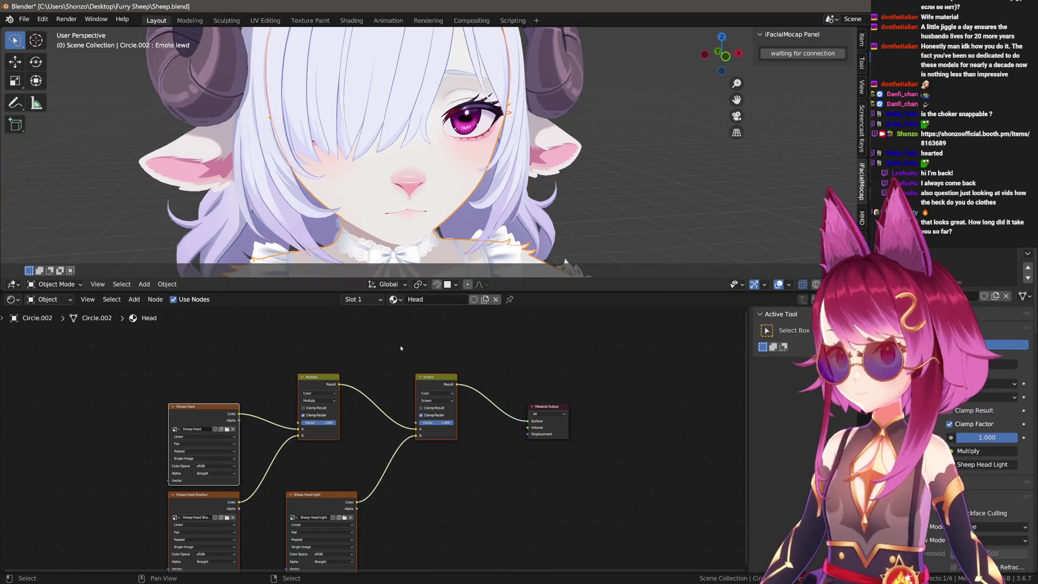
key("Home")
key("shift+d")
left_click(551, 369)
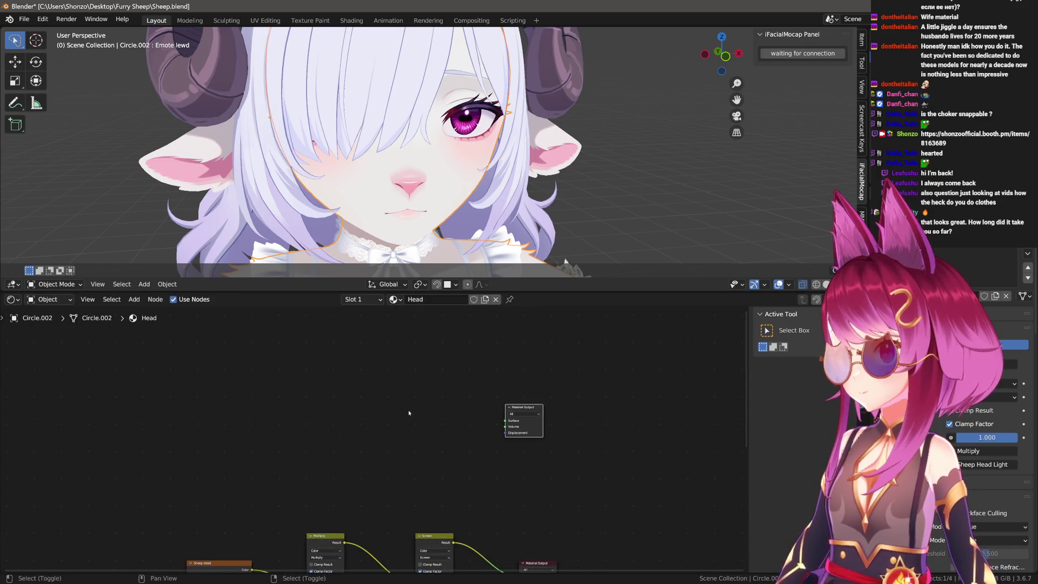
Add an Image Texture node and connect its colour to the new output's surface.
key("shift+a")
left_click(385, 404)
type("image")
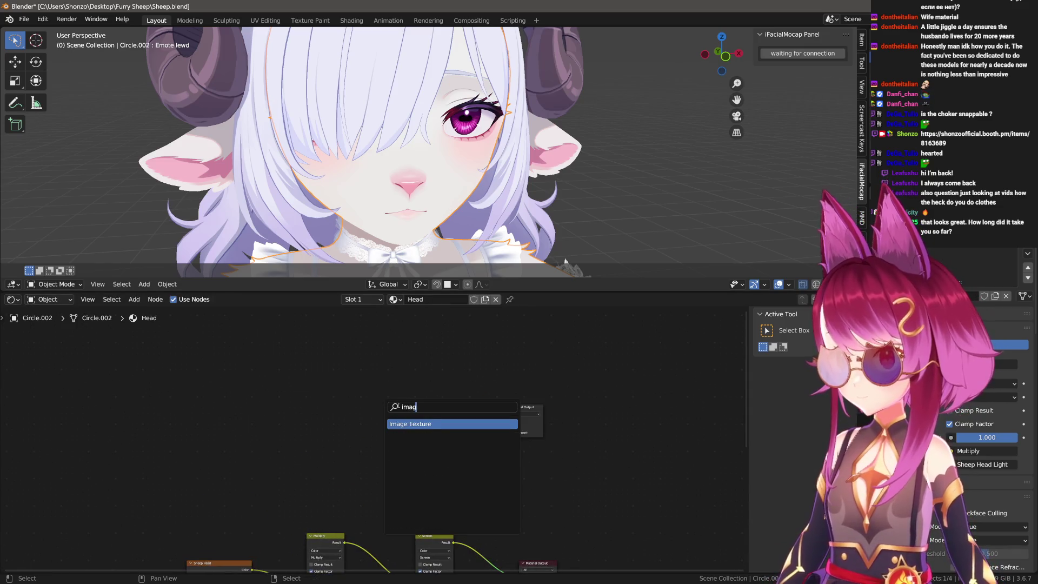
key("Return")
left_click(455, 411)
left_click_drag(453, 403, 507, 421)
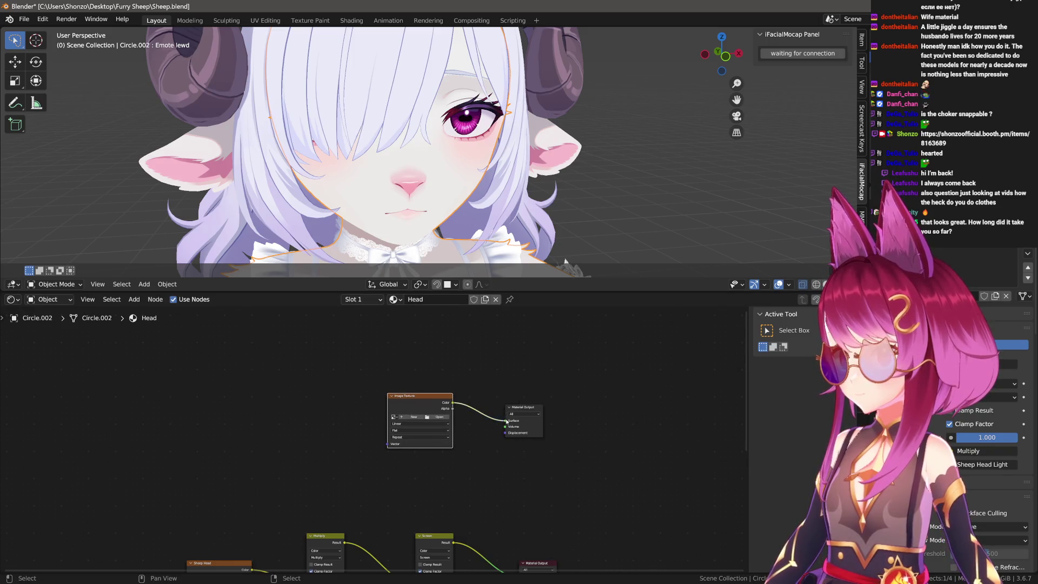
left_click_drag(410, 423, 253, 534)
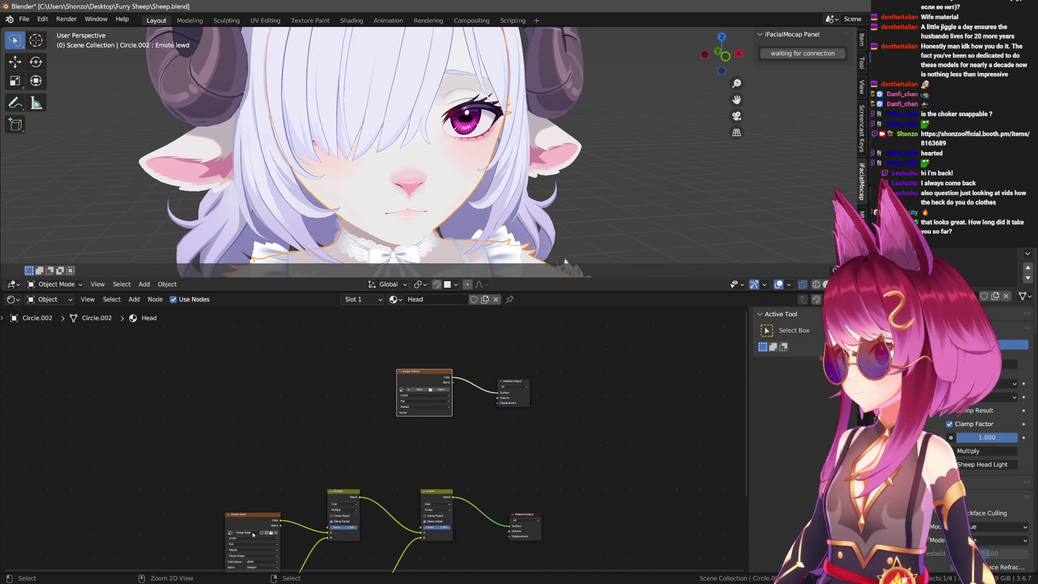
Create a 1024 px black image named Sheep Head Mask and preview it in Texture Paint.
left_click(421, 390)
left_click(479, 412)
type("Sheep Head Mask")
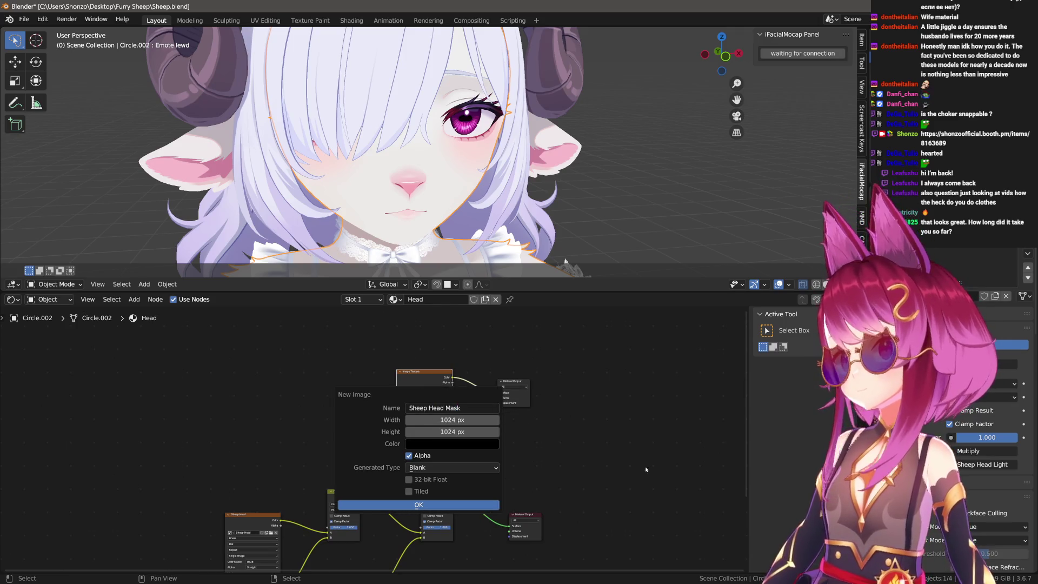
left_click(485, 503)
left_click(510, 381)
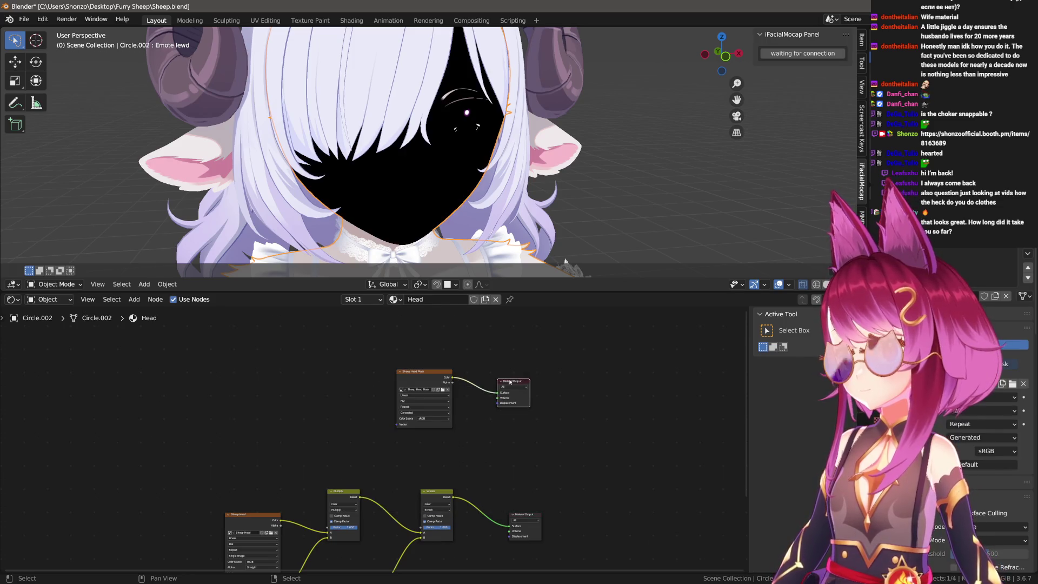
left_click(298, 22)
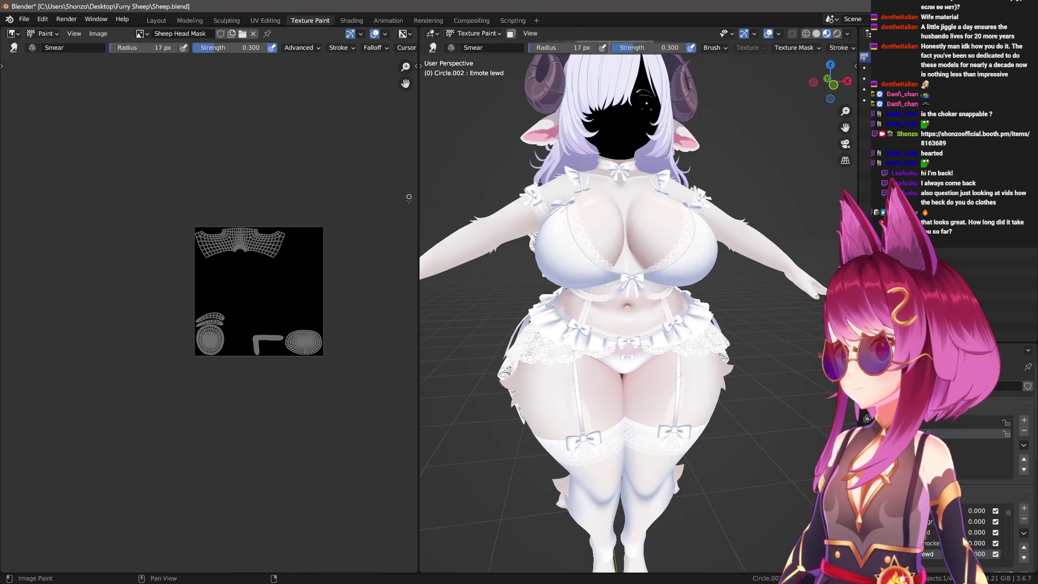
Enter Edit Mode on the body and select all faces to display its UVs.
left_click_drag(541, 270, 627, 271)
scroll("up", 3)
key("Tab")
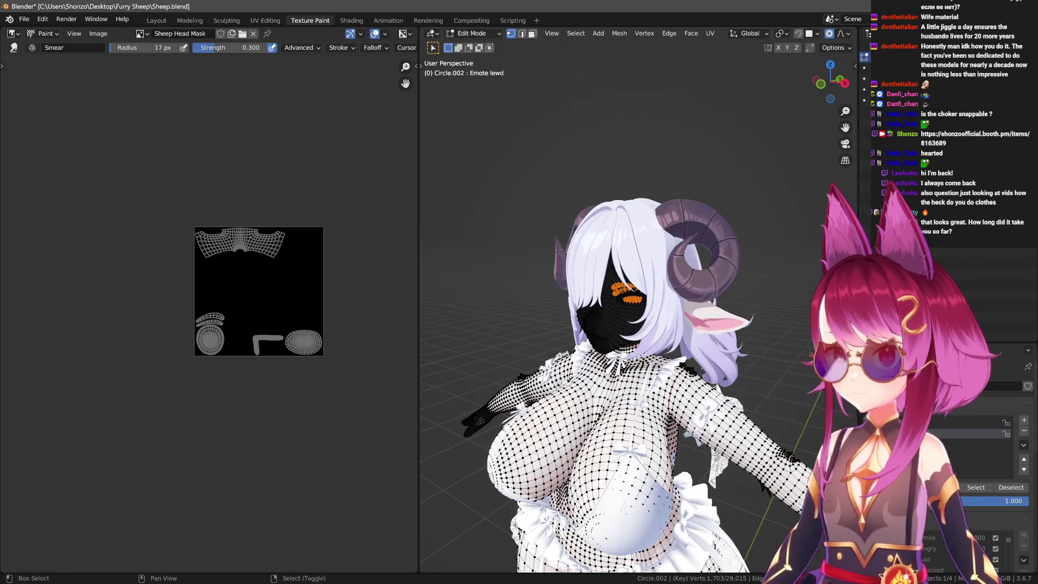
left_click_drag(627, 325, 628, 241)
key("alt+a")
scroll("down", 3)
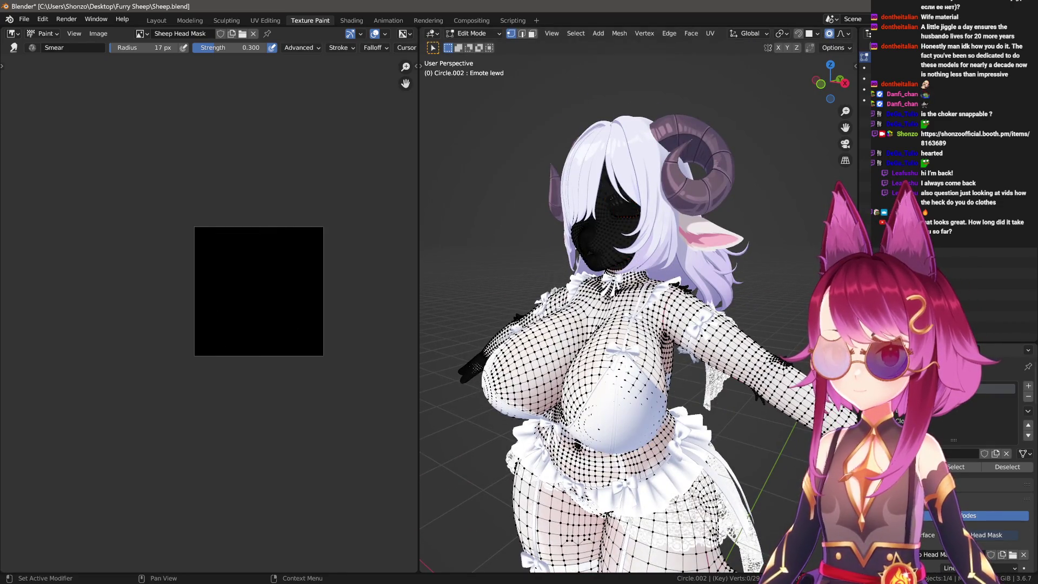
key("a")
scroll("up", 3)
key("Tab")
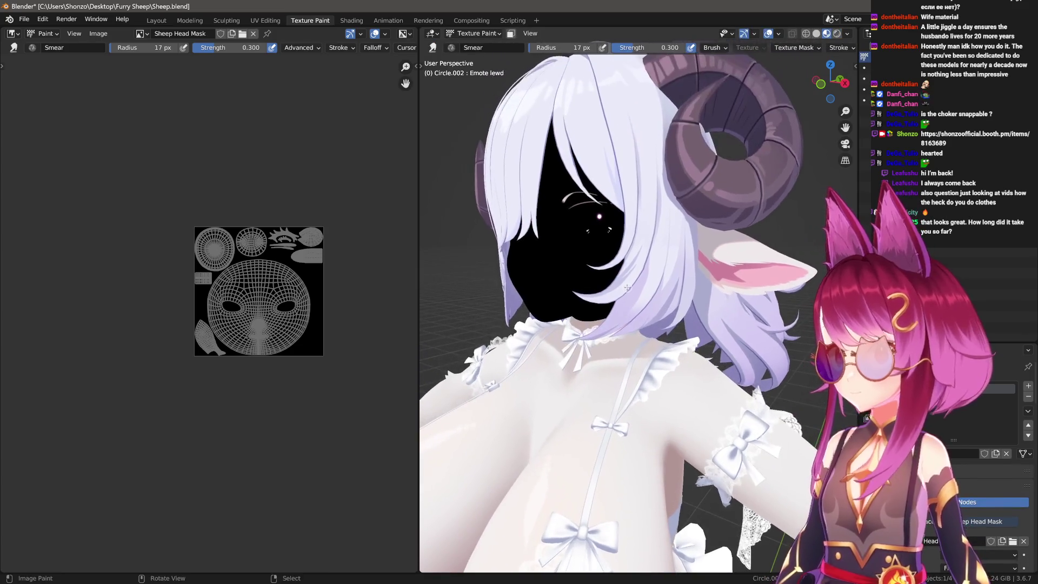
key("Tab")
key("Tab")
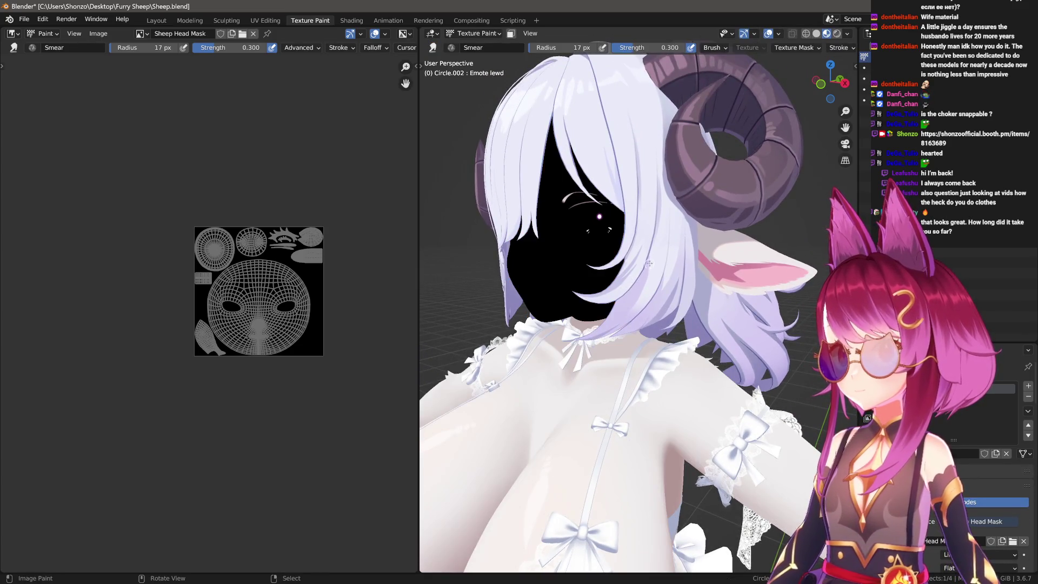
Hide the hair, horns and clothes, and view the head from the right orthographically.
left_click(473, 33)
left_click(466, 47)
left_click(540, 135)
key("h")
left_click(725, 124)
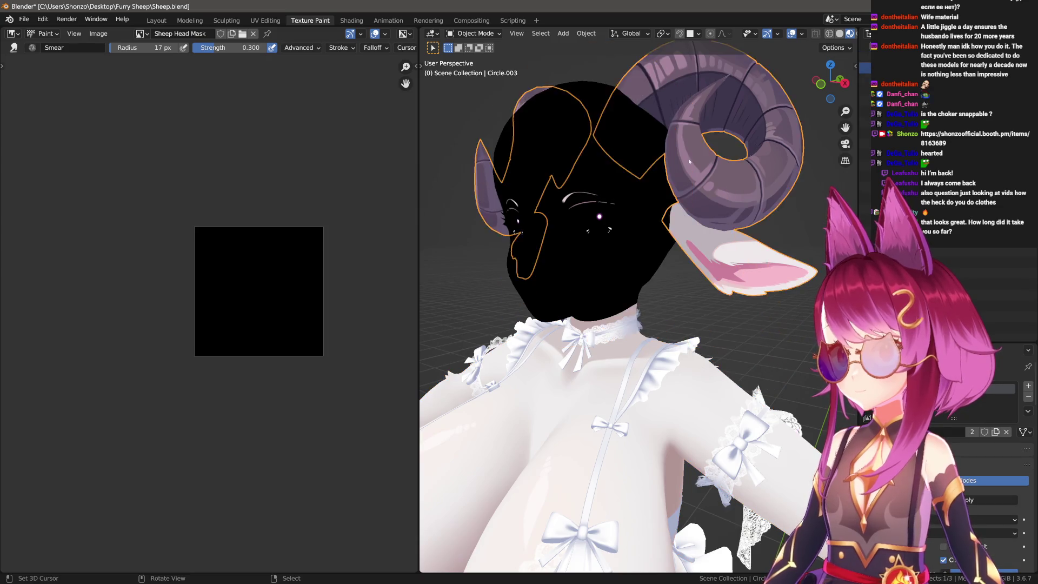
key("h")
left_click(635, 170)
key("shift+h")
key("KP_3")
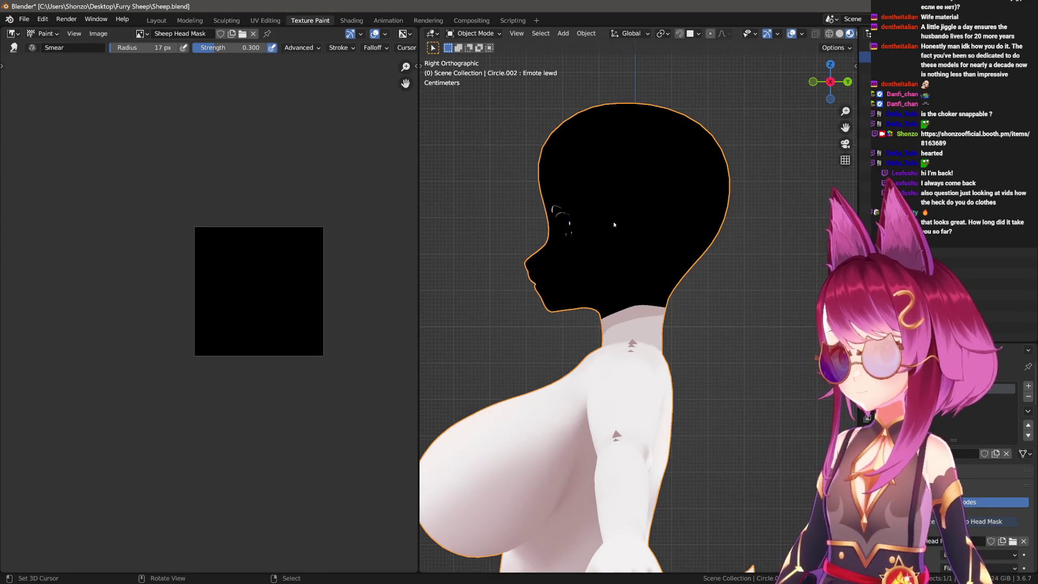
scroll("up", 3)
Make the Basis shape key active and show the head's face UVs in Edit Mode.
key("Tab")
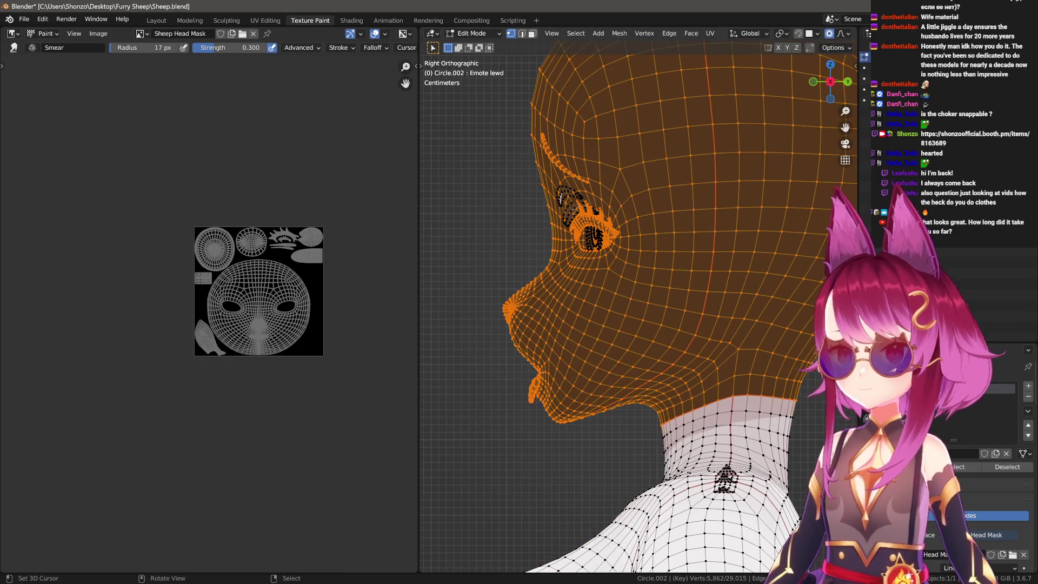
left_click(877, 476)
scroll("down", 3)
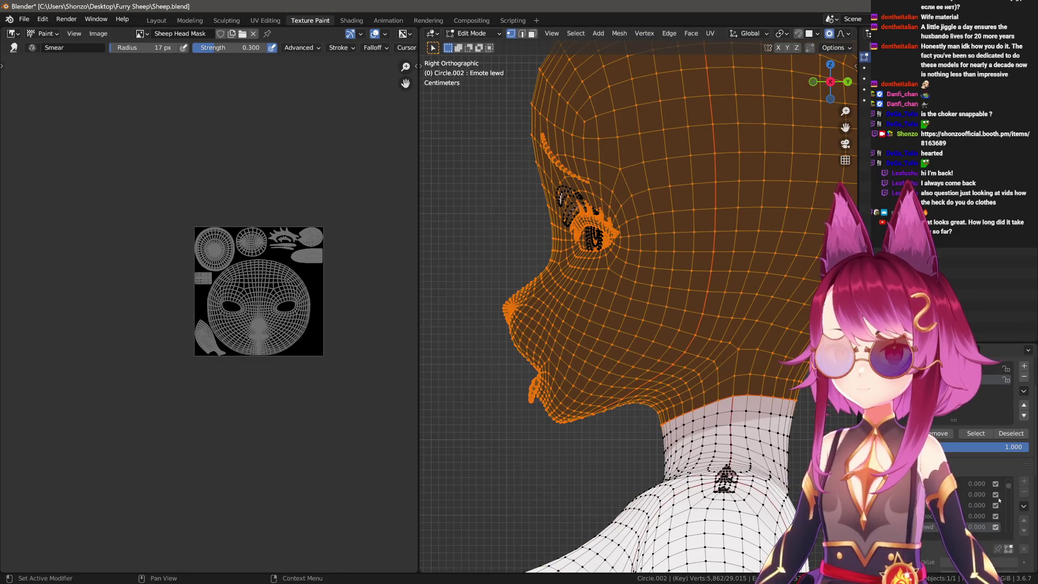
key("Tab")
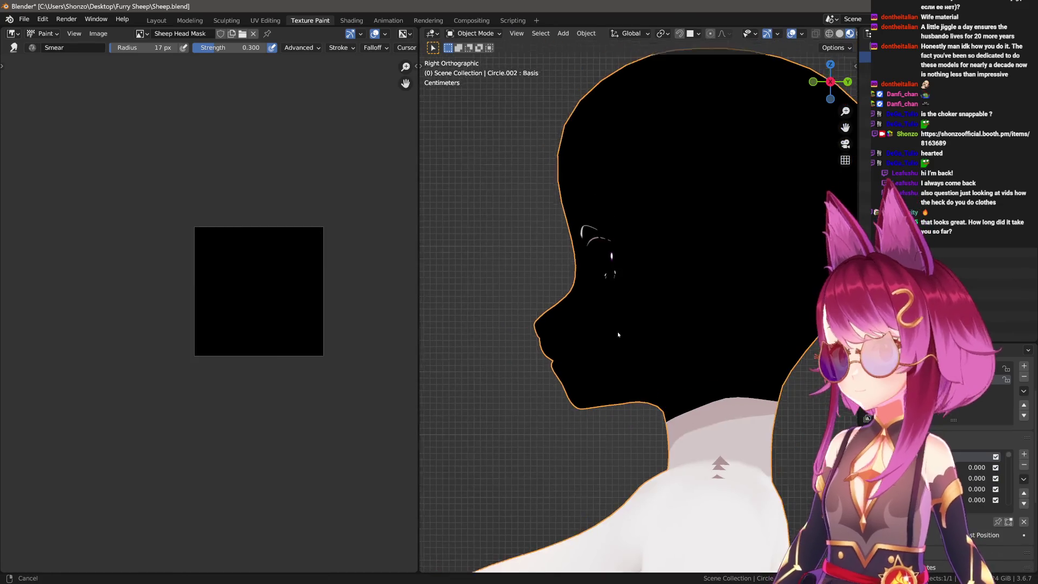
key("Tab")
scroll("up", 3)
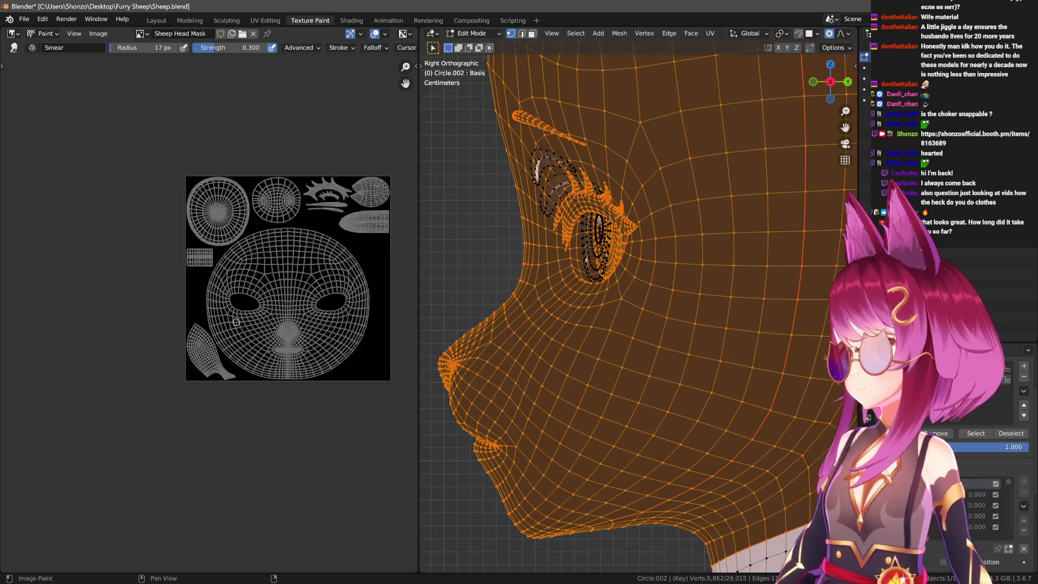
scroll("up", 3)
Set up the TexDraw brush with Mix blending and a white paint colour.
scroll("down", 3)
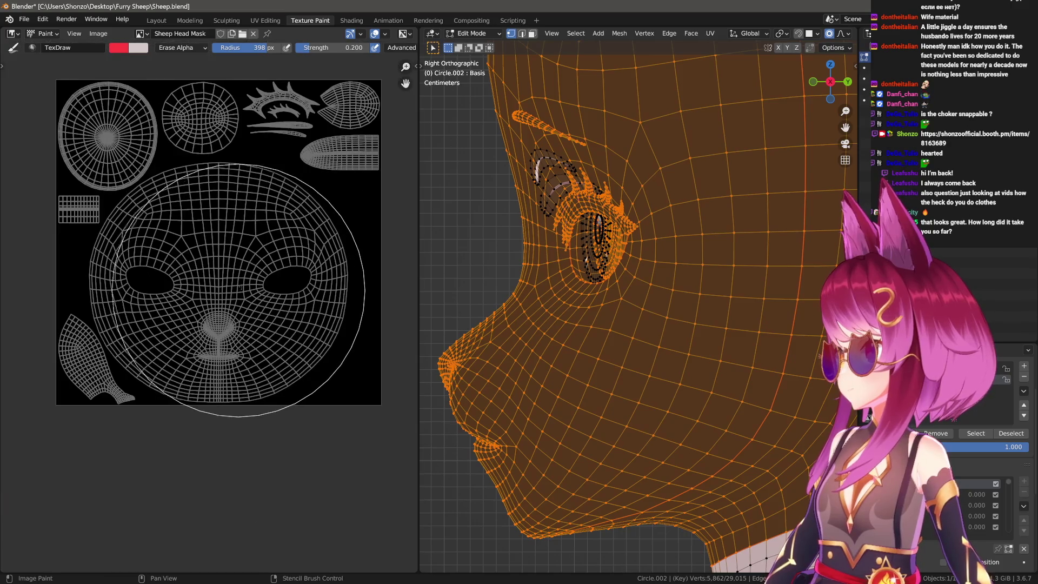
key("e")
left_click(238, 230)
right_click(182, 206)
left_click(182, 197)
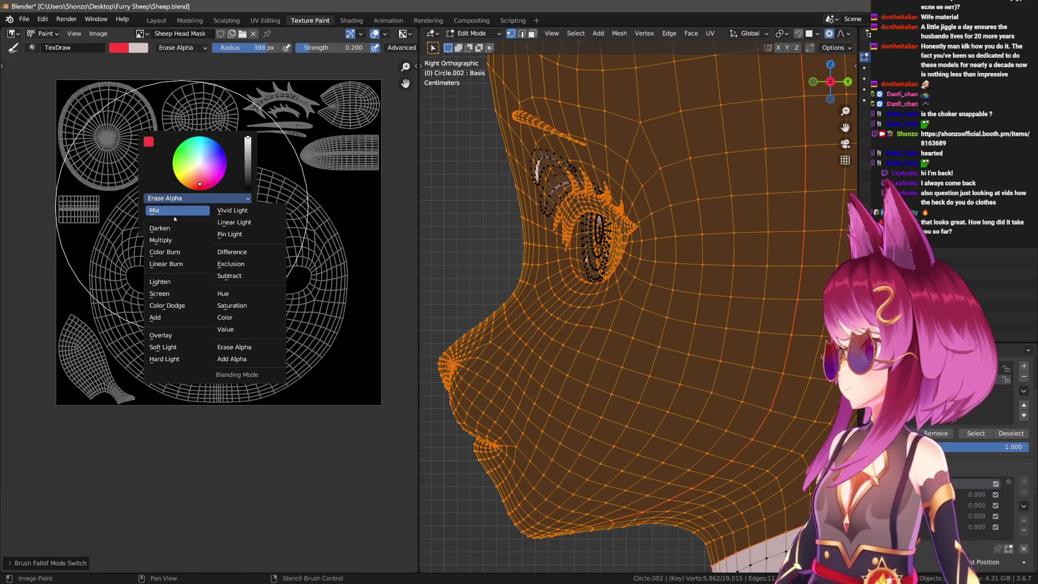
left_click(174, 216)
key("n")
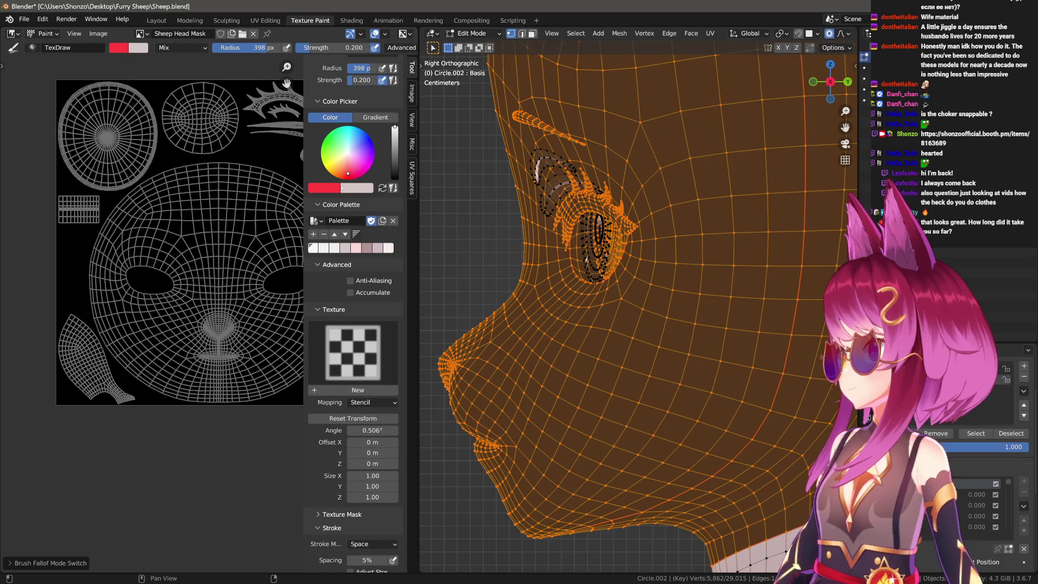
left_click(332, 188)
left_click(358, 75)
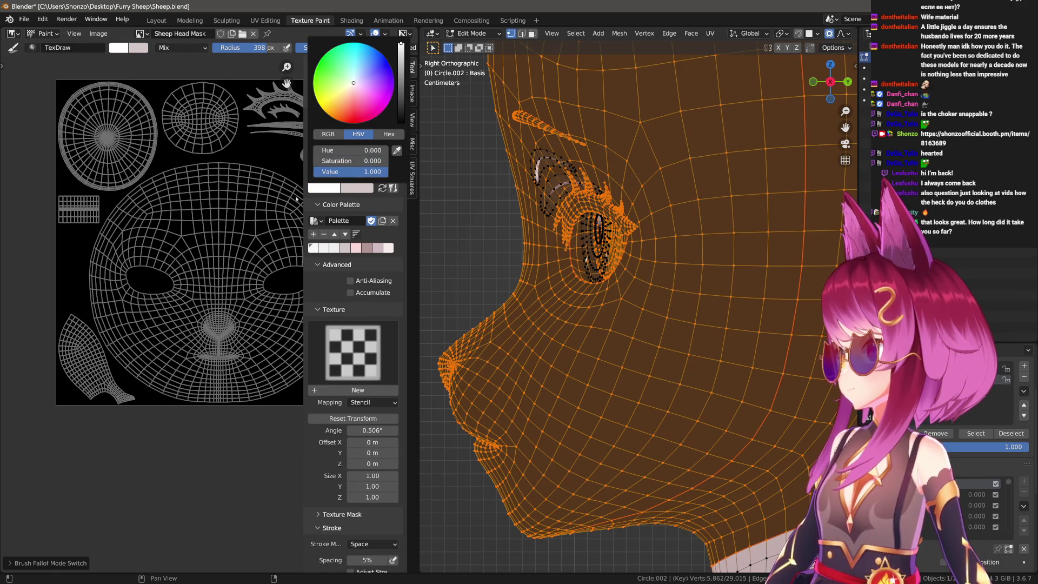
key("n")
Paint the lower-left UV island white with an 87 px, full-strength brush.
key("f")
left_click(204, 335)
scroll("up", 3)
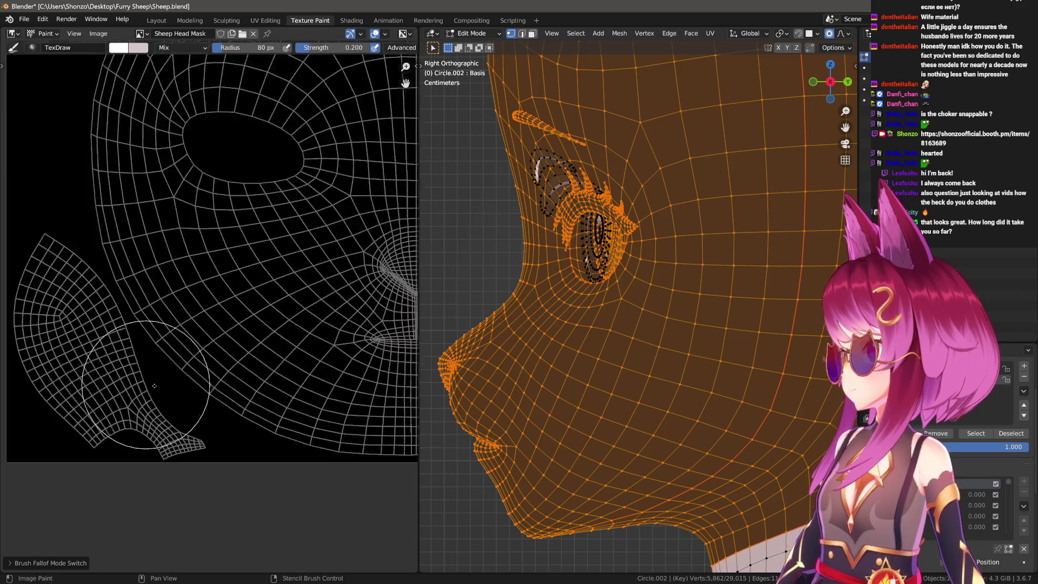
key("shift+f")
left_click(163, 301)
left_click_drag(162, 301, 196, 324)
Bring the face UVs and head into view and return to object mode to preview the mask.
scroll("down", 3)
left_click_drag(283, 416, 232, 405)
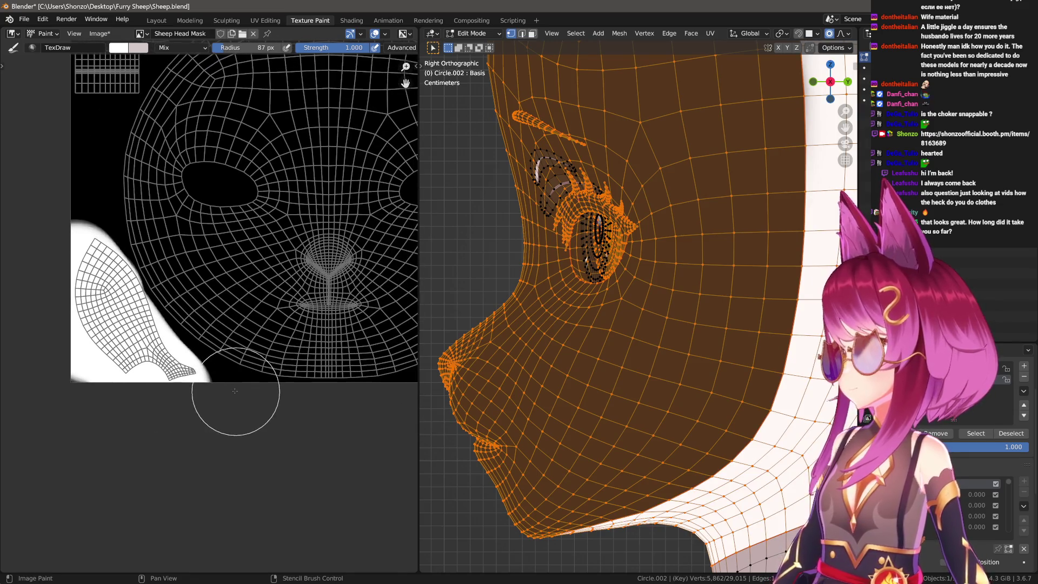
left_click_drag(656, 379, 639, 368)
scroll("down", 3)
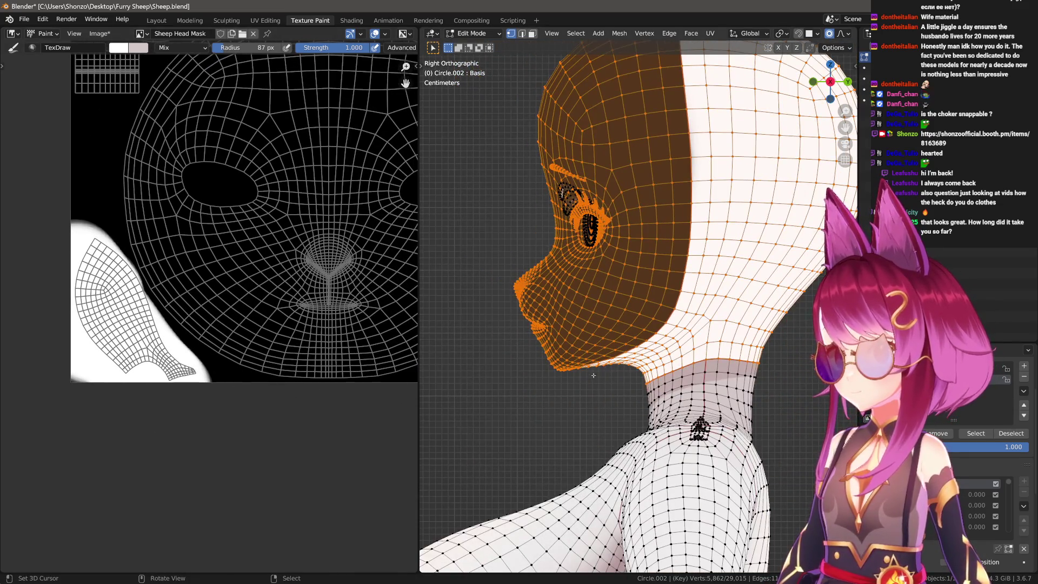
key("Tab")
Smear the white rim along the neck edge with a 128 px Smear brush.
key("ctrl+Tab")
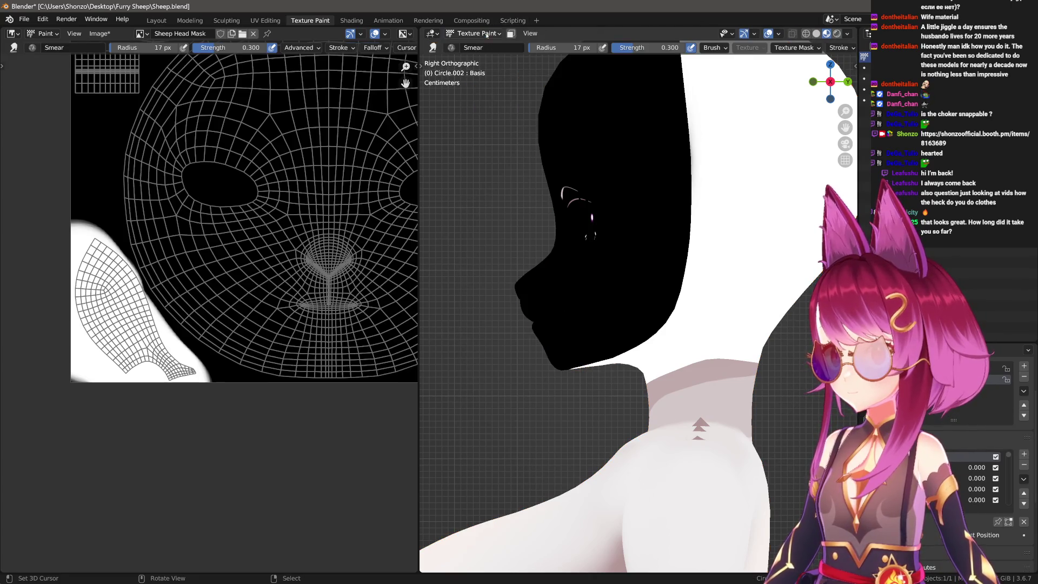
key("e")
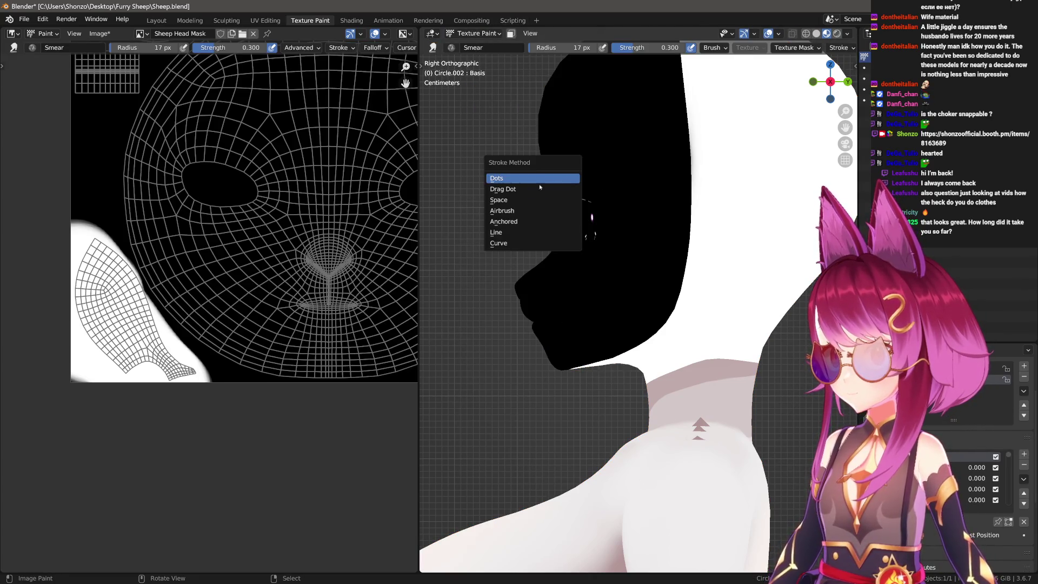
left_click_drag(524, 196, 505, 247)
key("f")
left_click(534, 446)
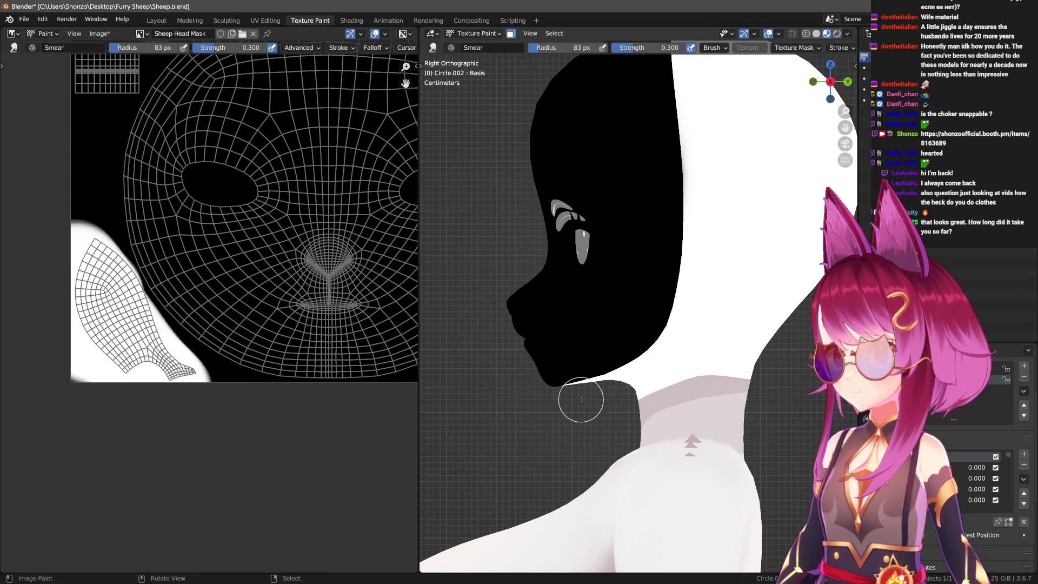
key("f")
left_click_drag(491, 454, 534, 457)
Enable Backface Culling in the brush options and switch back to the TexDraw brush.
key("n")
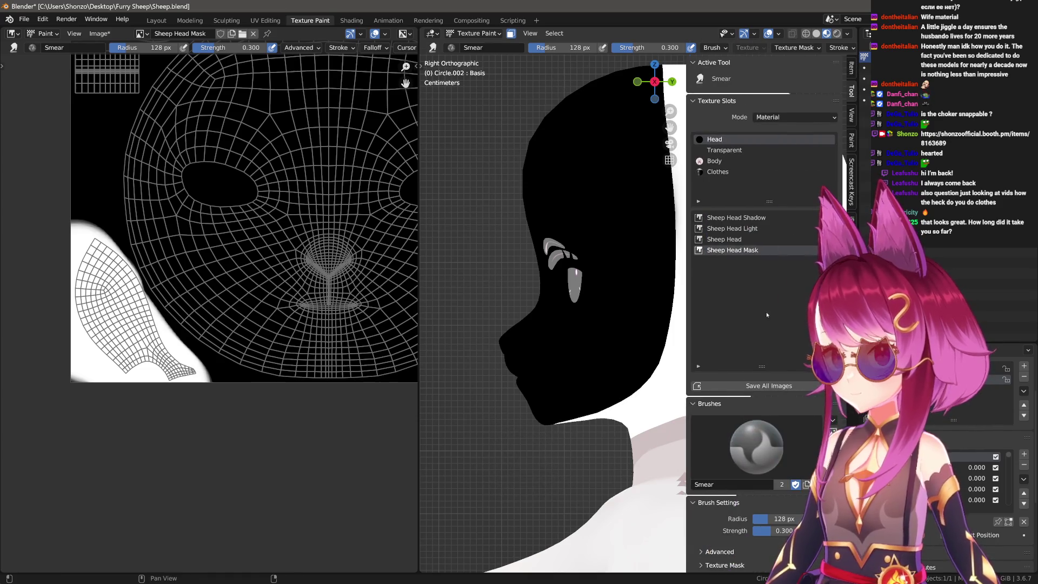
left_click_drag(780, 308, 687, 308)
scroll("down", 3)
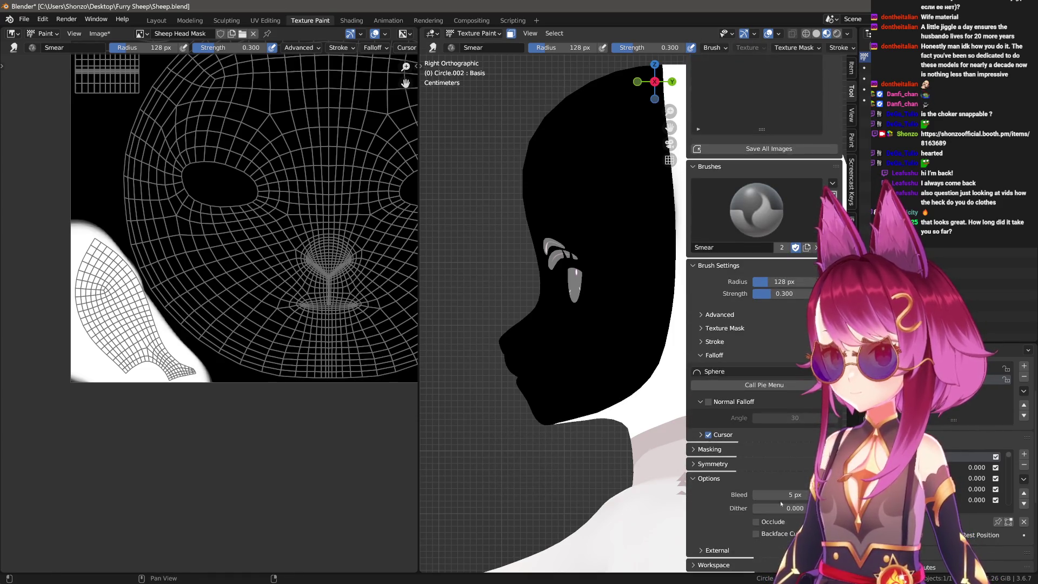
left_click(762, 531)
key("n")
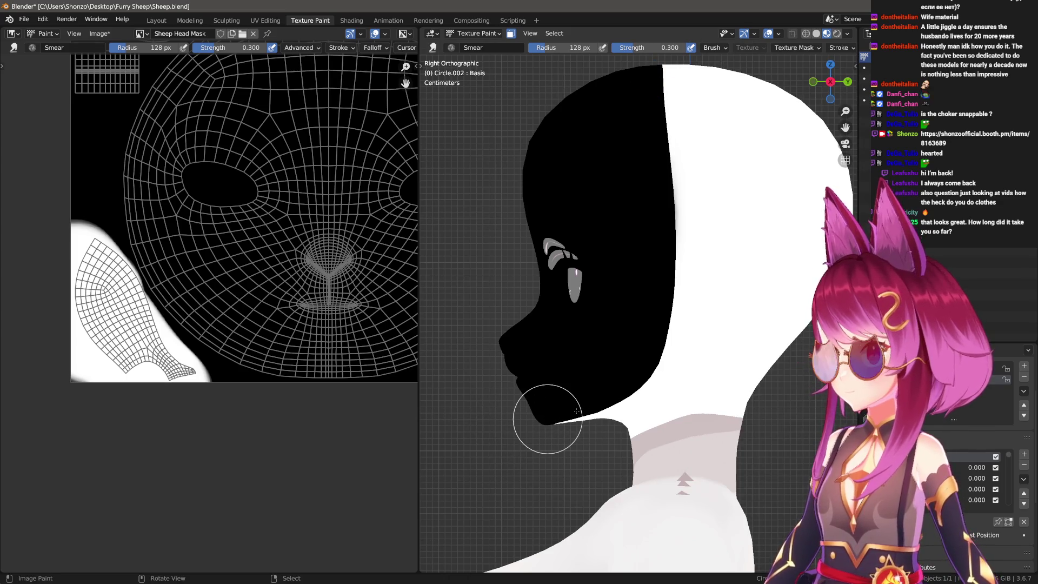
key("ctrl+z")
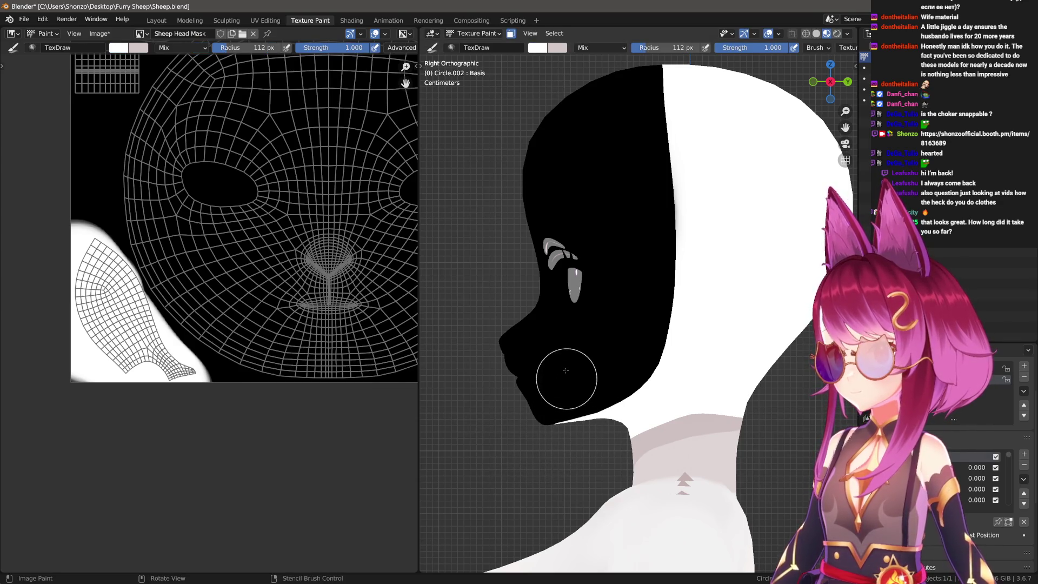
Set the TexDraw stroke method to Space, passing through Airbrush first.
key("z")
key("e")
left_click(497, 306)
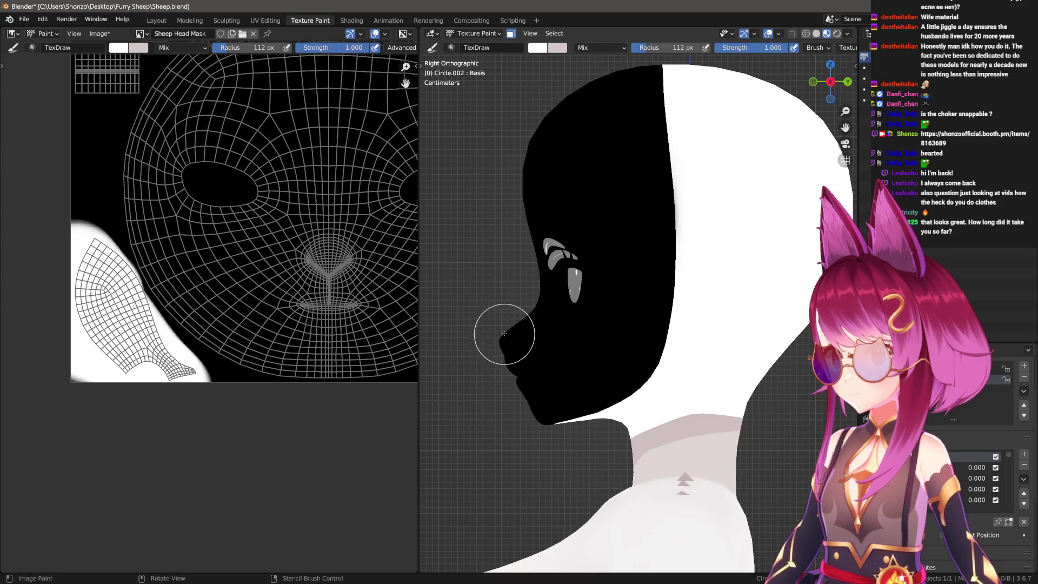
key("z")
key("e")
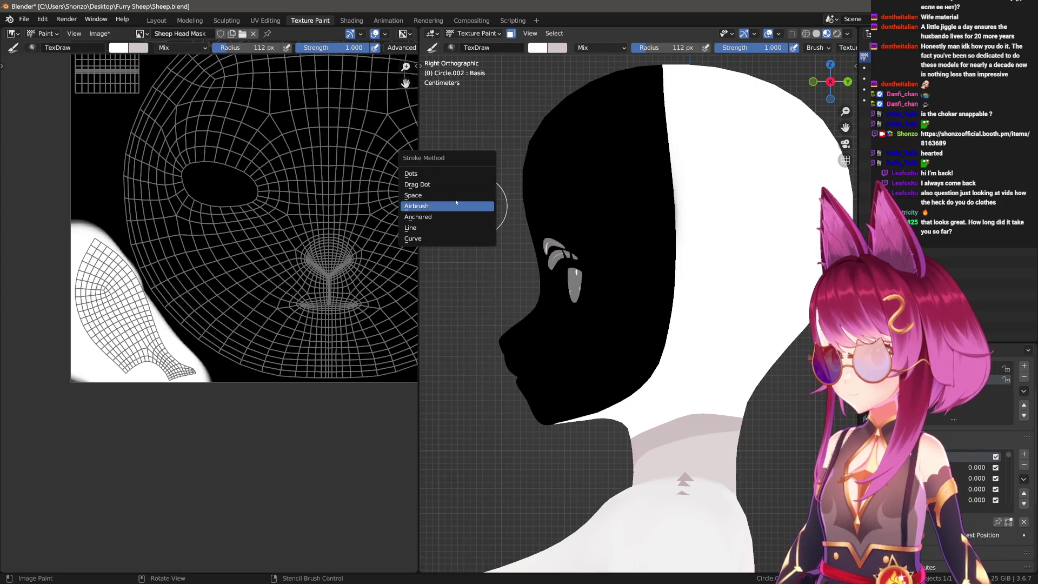
left_click(476, 195)
Undo a white stroke across the chin, then paint white up the mask's back boundary at 138 px.
key("f")
left_click(511, 454)
left_click_drag(511, 454, 611, 430)
key("ctrl+z")
key("f")
left_click(514, 459)
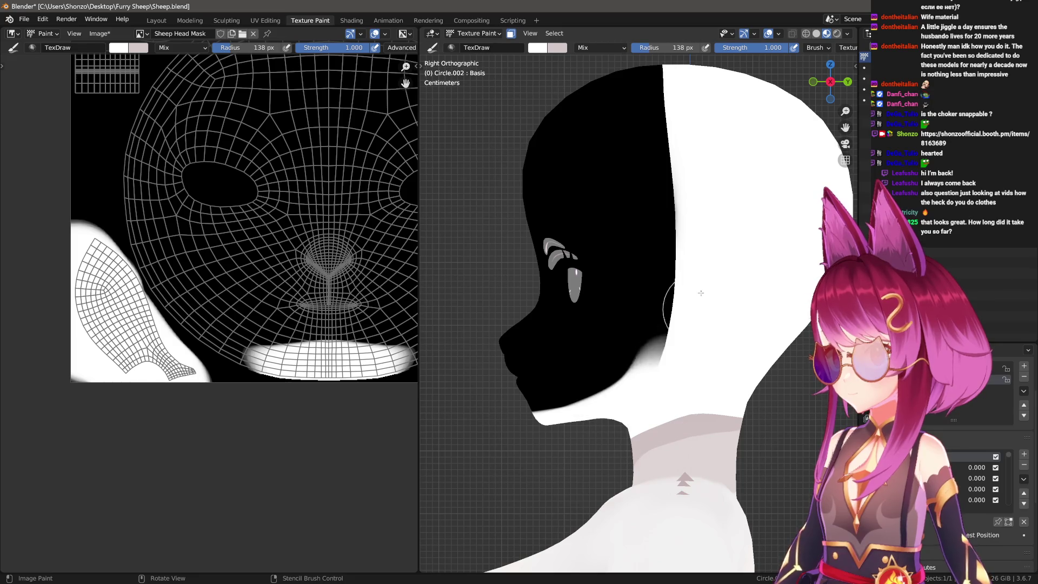
left_click_drag(625, 406, 602, 60)
With an 86 px brush, paint white over the top of the head mask, undoing the back-edge narrowing.
scroll("down", 3)
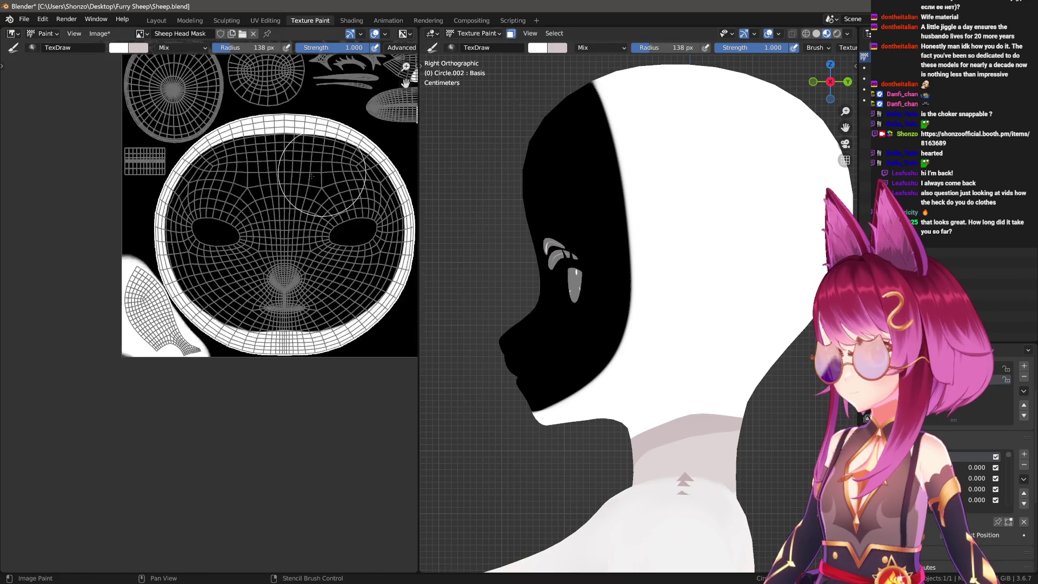
scroll("up", 3)
key("f")
left_click(646, 236)
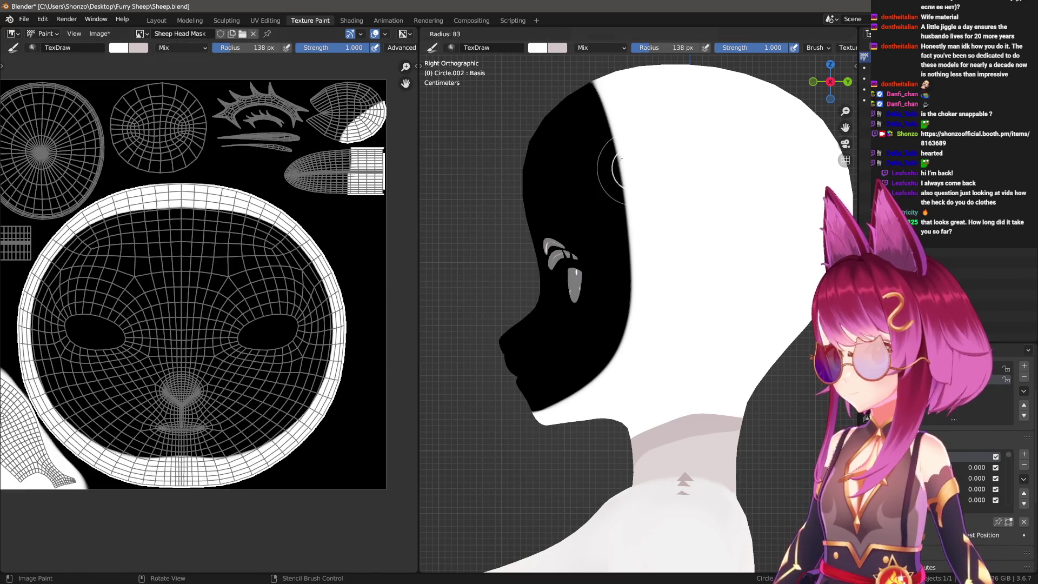
left_click_drag(552, 116, 627, 254)
left_click_drag(622, 129, 560, 60)
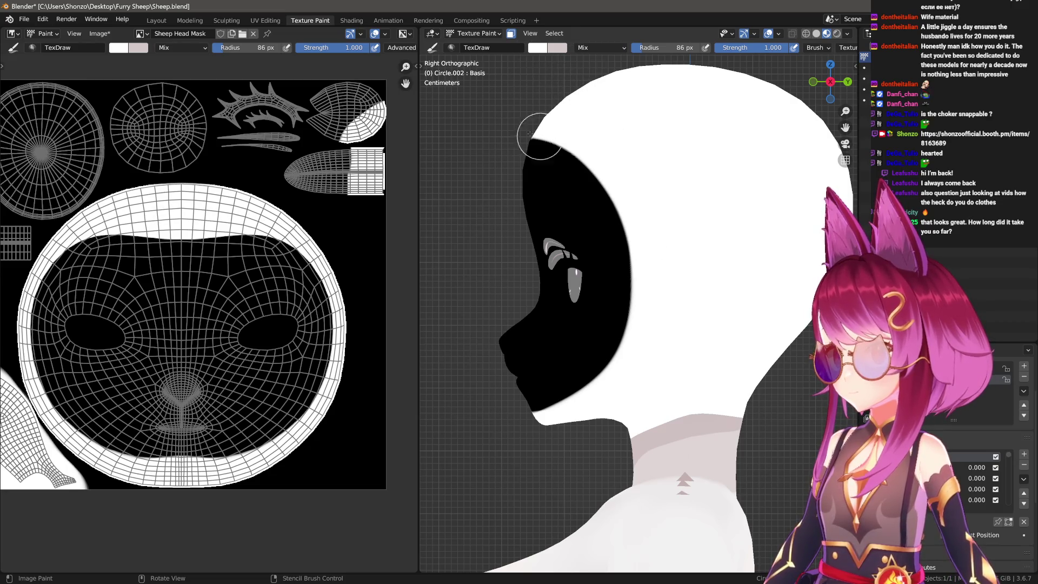
left_click_drag(575, 131, 568, 435)
key("ctrl+z")
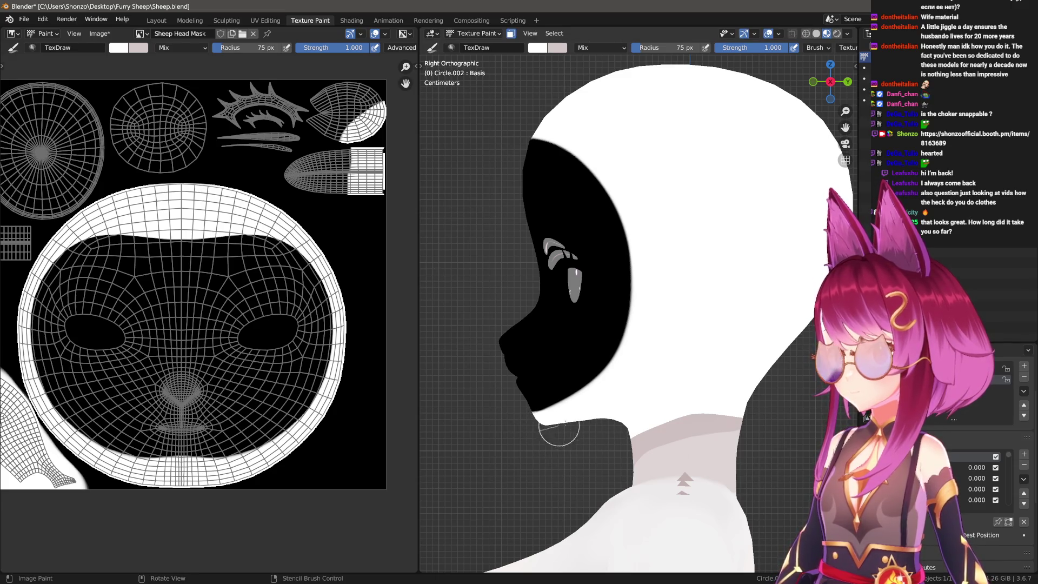
left_click_drag(588, 146, 479, 108)
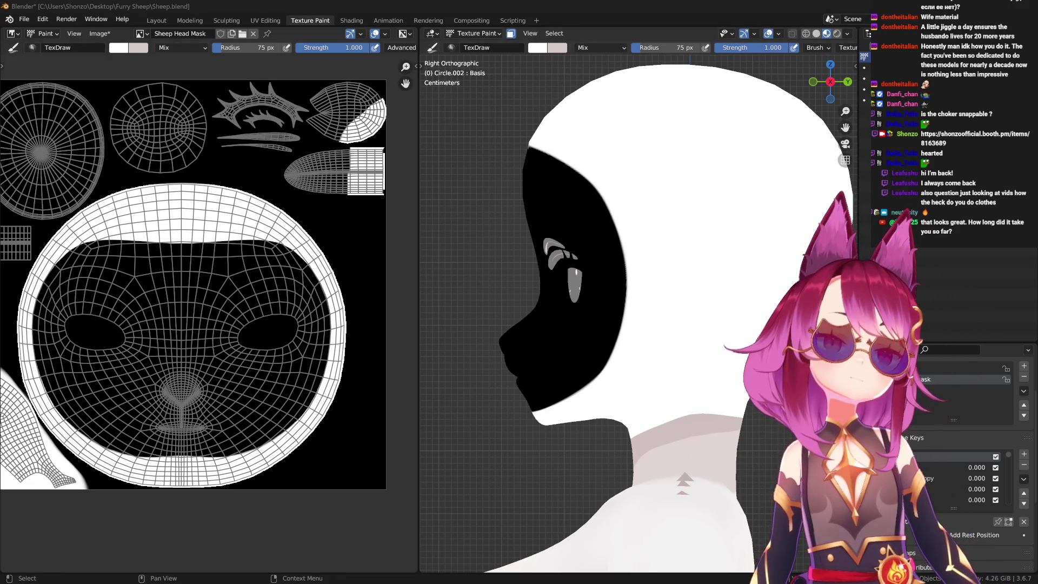
left_click_drag(541, 299, 559, 282)
left_click_drag(264, 256, 211, 376)
scroll("up", 3)
Check the face from the front, then paint white along the head mask edge with a smaller brush.
key("s")
key("f")
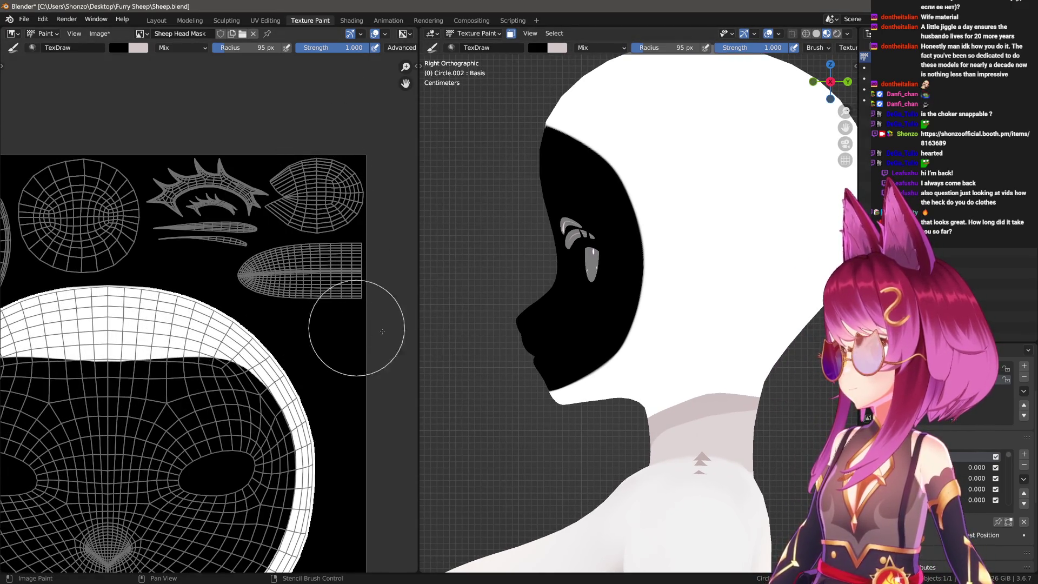
key("KP_1")
scroll("down", 3)
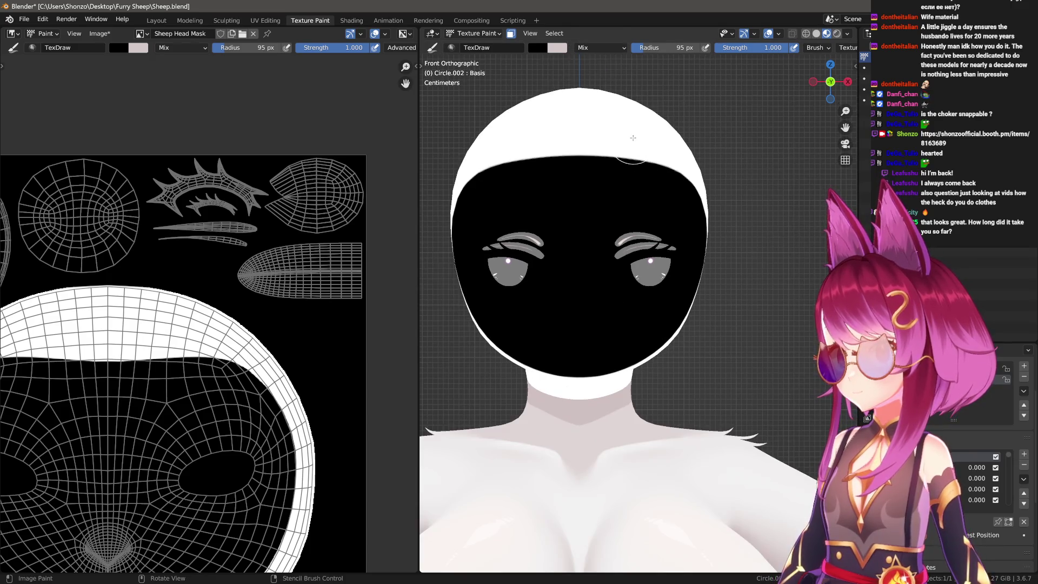
key("x")
left_click_drag(730, 201, 660, 211)
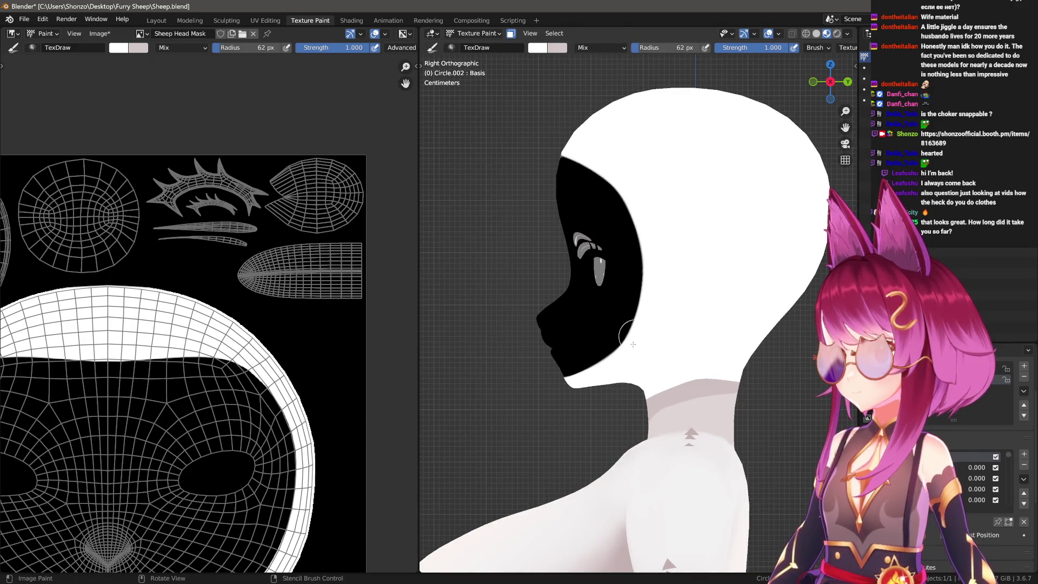
key("f")
left_click(616, 368)
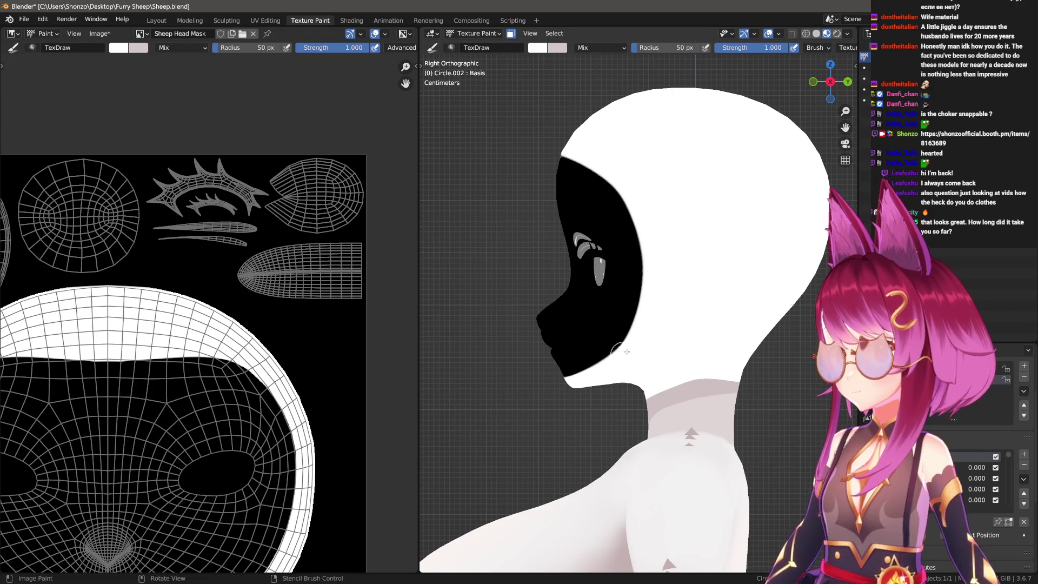
left_click_drag(575, 139, 588, 145)
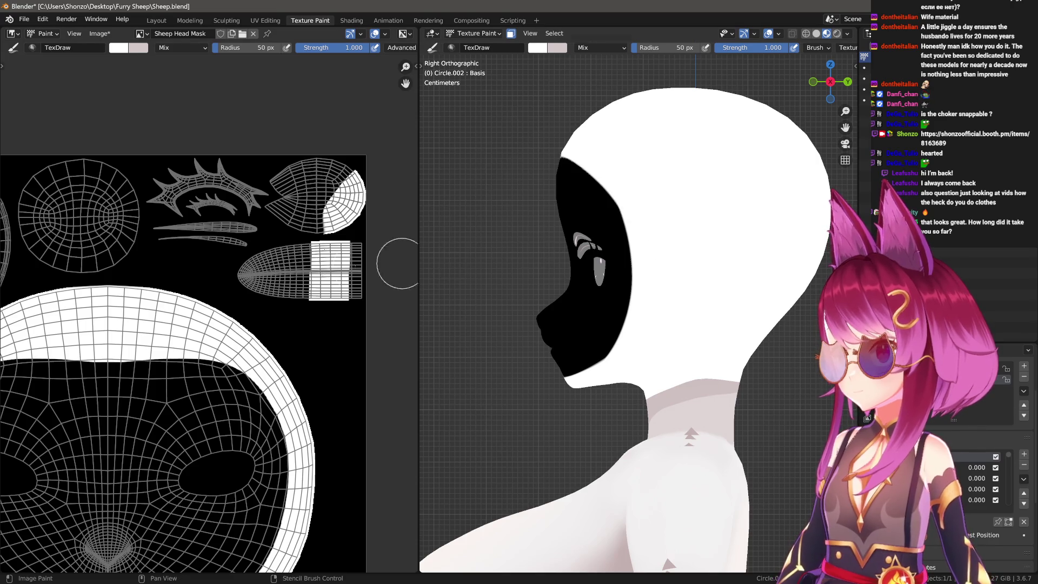
Shrink the brush to 69 px and try a white stroke along the mask's top edge, undoing it.
key("f")
left_click(324, 329)
key("x")
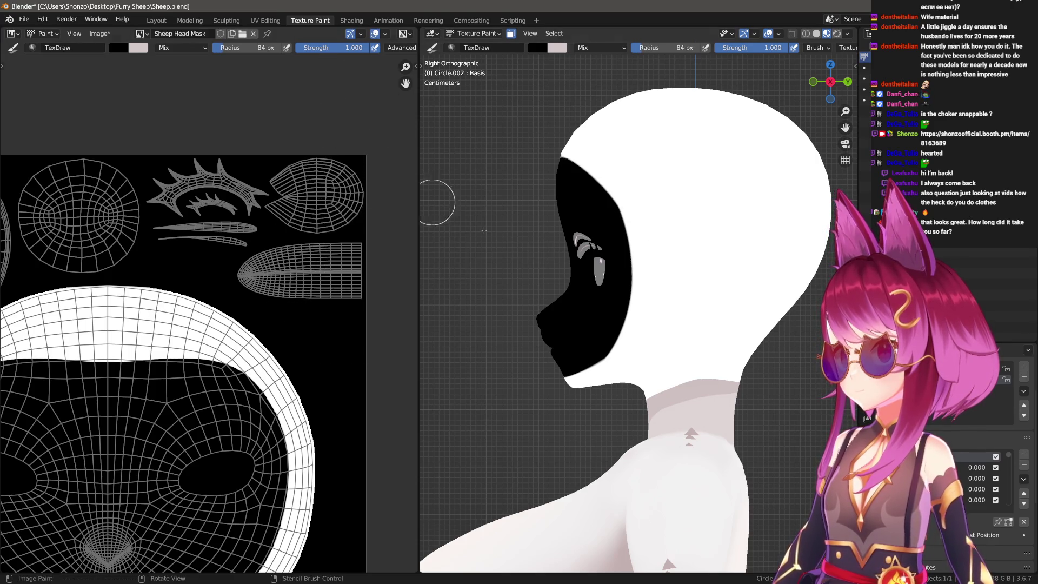
key("KP_1")
key("x")
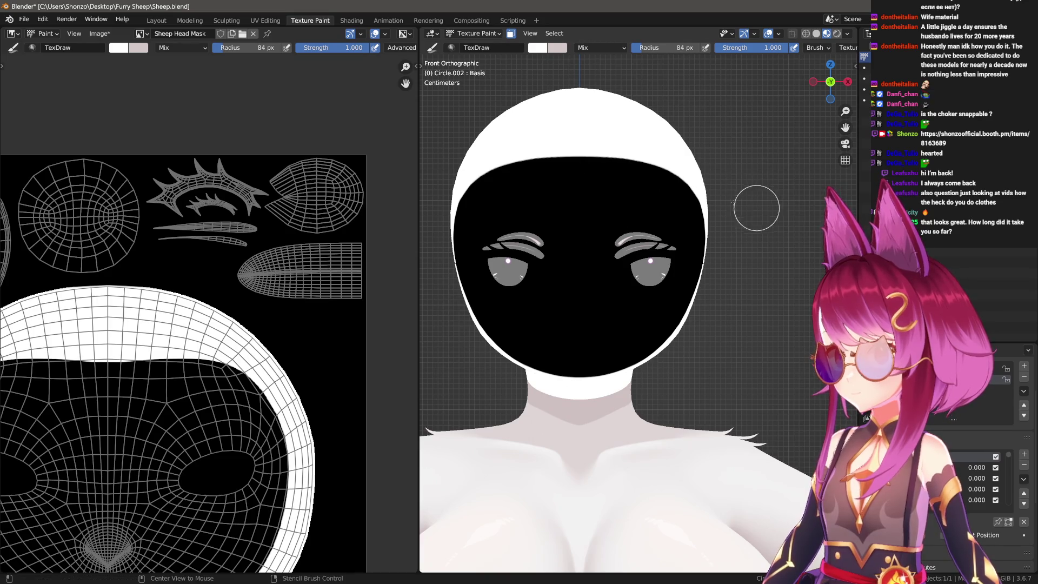
key("KP_3")
key("f")
left_click(640, 171)
scroll("up", 3)
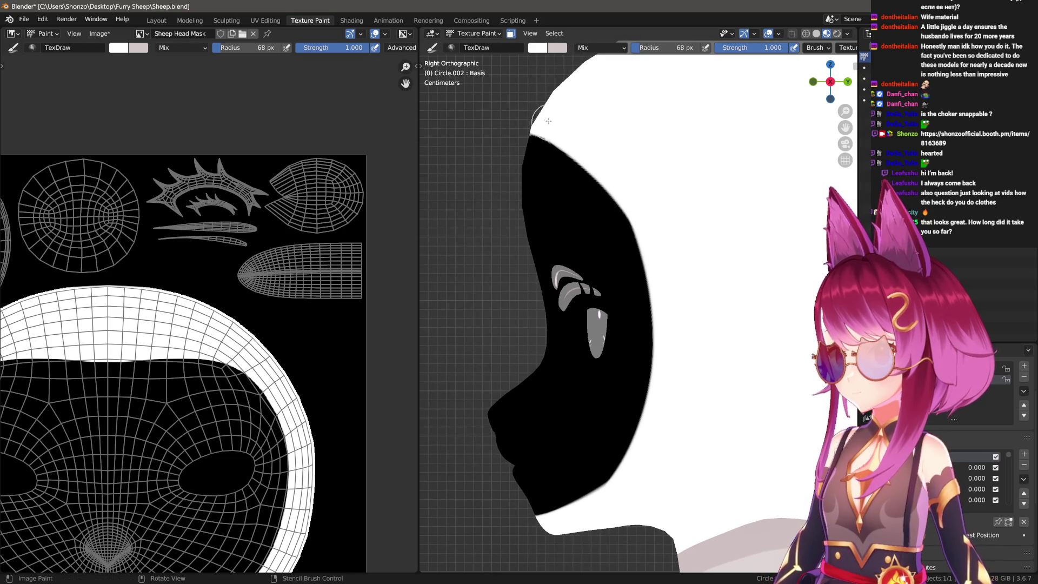
left_click_drag(597, 168, 630, 243)
key("ctrl+z")
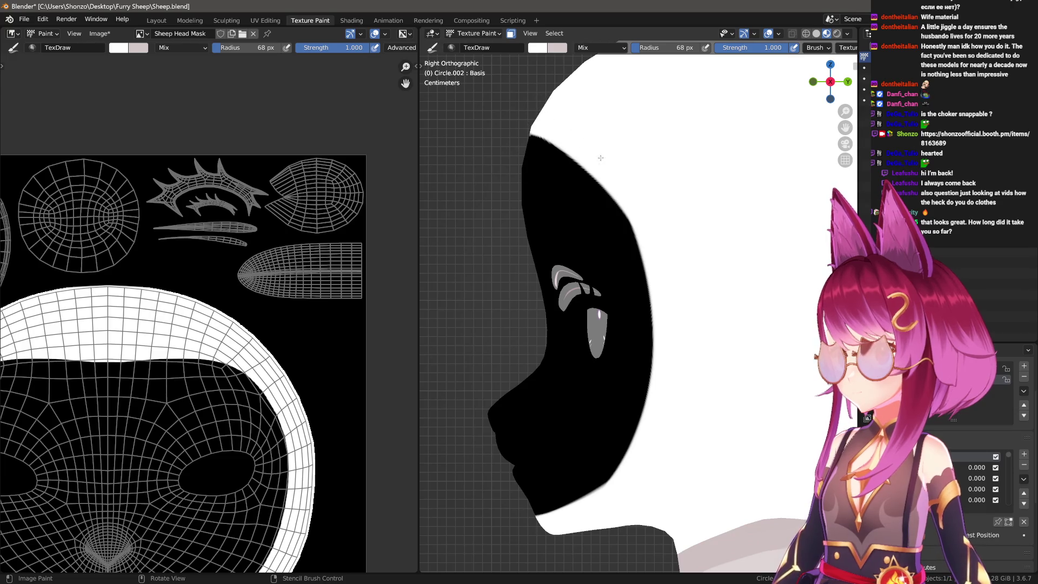
Paint white along the mask and neck edges, then black along the chin edge.
left_click_drag(645, 509, 655, 322)
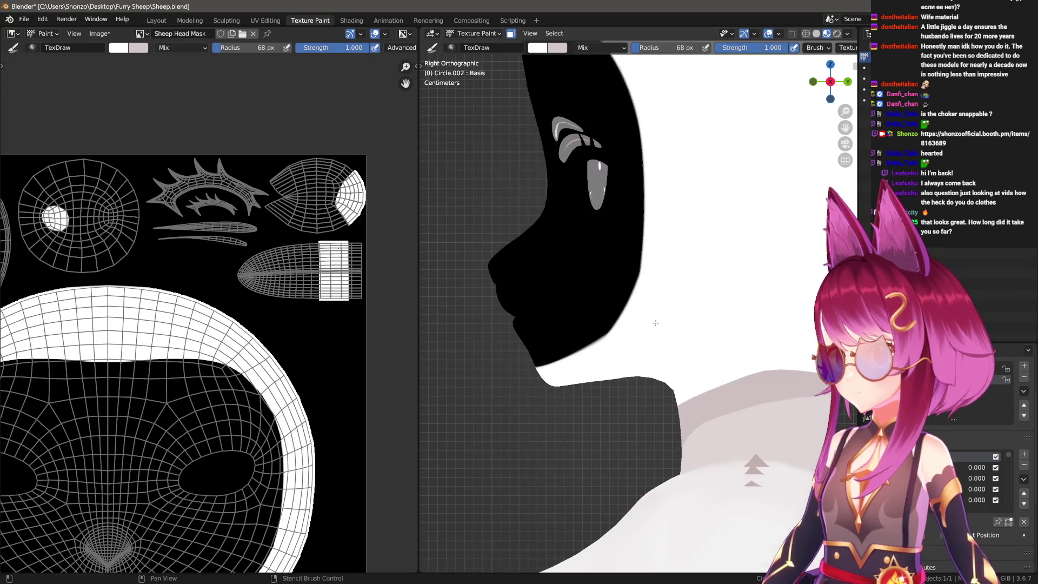
left_click_drag(627, 339, 631, 342)
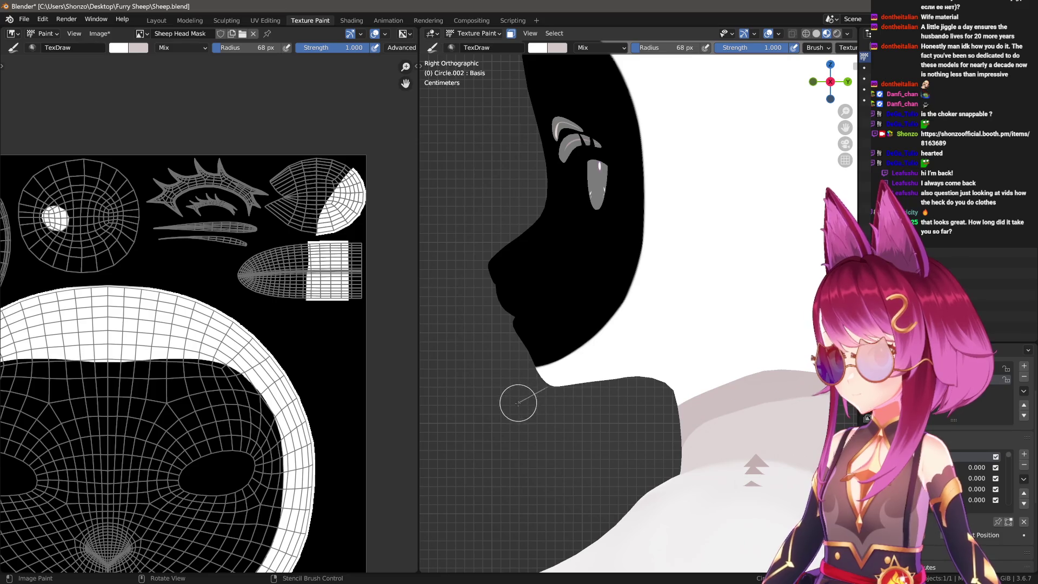
left_click_drag(518, 402, 559, 402)
left_click_drag(517, 368, 599, 289)
key("ctrl+z")
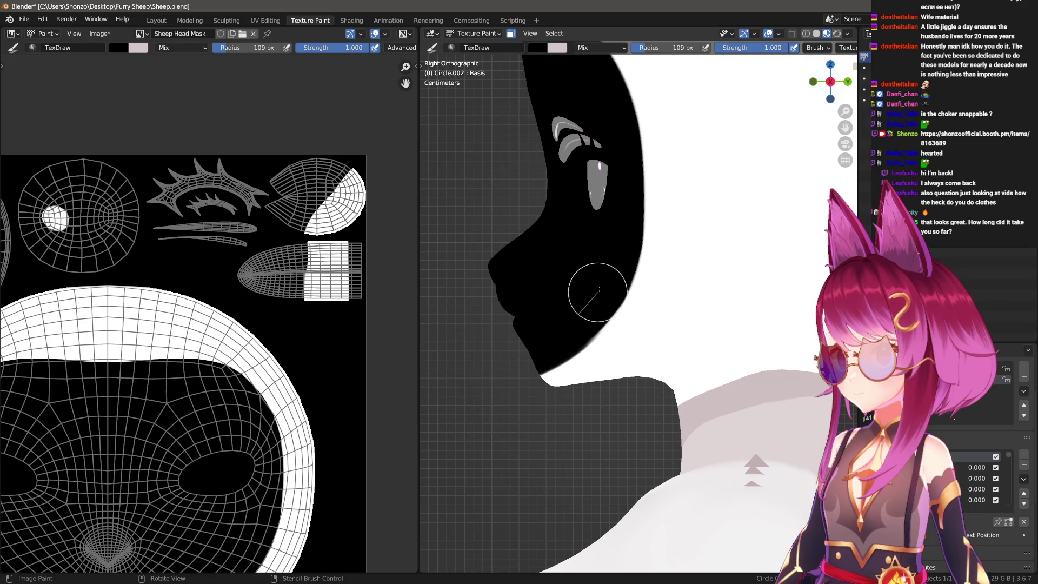
left_click_drag(607, 220, 612, 222)
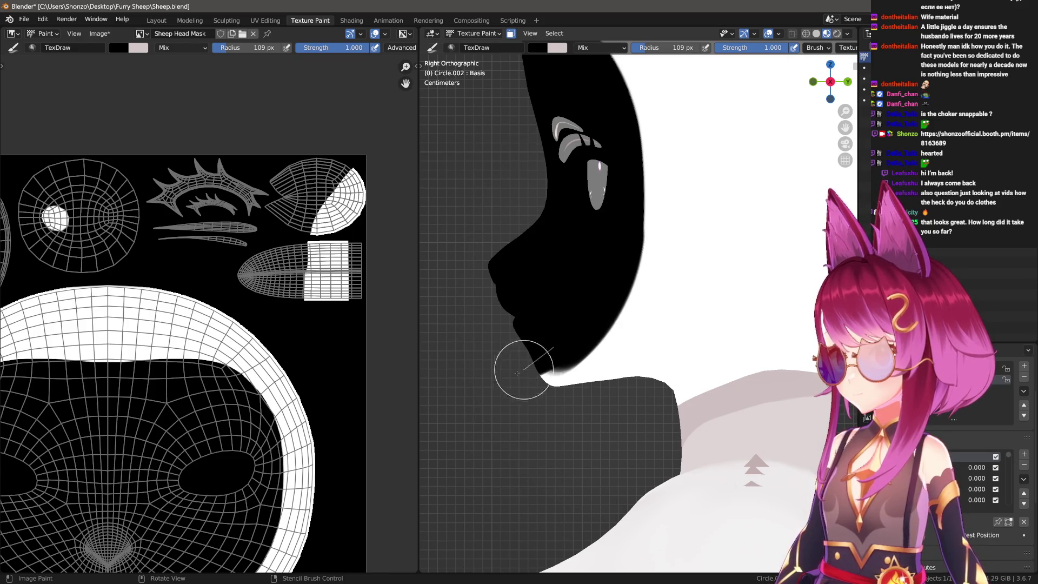
Paint black from the eye down to the chin at 148 px, then set the brush to 97 px.
key("f")
left_click(527, 361)
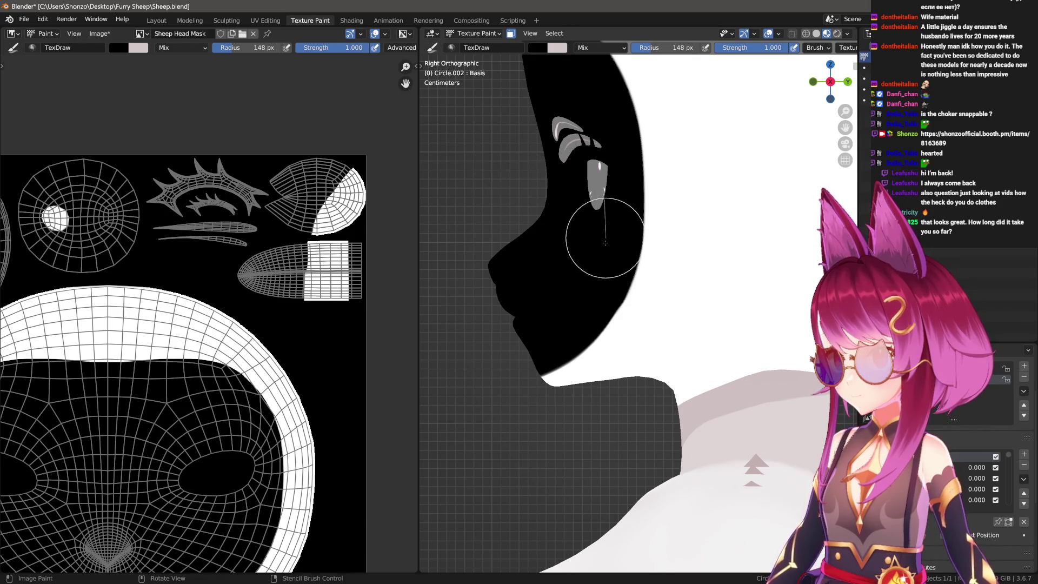
left_click_drag(553, 320, 511, 353)
scroll("up", 3)
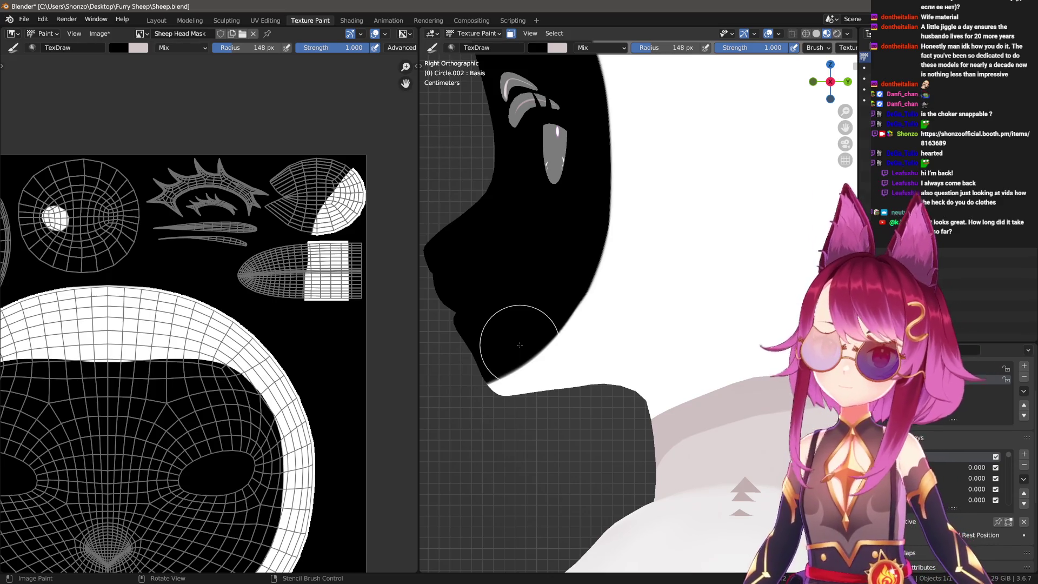
left_click_drag(241, 340, 345, 345)
key("f")
left_click(208, 228)
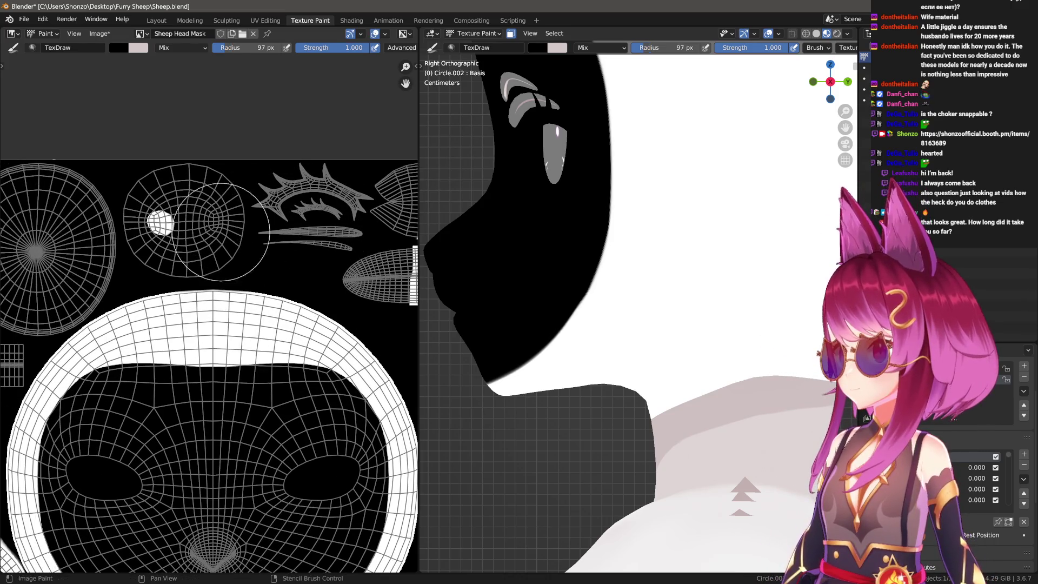
scroll("down", 3)
Sample white as the brush colour, enlarge it to 194 px, and enter Edit Mode.
key("f")
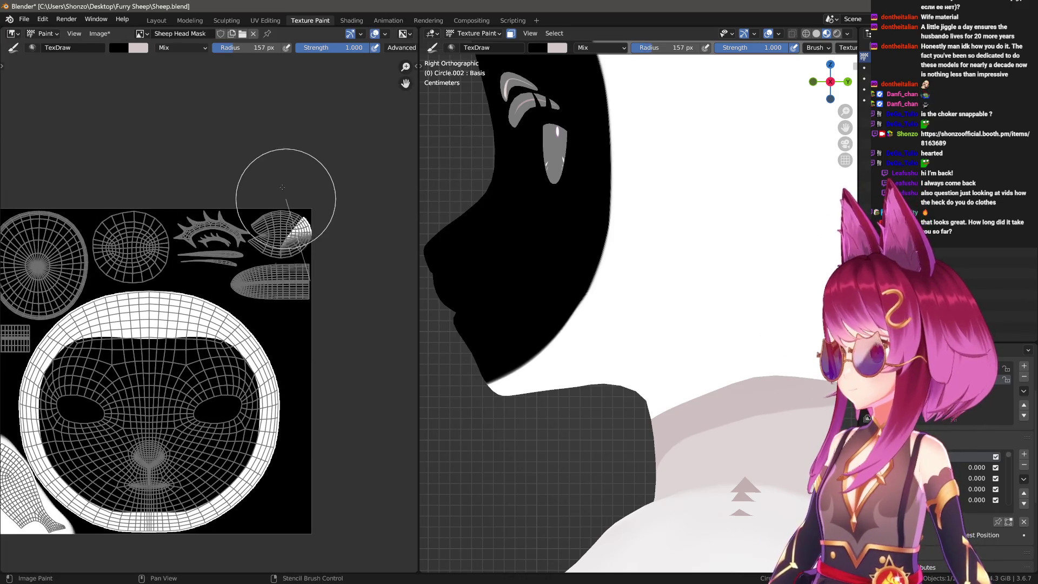
key("s")
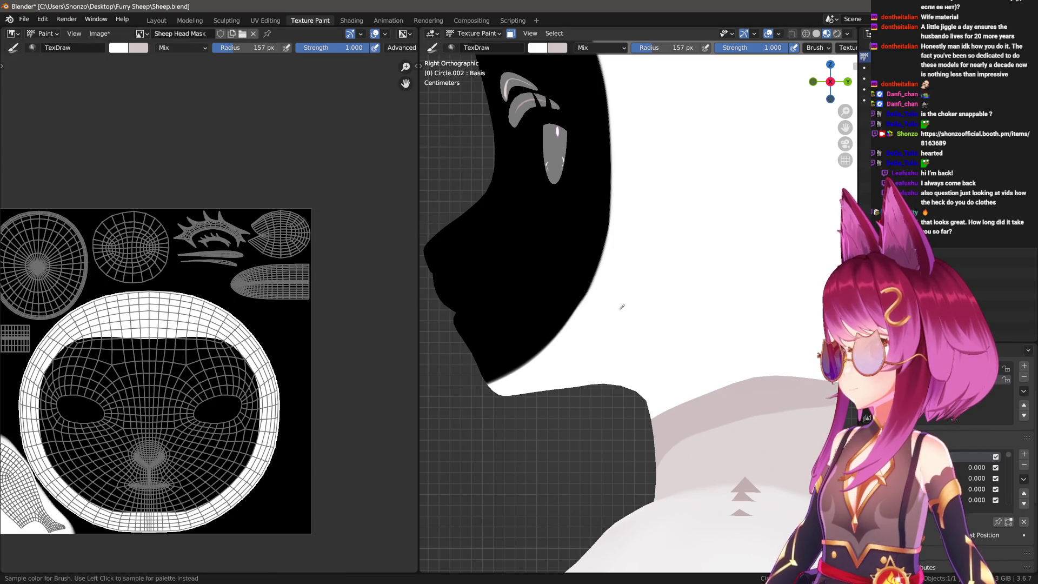
left_click(622, 307)
scroll("up", 3)
left_click_drag(514, 246, 556, 301)
key("f")
left_click(552, 273)
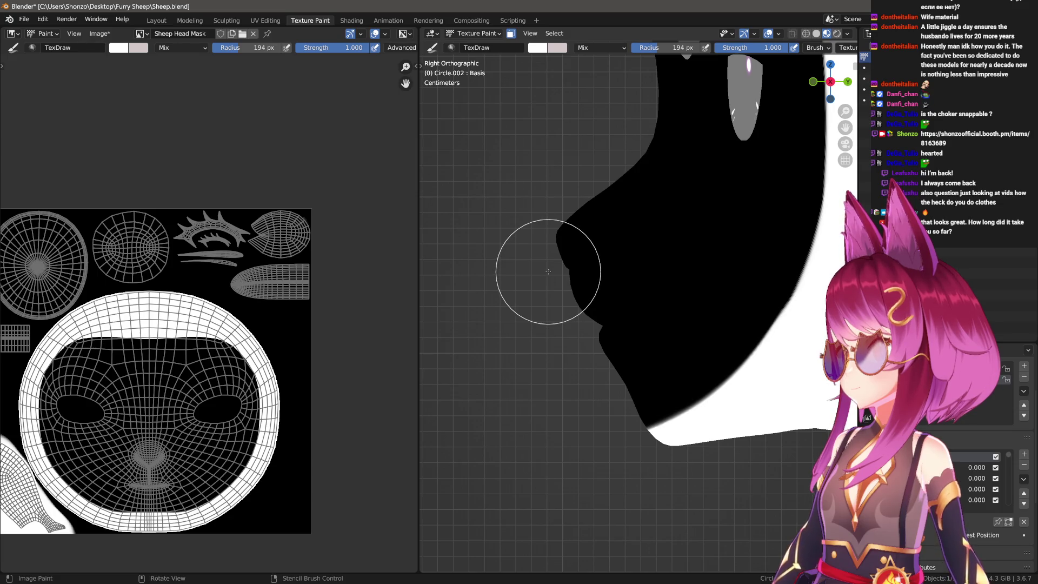
key("Tab")
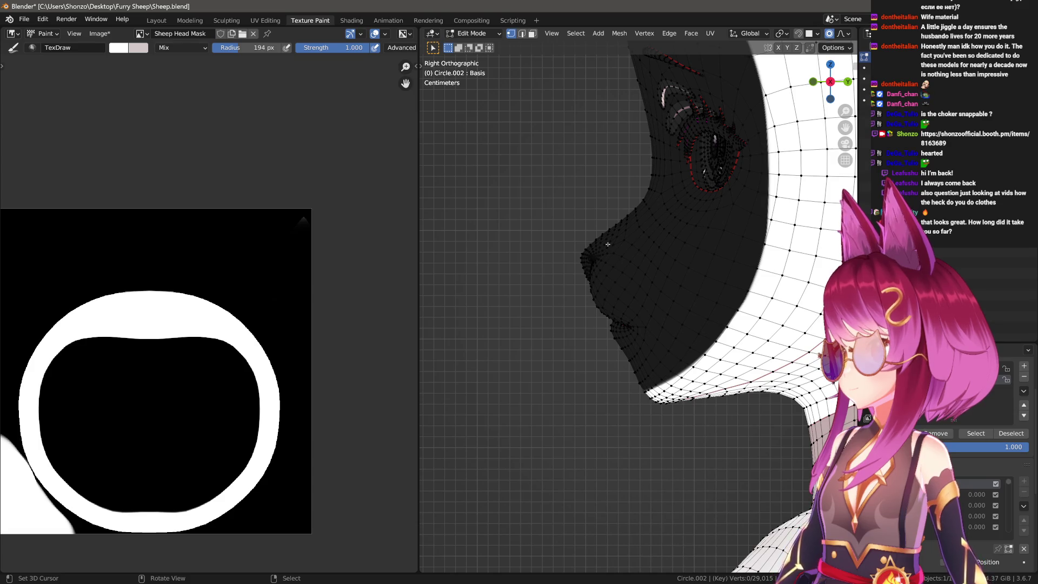
In face select mode, select only the seam-bounded front face region, then return to Texture Paint.
key("l")
scroll("down", 3)
scroll("up", 3)
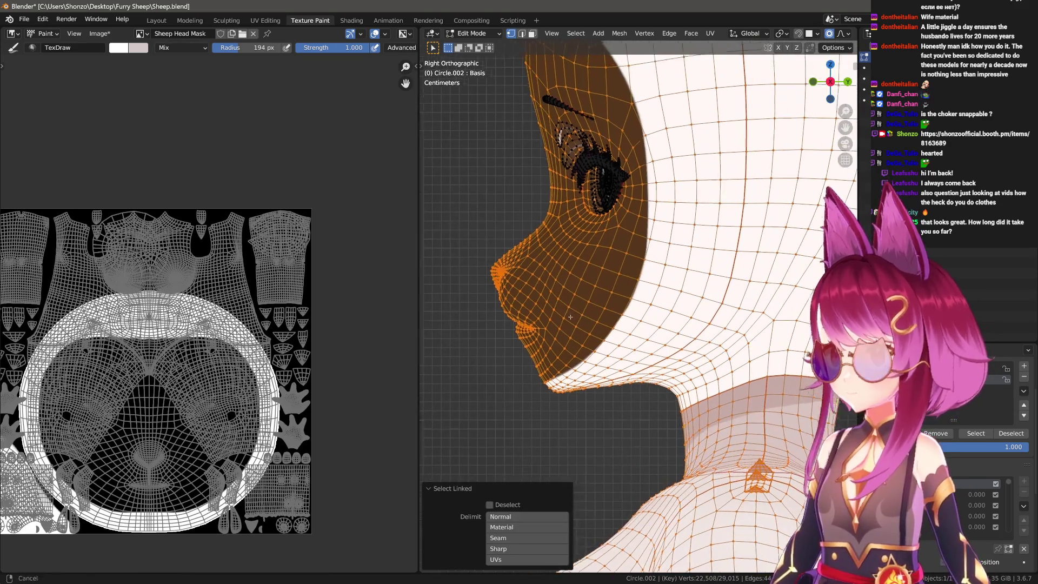
left_click_drag(570, 317, 592, 323)
key("ctrl+Tab")
left_click(533, 322)
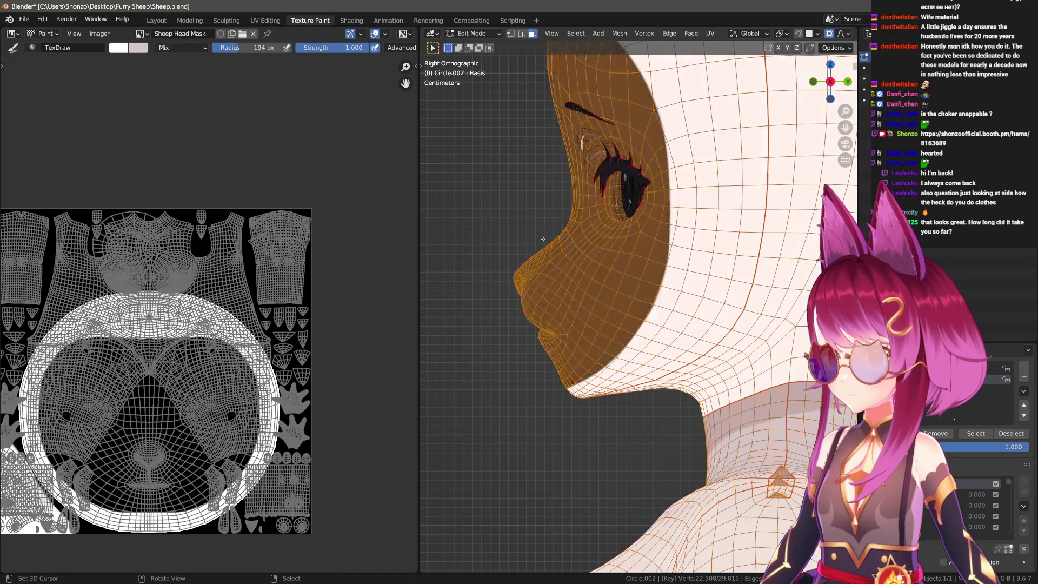
key("alt+a")
scroll("down", 3)
key("l")
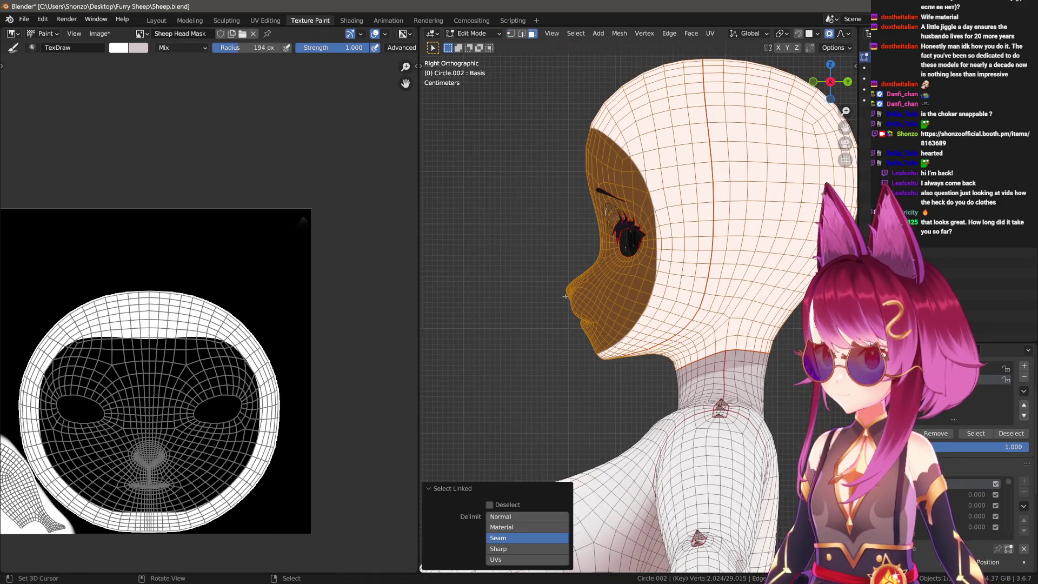
key("Tab")
scroll("up", 3)
Paint the nose area white, undoing one 178 px stroke and finishing with a 132 px brush.
key("f")
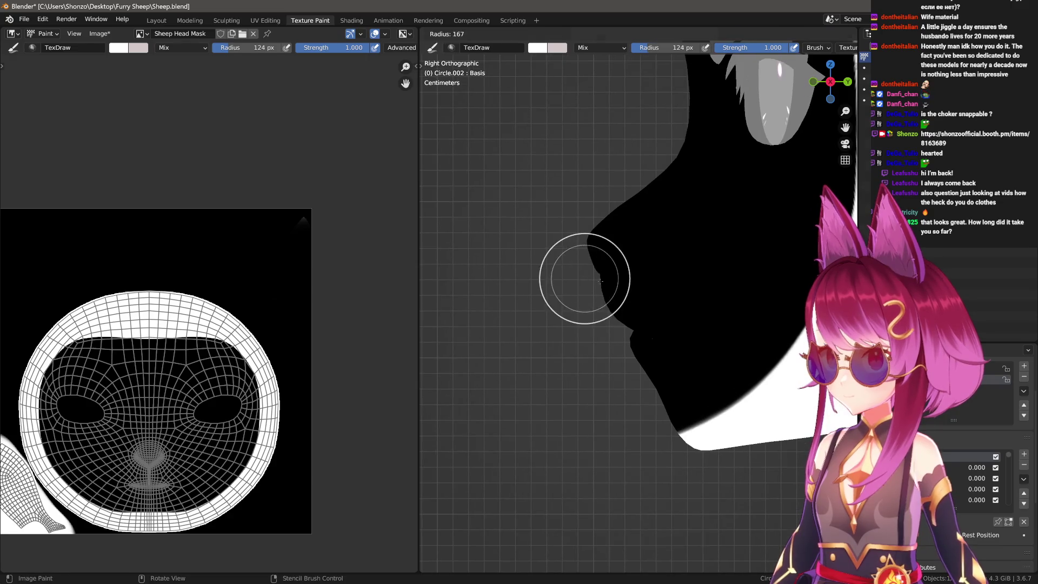
left_click(600, 280)
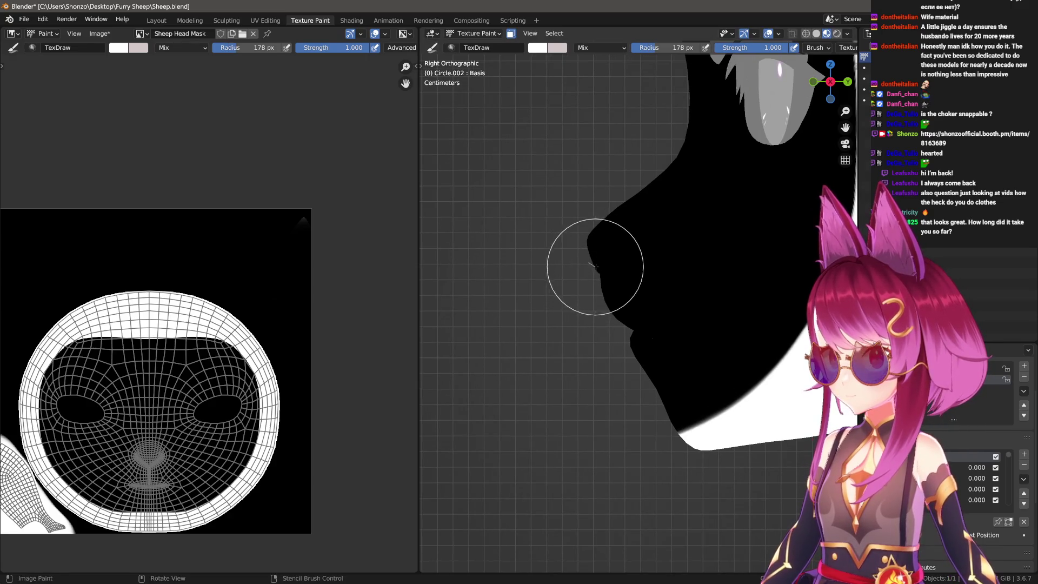
left_click_drag(600, 254, 621, 244)
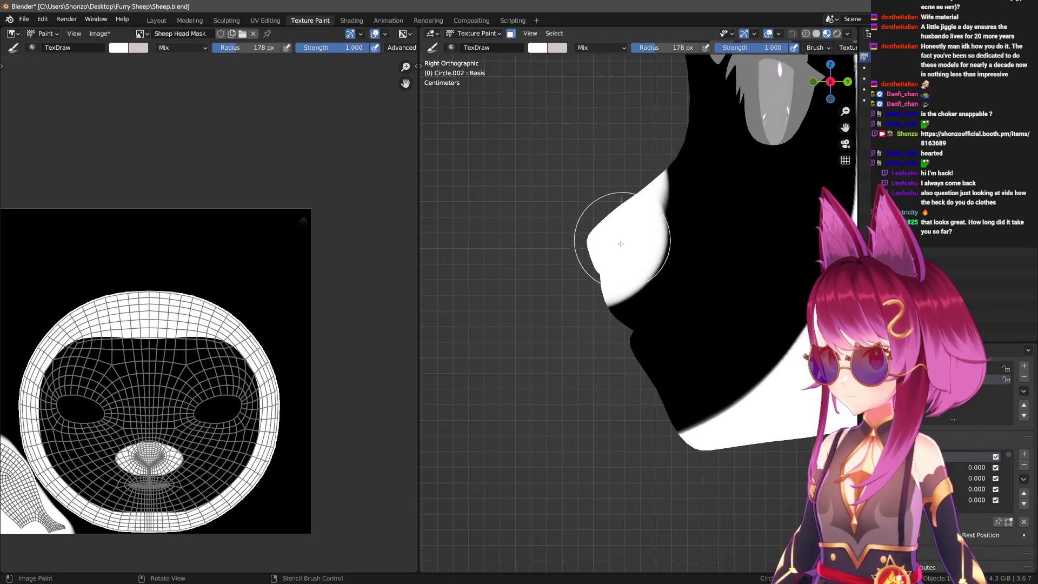
key("ctrl+z")
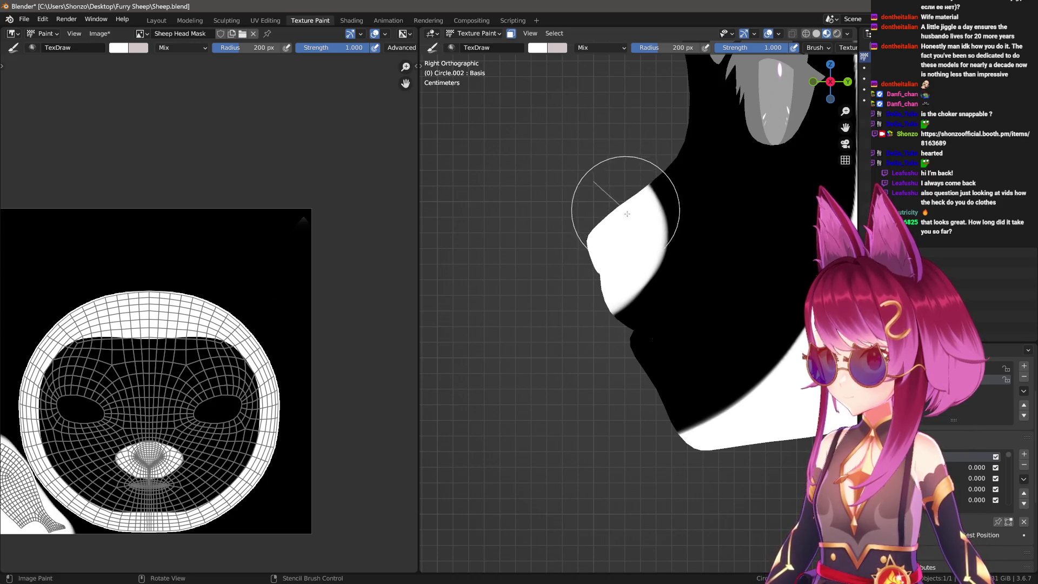
scroll("up", 3)
key("f")
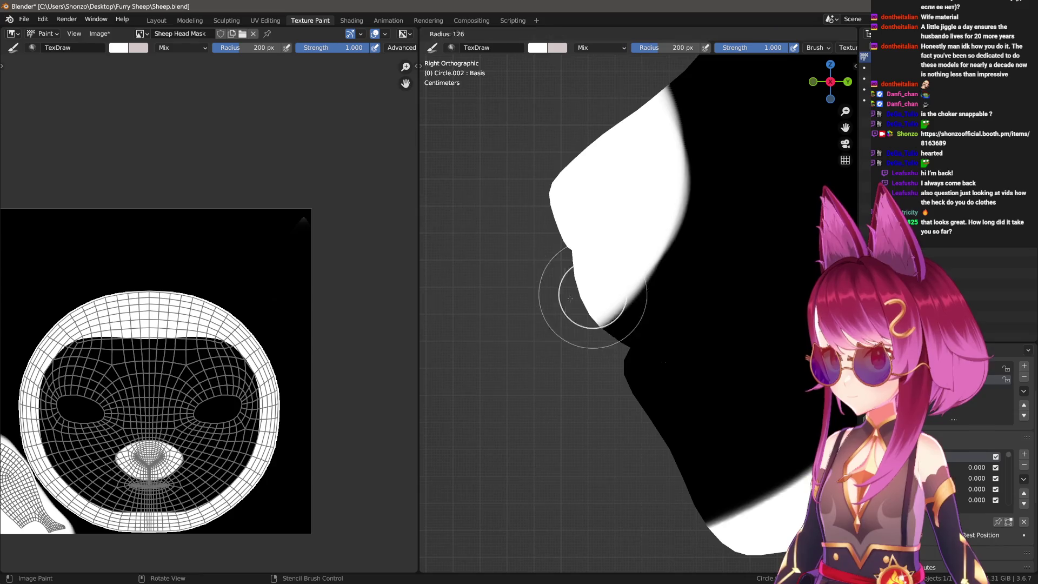
left_click(571, 298)
left_click_drag(642, 265, 643, 41)
left_click_drag(643, 41, 624, 195)
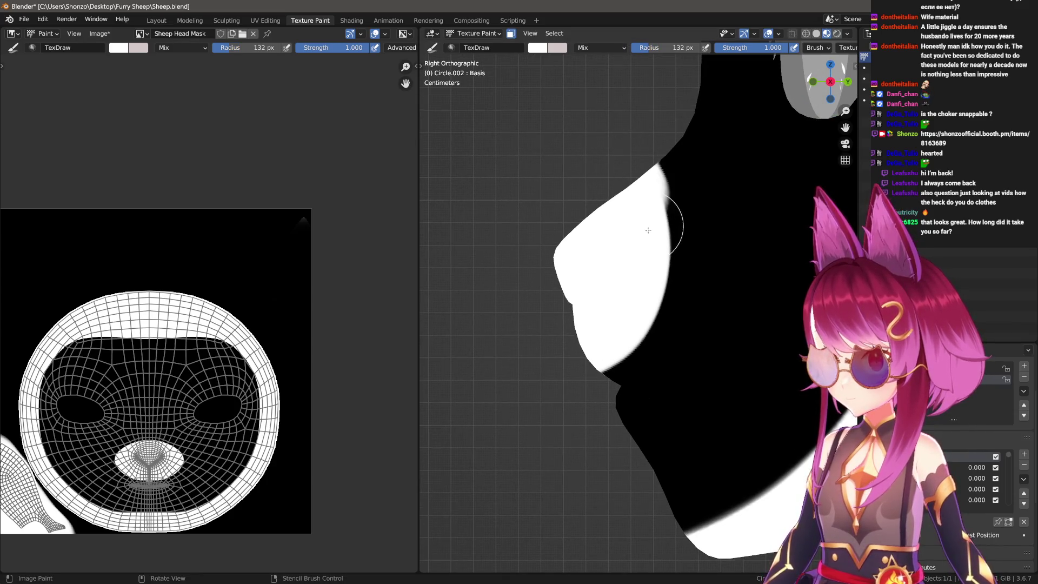
left_click_drag(531, 357, 703, 346)
Orbit to a front view and blur the white nose's edge with the Soften brush.
scroll("up", 3)
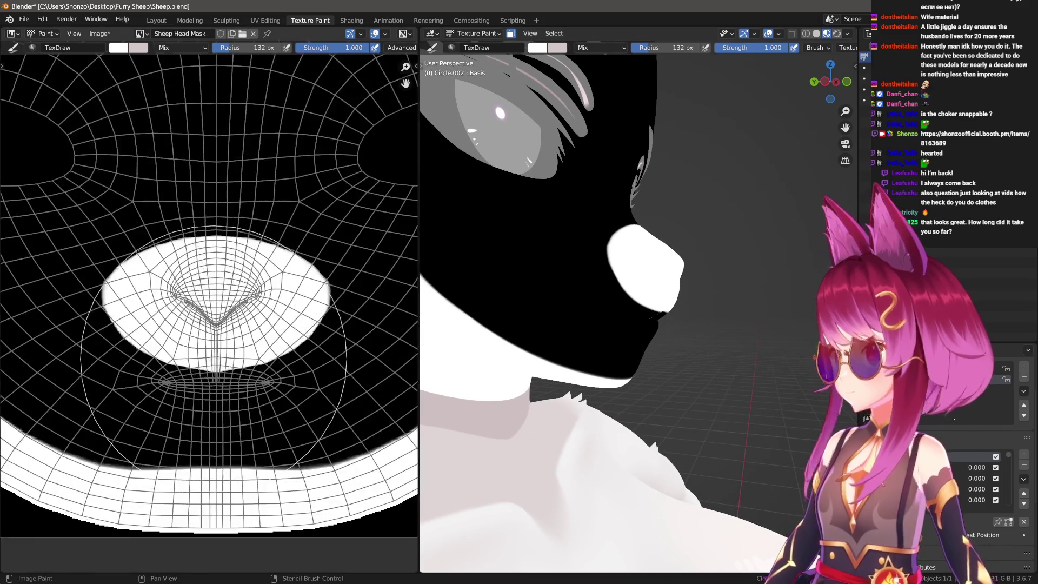
scroll("down", 3)
scroll("up", 3)
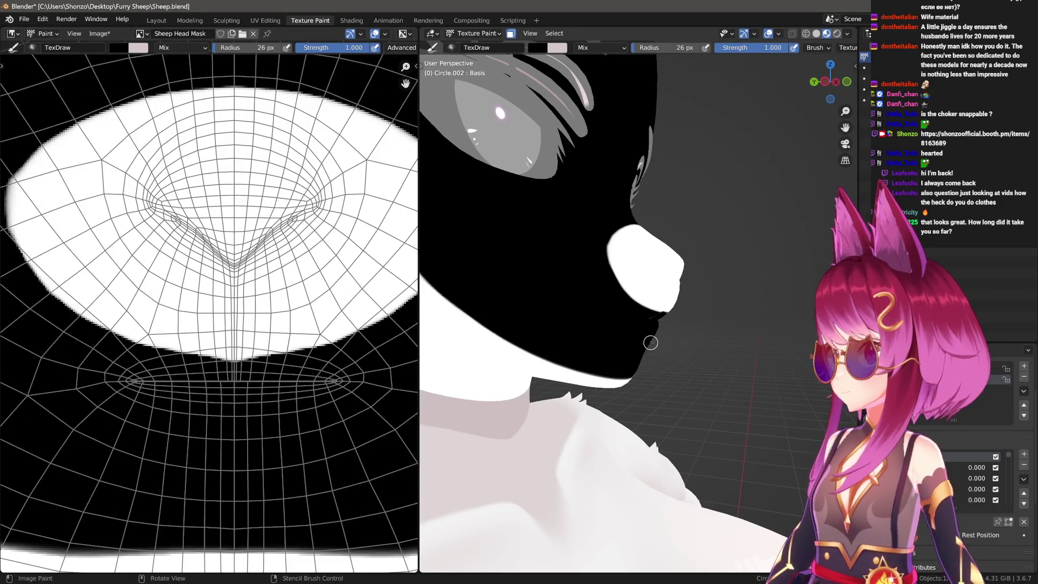
left_click_drag(650, 342, 530, 346)
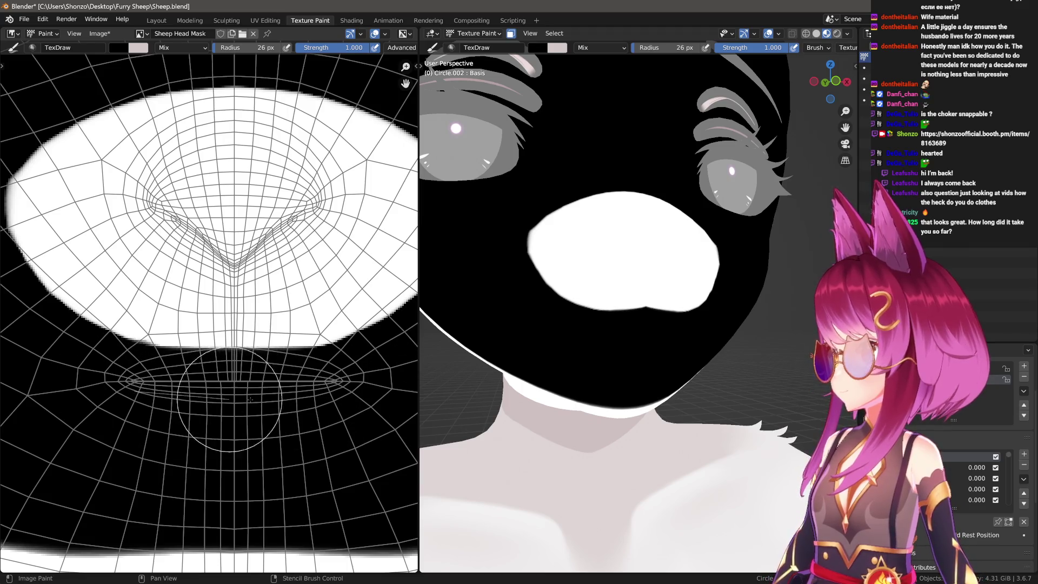
scroll("down", 3)
key("shift+space")
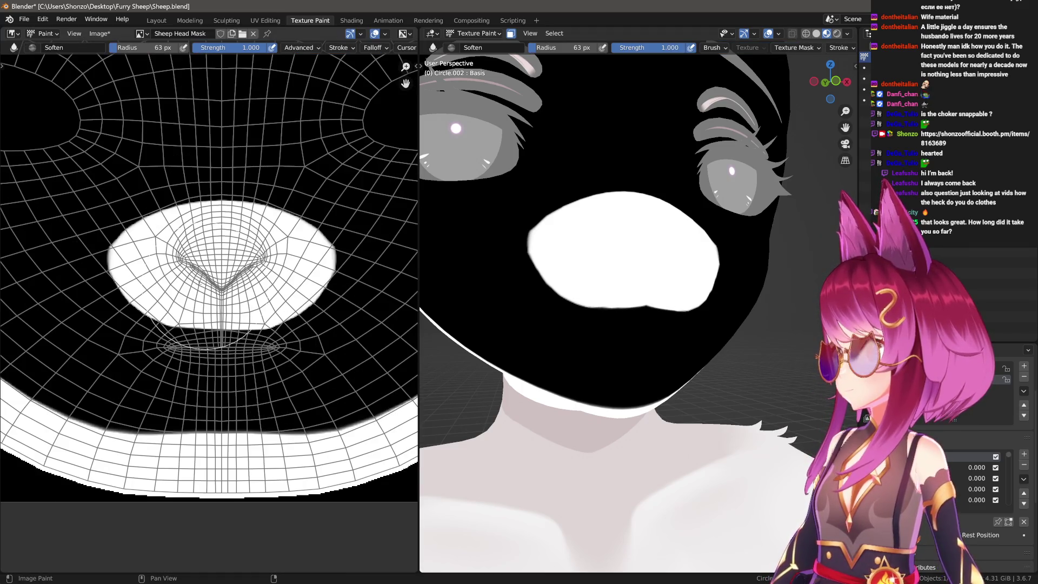
left_click_drag(260, 319, 216, 329)
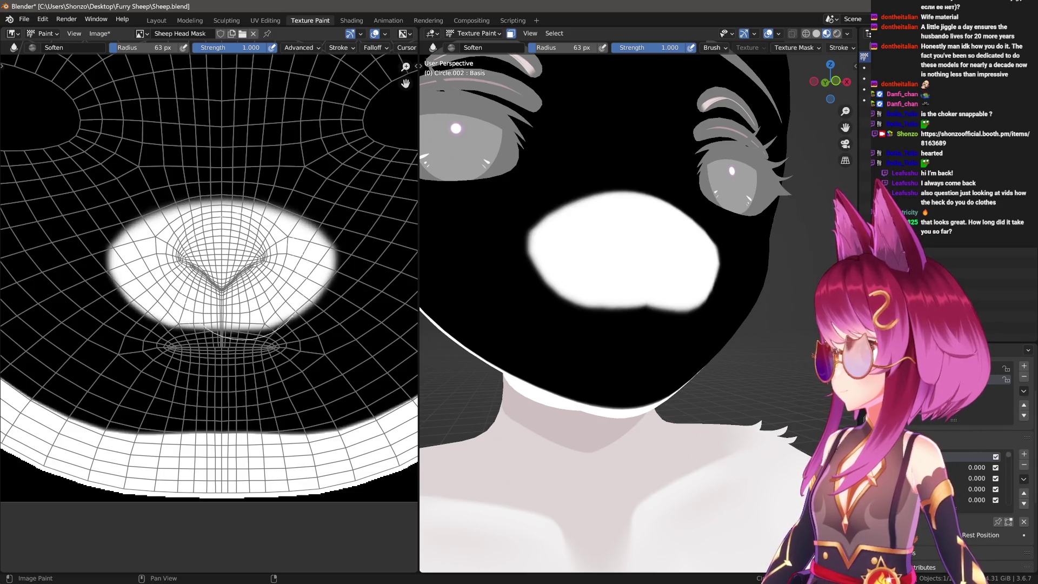
Show the Tool sidebar and soften the nose edge further and the face mask's left inner edge.
key("n")
key("n")
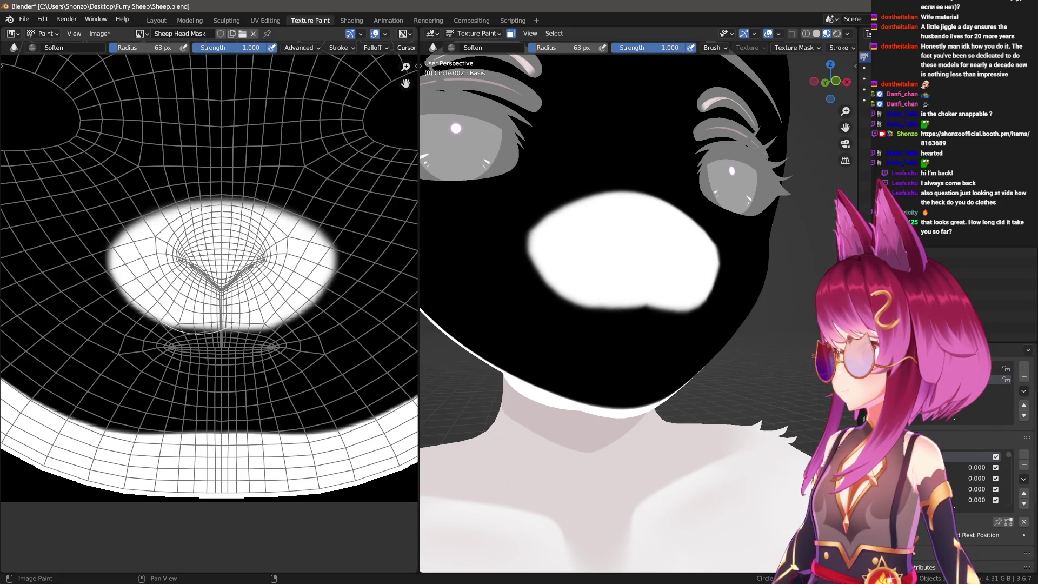
left_click_drag(160, 285, 162, 281)
scroll("down", 3)
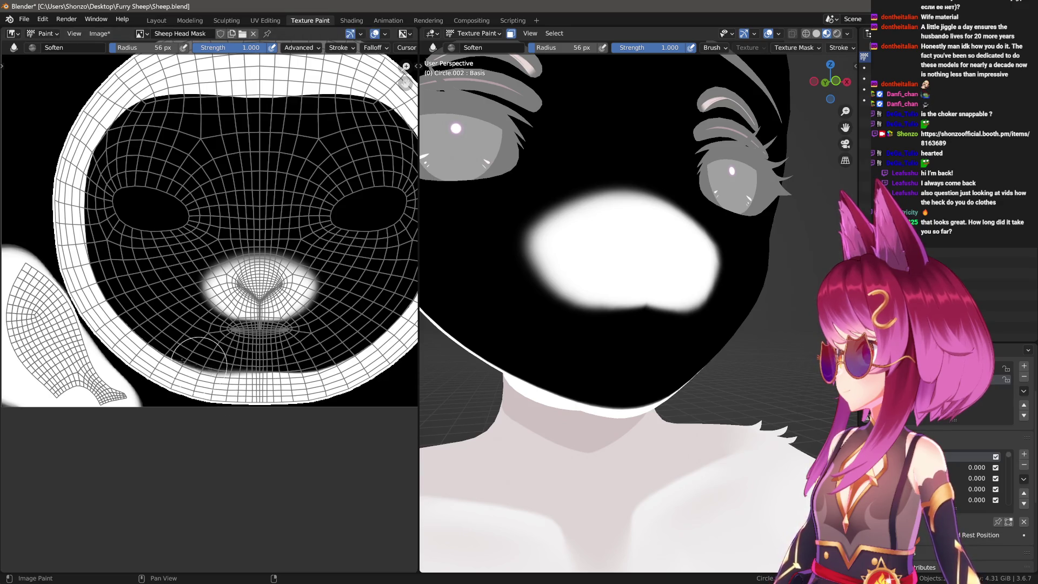
left_click_drag(157, 341, 140, 106)
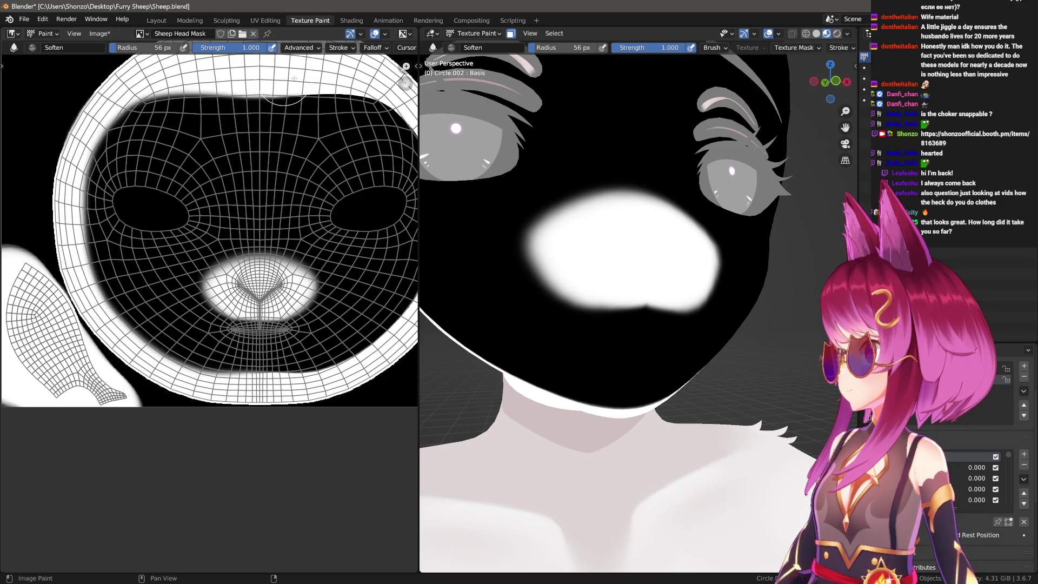
key("KP_3")
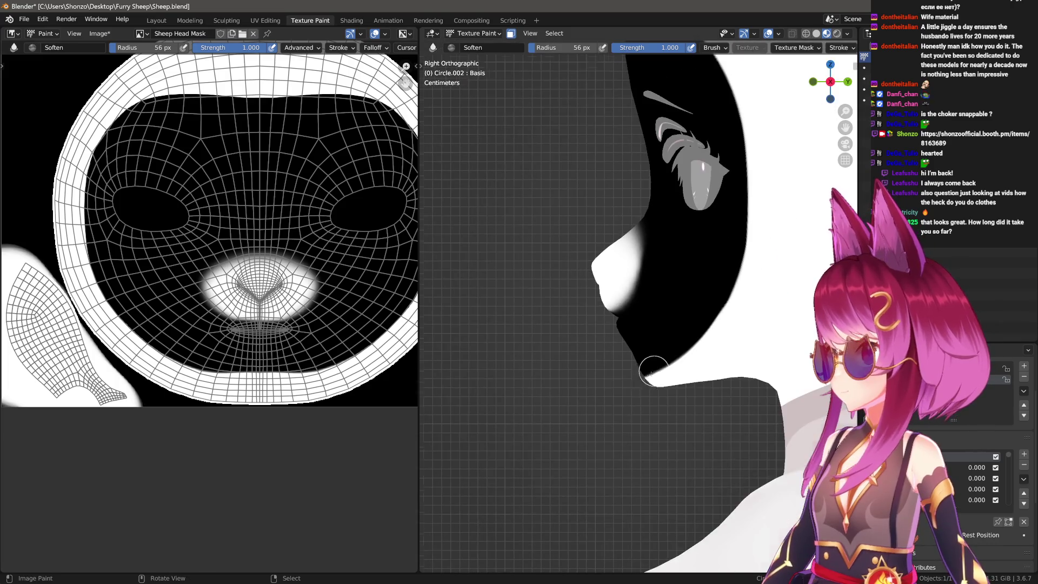
scroll("up", 3)
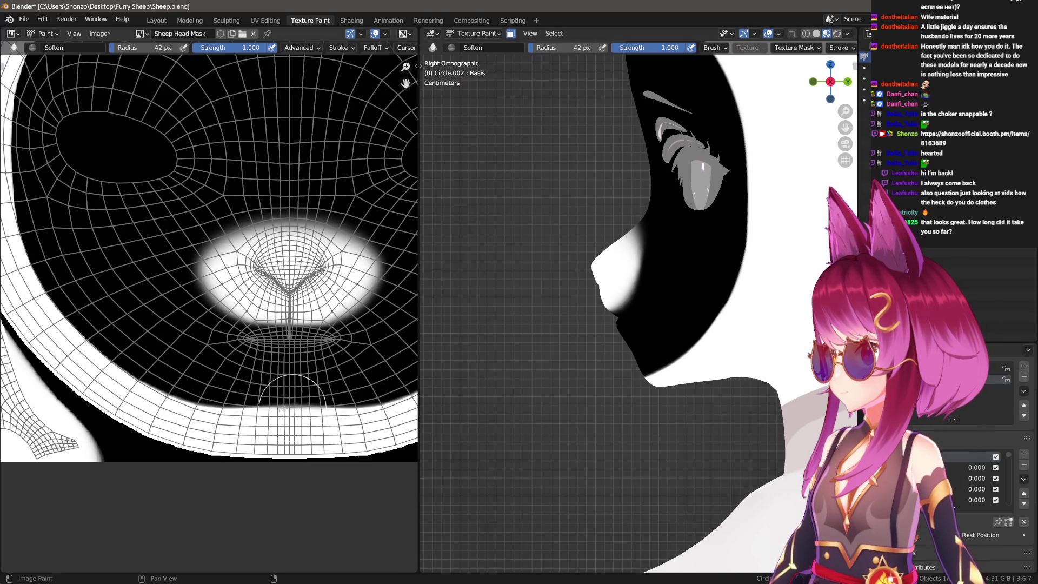
scroll("down", 3)
Soften the bottom rim of the mask in the UV image editor.
key("n")
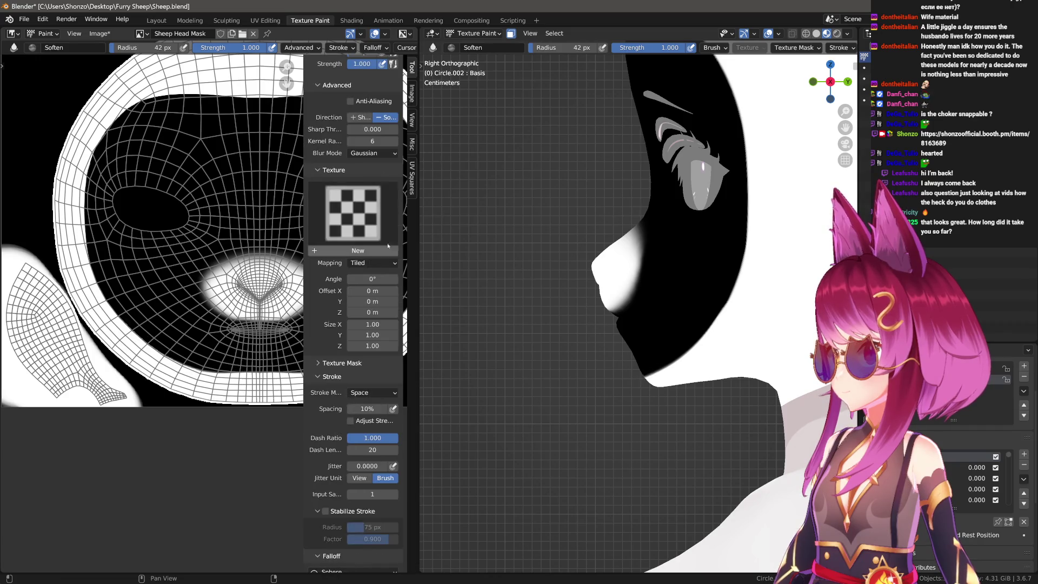
key("n")
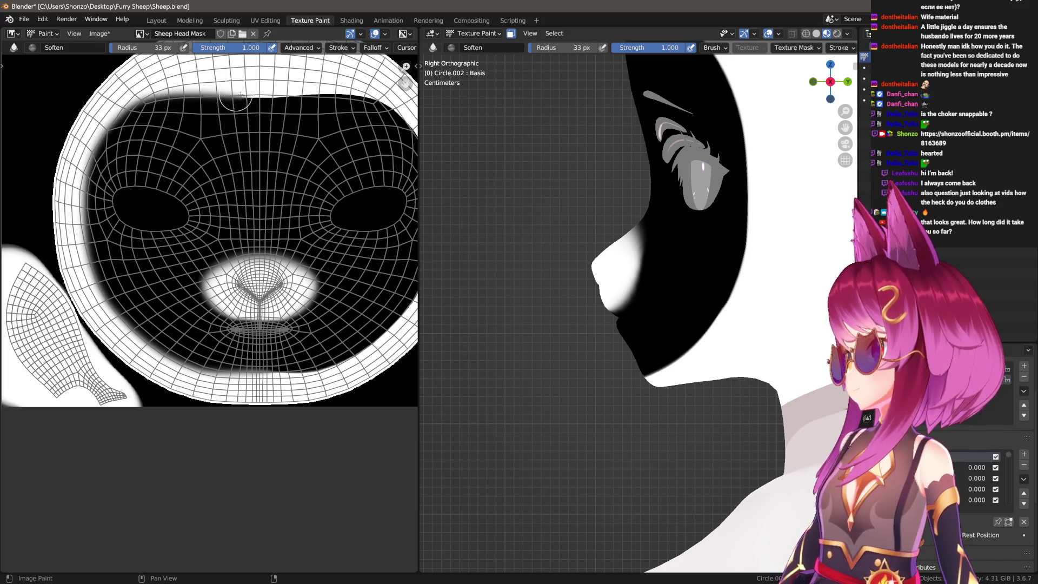
left_click_drag(399, 113, 307, 92)
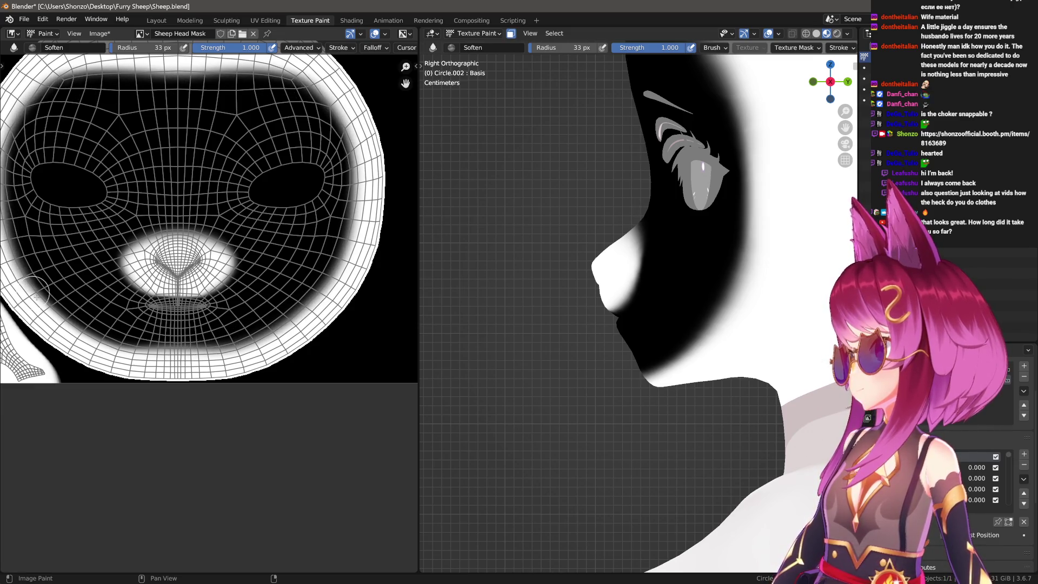
left_click_drag(115, 339, 214, 349)
left_click_drag(517, 255, 540, 324)
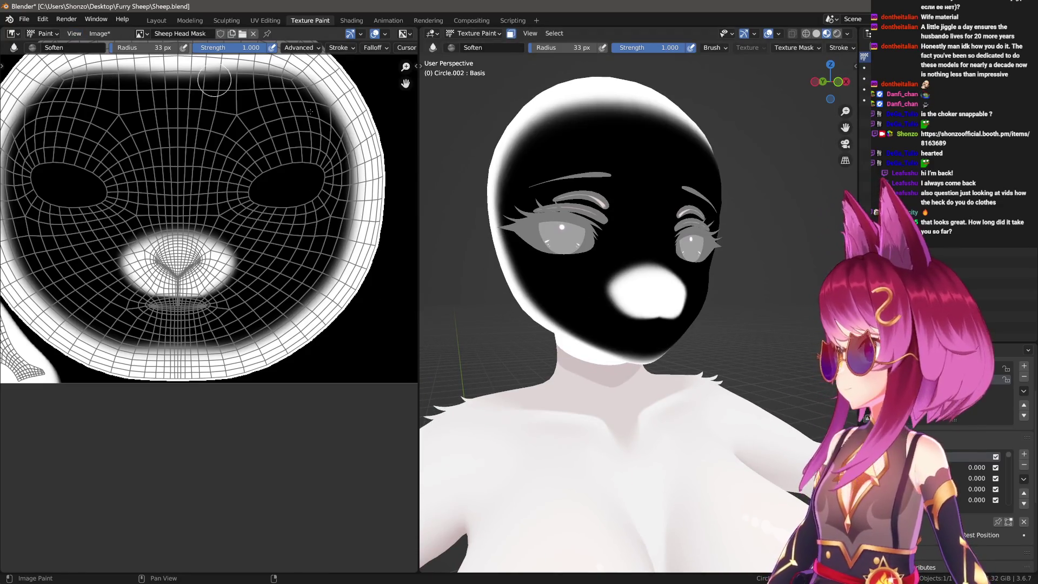
scroll("up", 3)
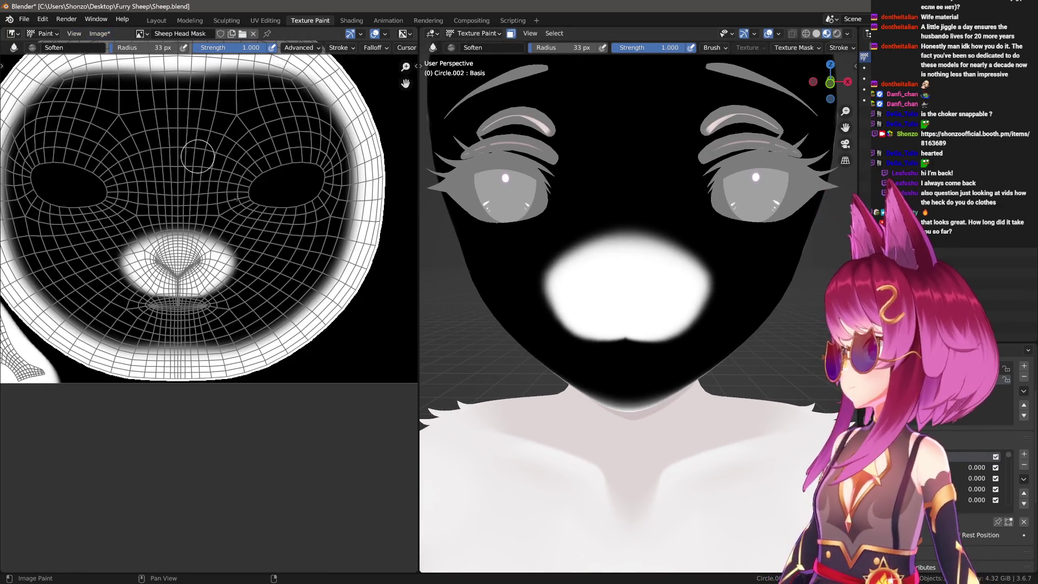
Save the mask as Sheep Head Mask.png, restore the full face shading, and switch to Unity.
key("shift+alt+s")
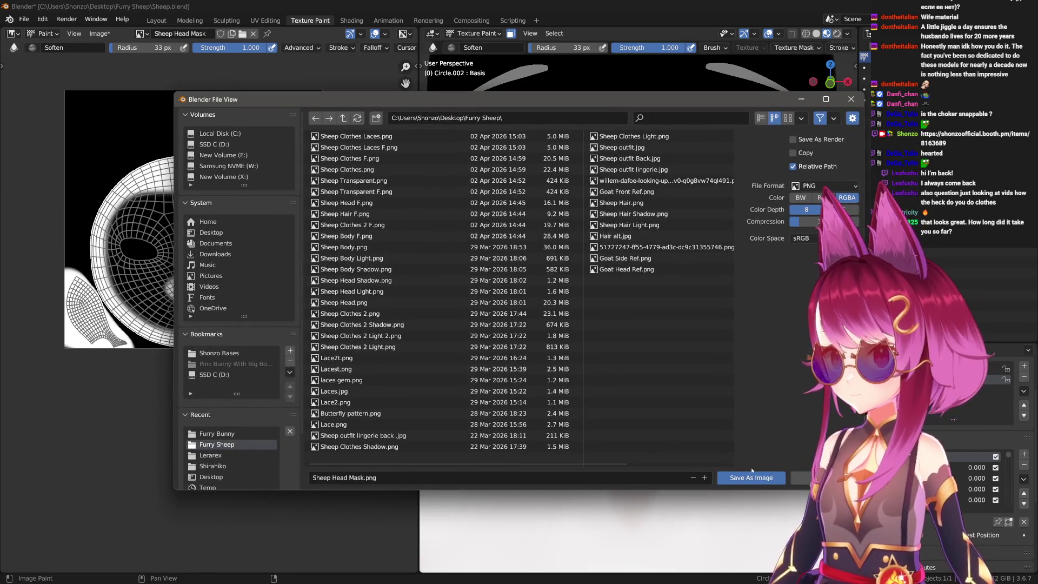
left_click(751, 477)
scroll("down", 3)
left_click(156, 20)
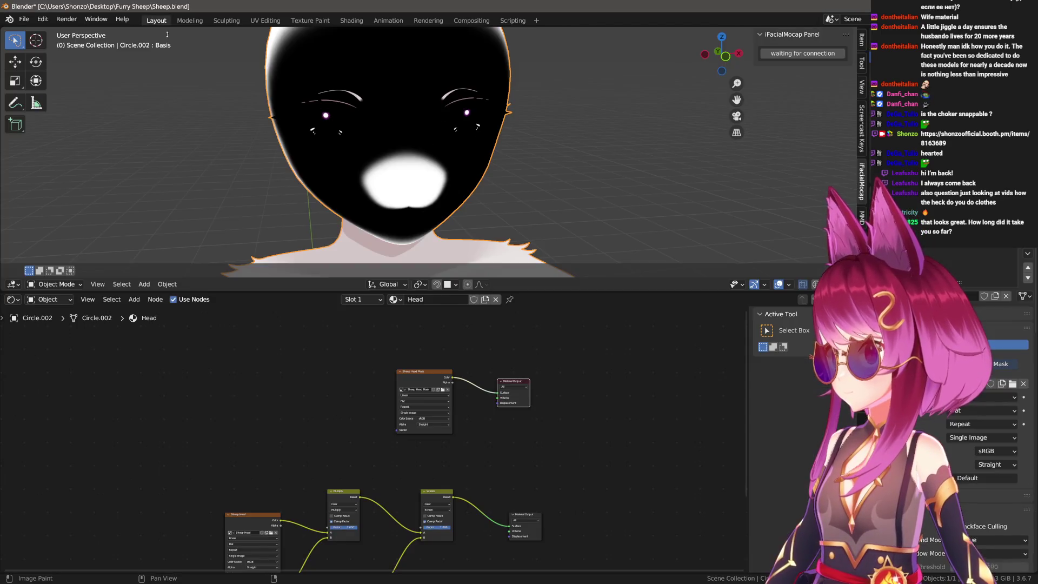
left_click(527, 516)
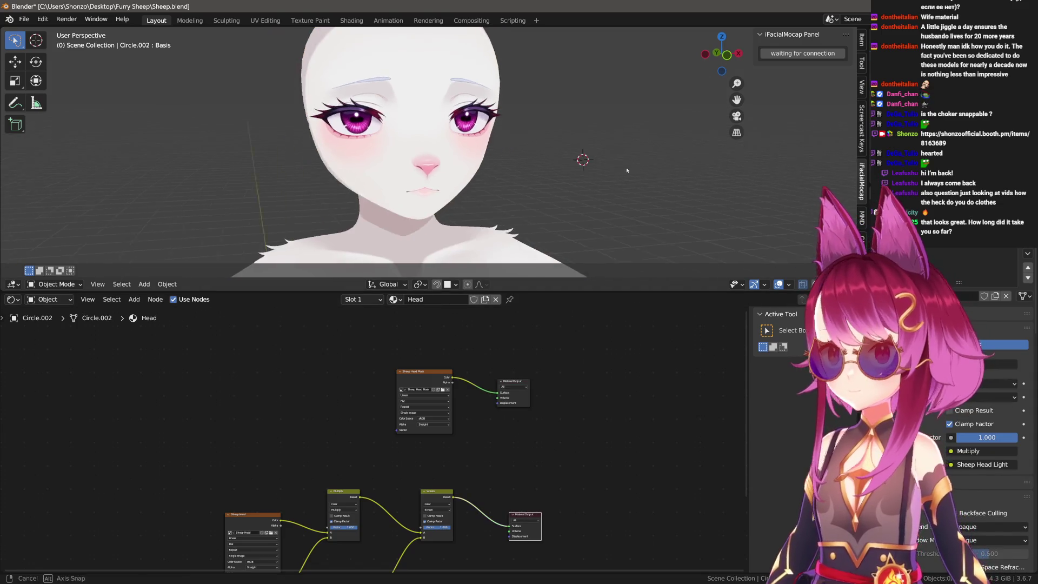
key("alt+Tab")
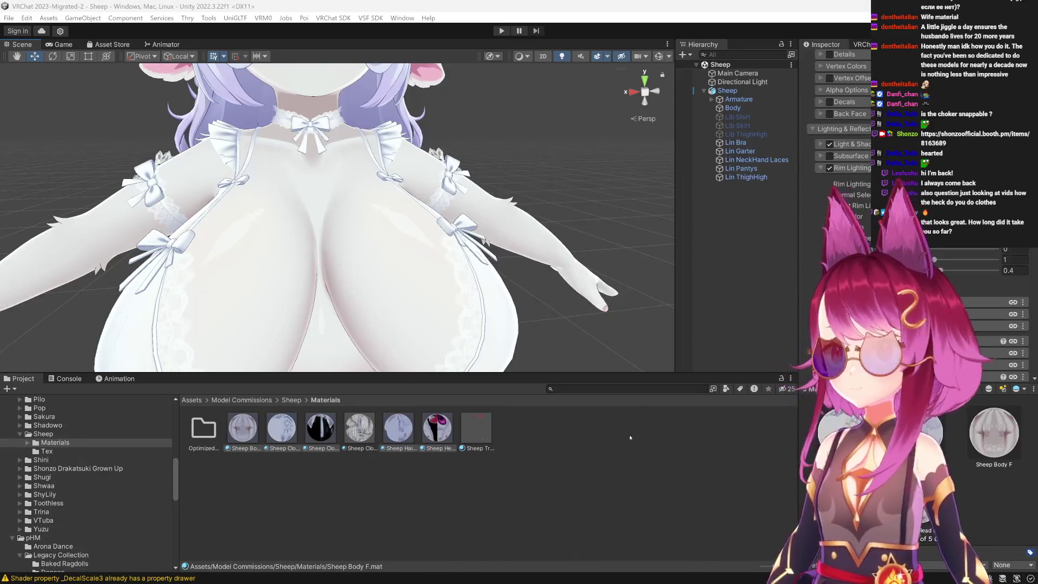
Change an import setting on the Sheep Head Mask texture in Sheep/Tex and apply it.
left_click(47, 451)
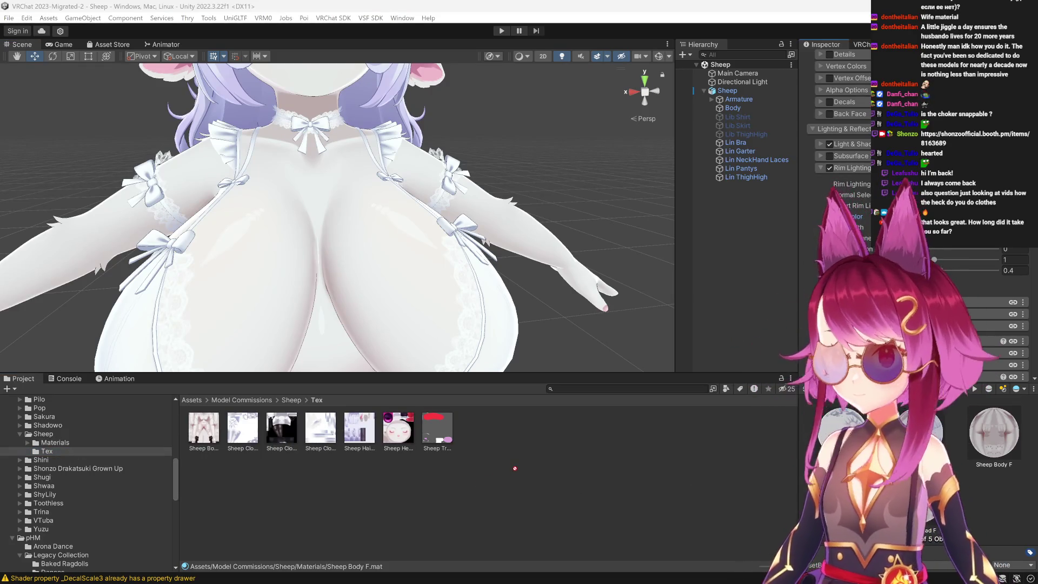
left_click(437, 428)
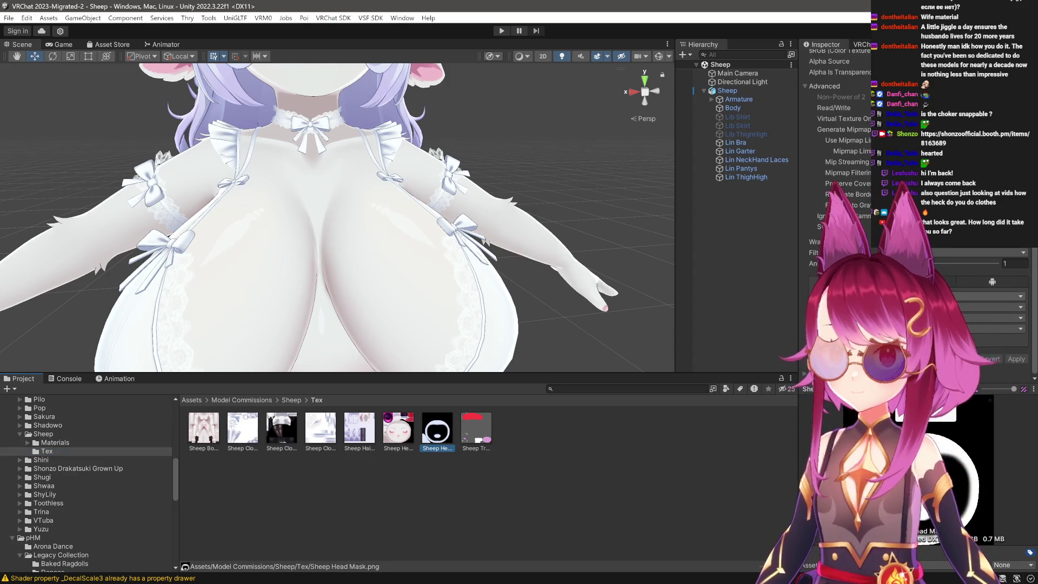
left_click(973, 296)
left_click(973, 325)
left_click(1013, 360)
left_click(452, 435)
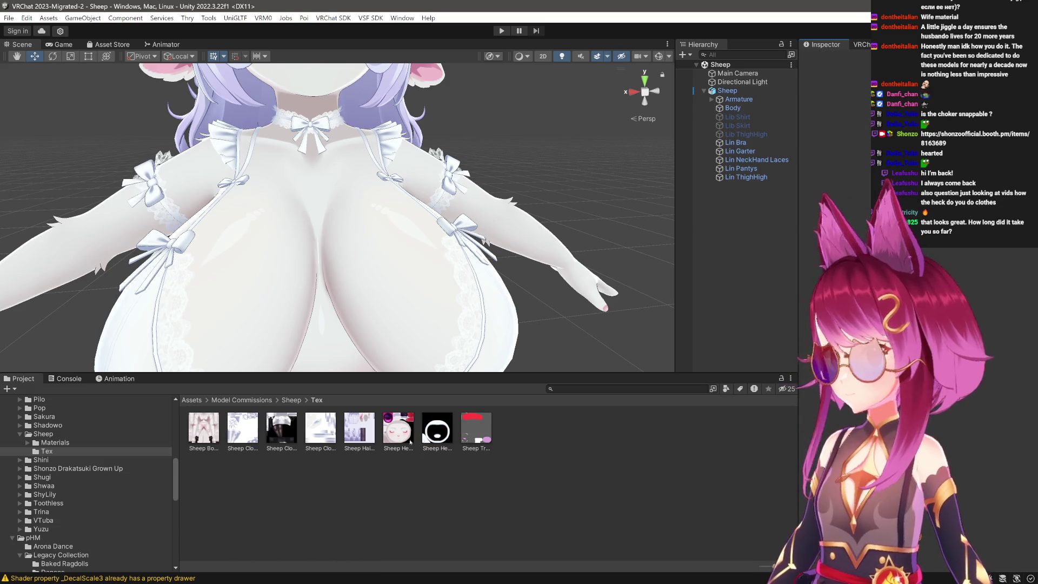
left_click(437, 428)
Inspect the Sheep Head F material in the Materials folder, then return to Tex.
left_click(70, 442)
left_click(437, 428)
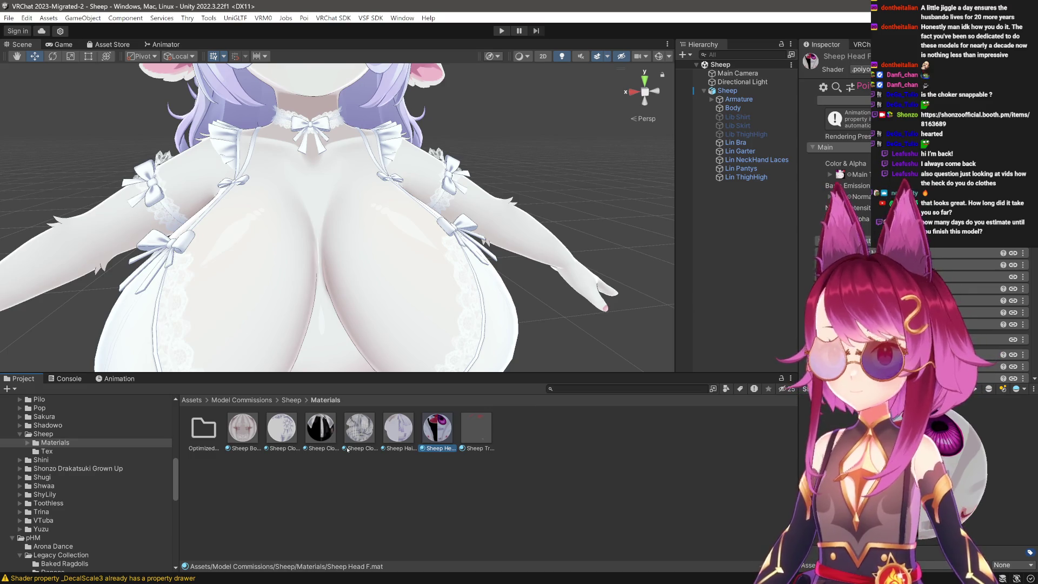
scroll("down", 3)
scroll("down", 3)
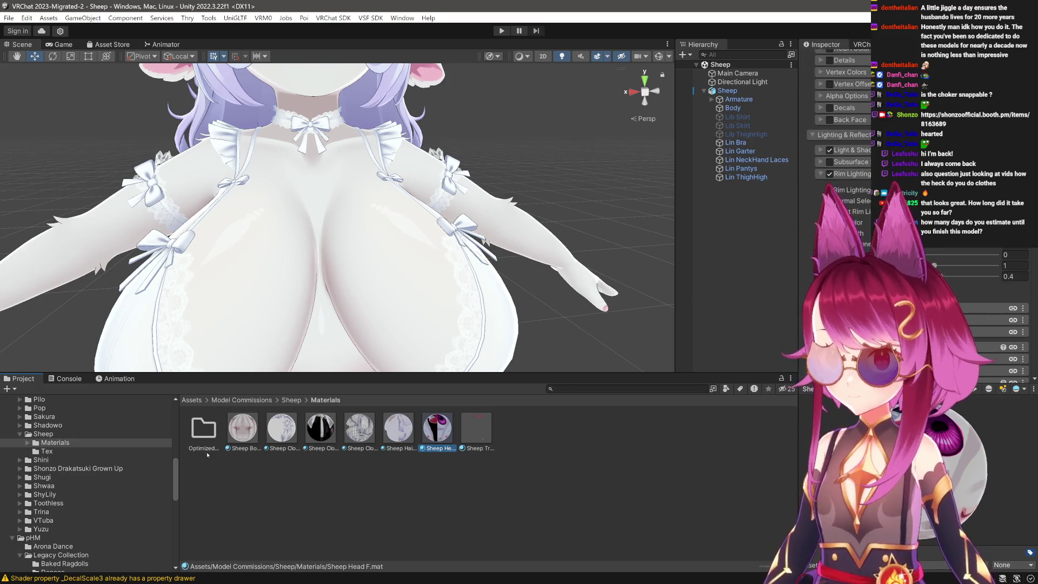
left_click(73, 452)
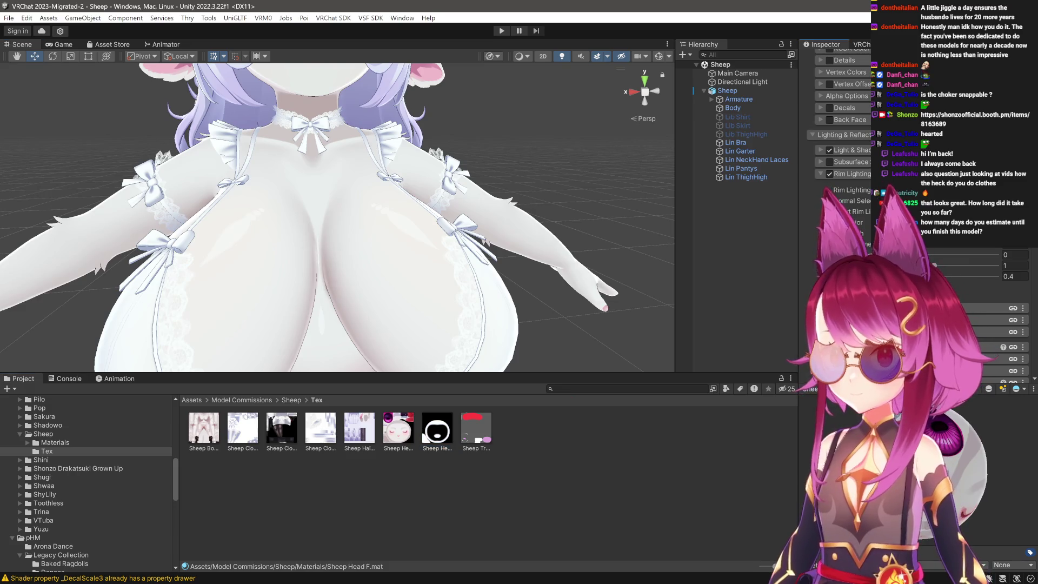
Orbit and zoom the Scene view to inspect the new mask on the sheep's face from front and side.
left_click_drag(369, 232, 438, 293)
left_click_drag(480, 263, 350, 194)
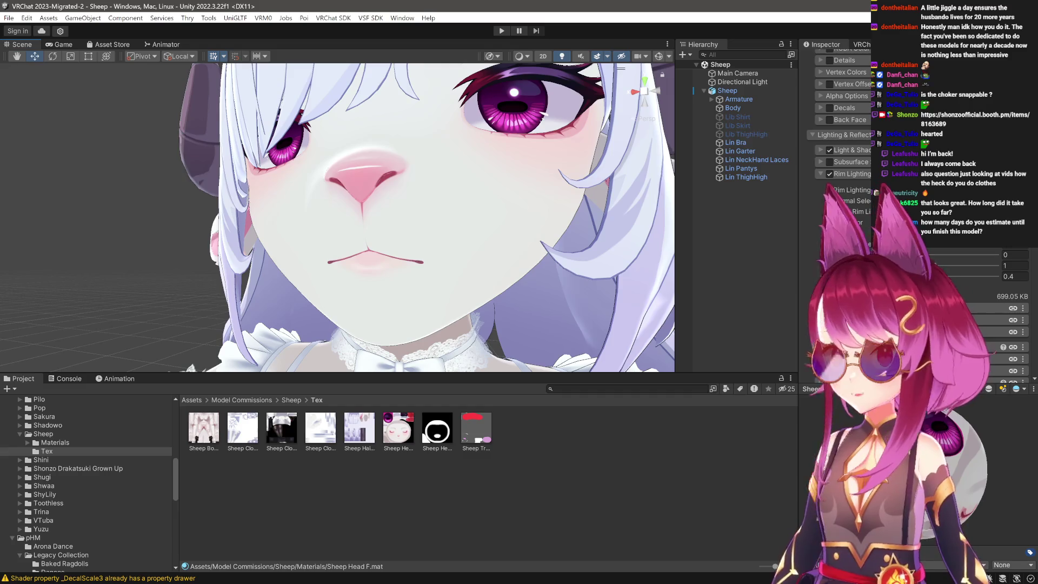
scroll("up", 3)
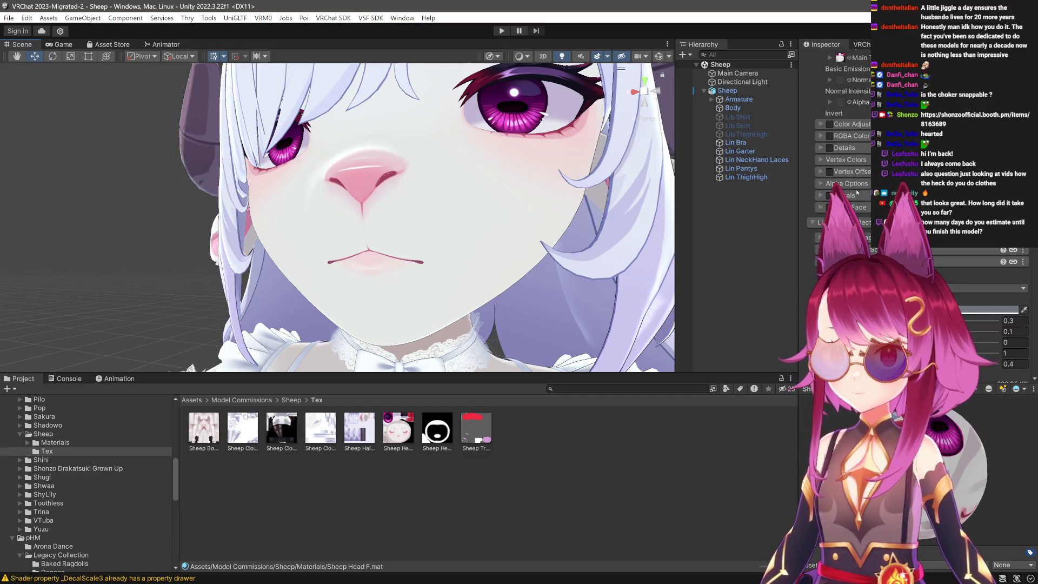
scroll("up", 3)
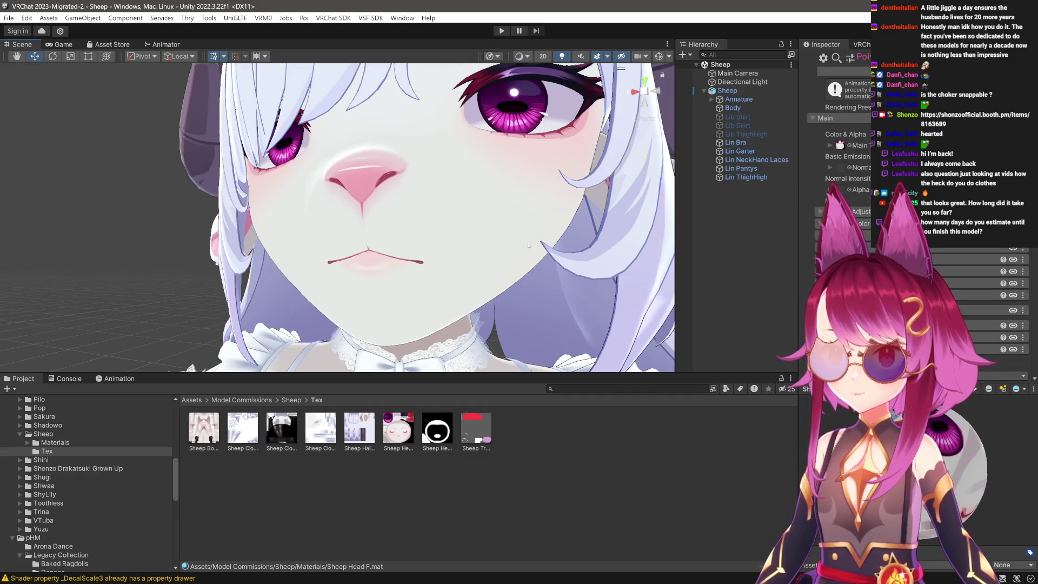
left_click_drag(519, 240, 397, 262)
scroll("down", 3)
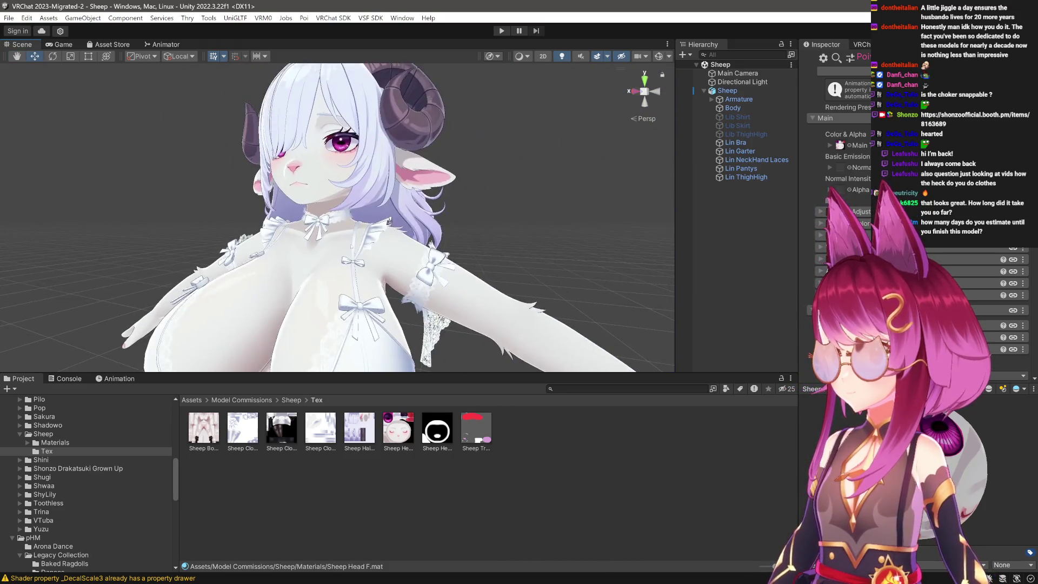
scroll("up", 3)
left_click_drag(380, 259, 437, 268)
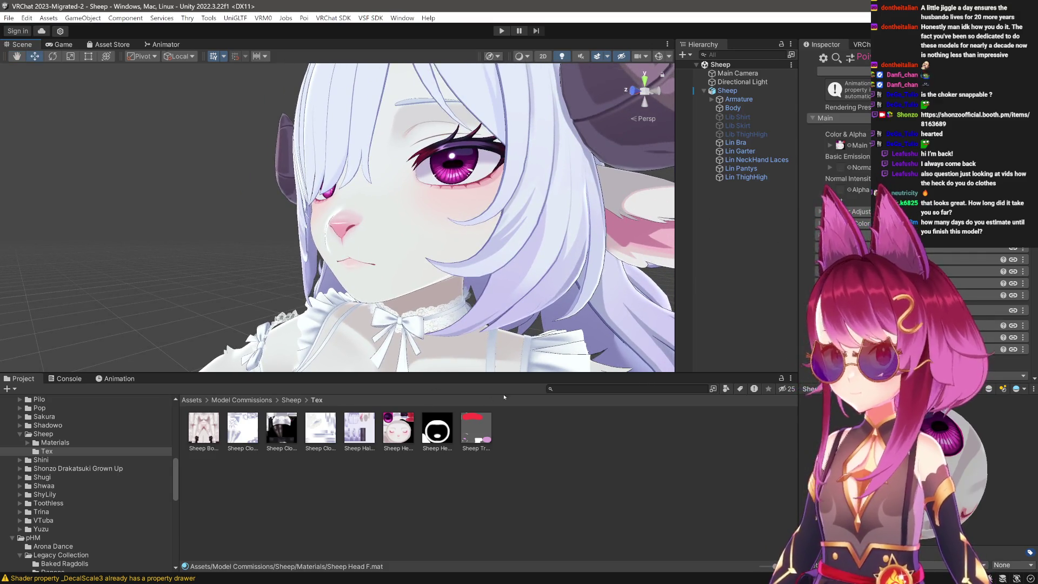
scroll("down", 3)
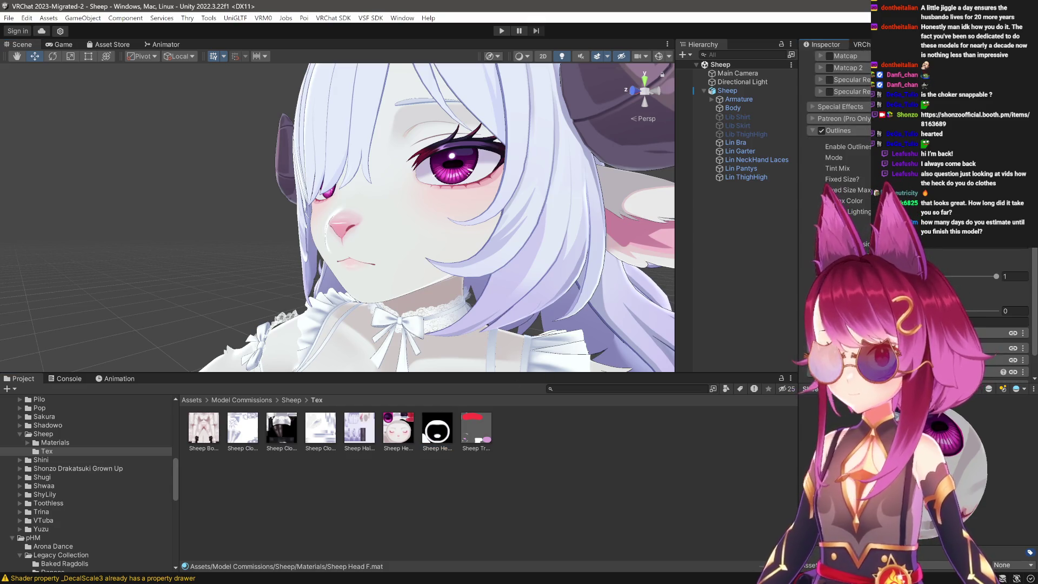
left_click_drag(422, 254, 211, 448)
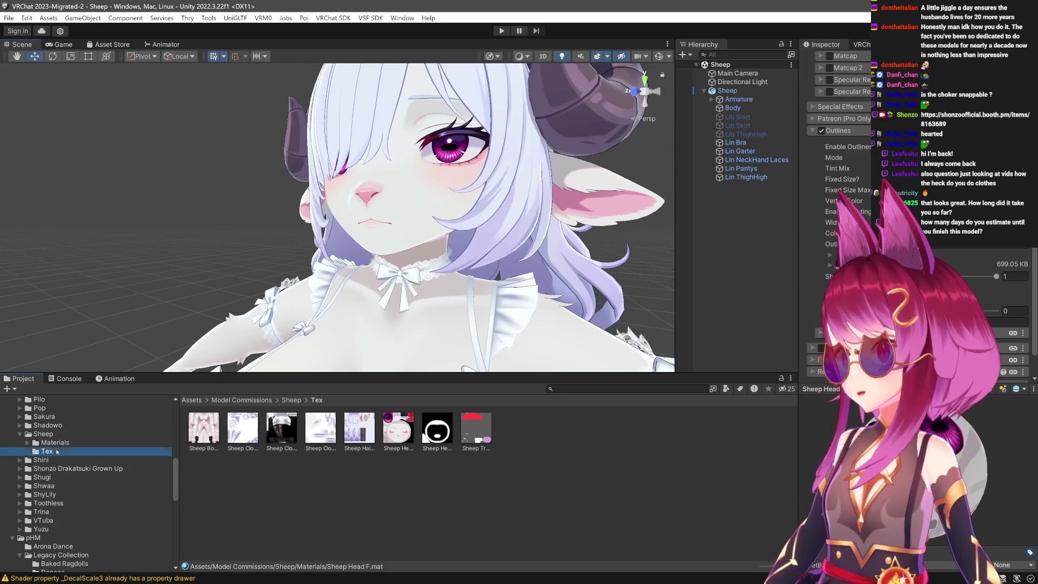
left_click(68, 444)
left_click(243, 428)
left_click(281, 427)
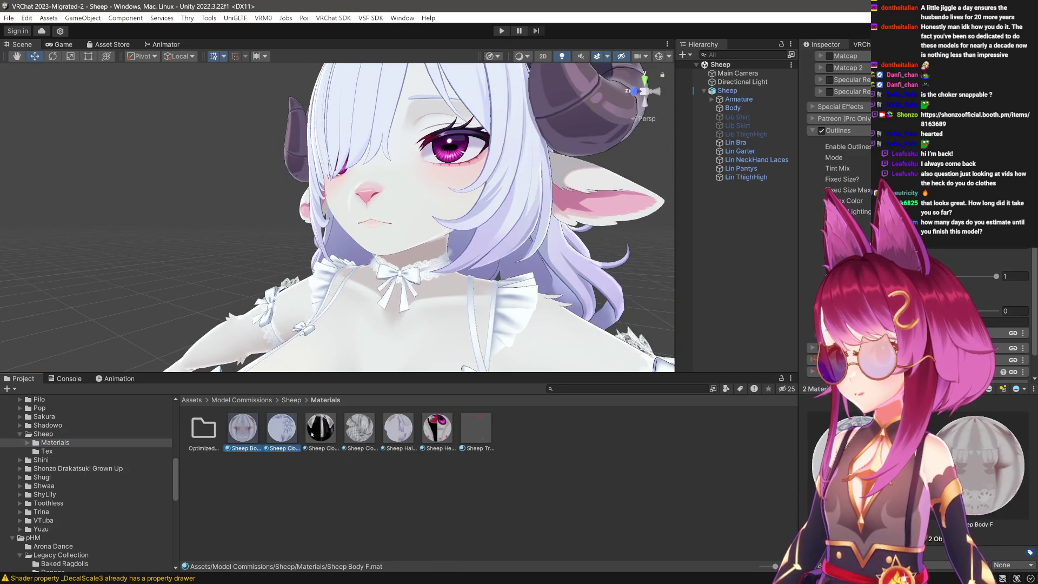
left_click(320, 427)
left_click(399, 428)
left_click(435, 430)
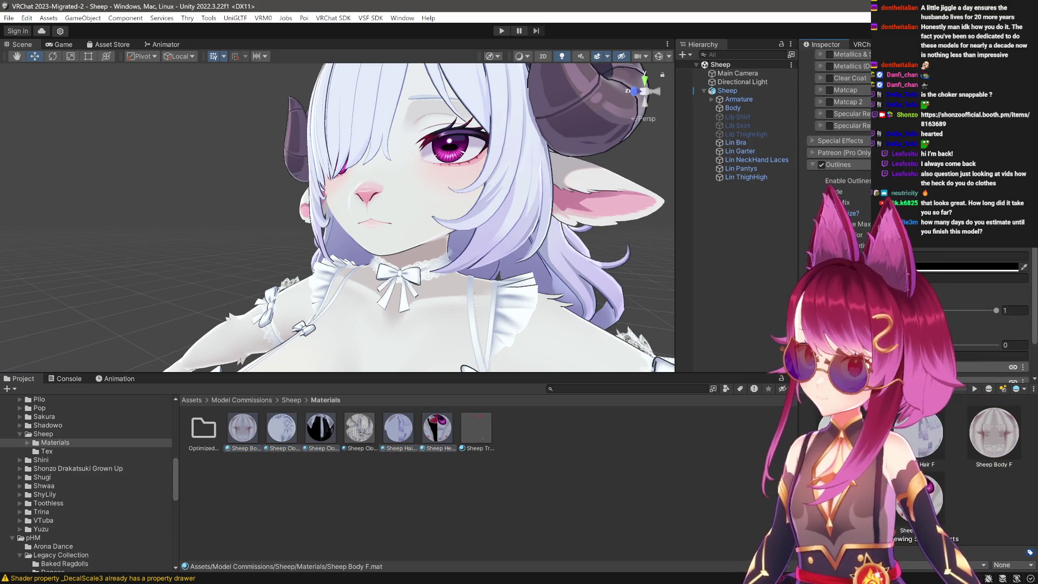
left_click_drag(324, 281, 376, 282)
left_click_drag(377, 283, 134, 277)
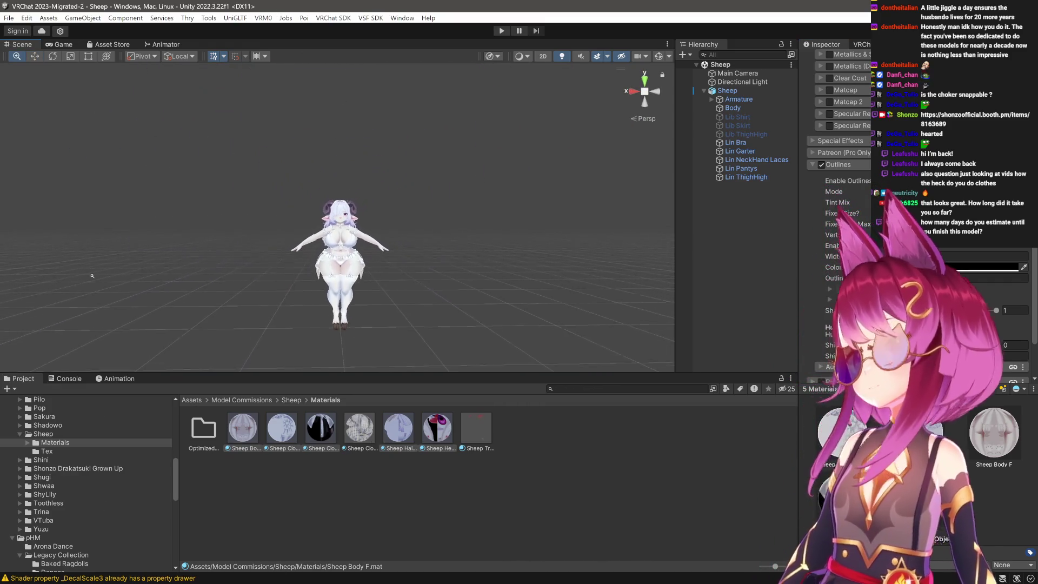
scroll("up", 3)
scroll("down", 3)
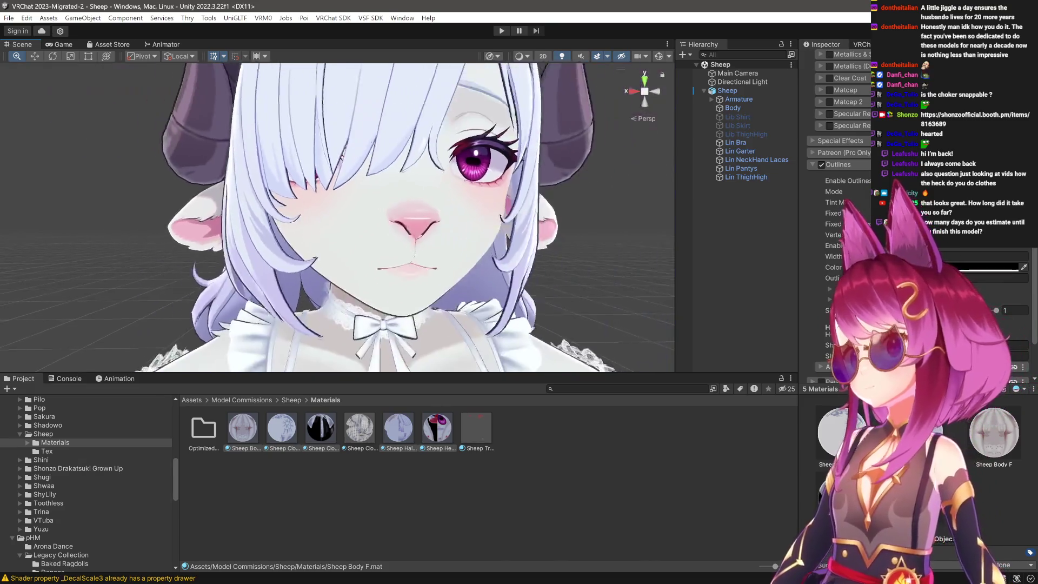
scroll("up", 3)
scroll("up", 3)
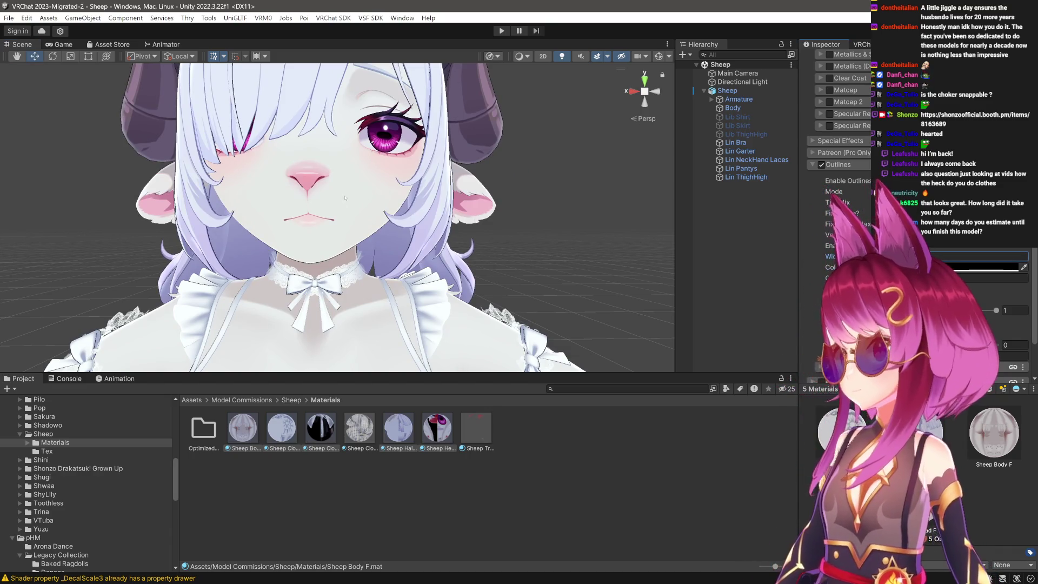
left_click_drag(345, 198, 291, 200)
left_click_drag(292, 200, 350, 214)
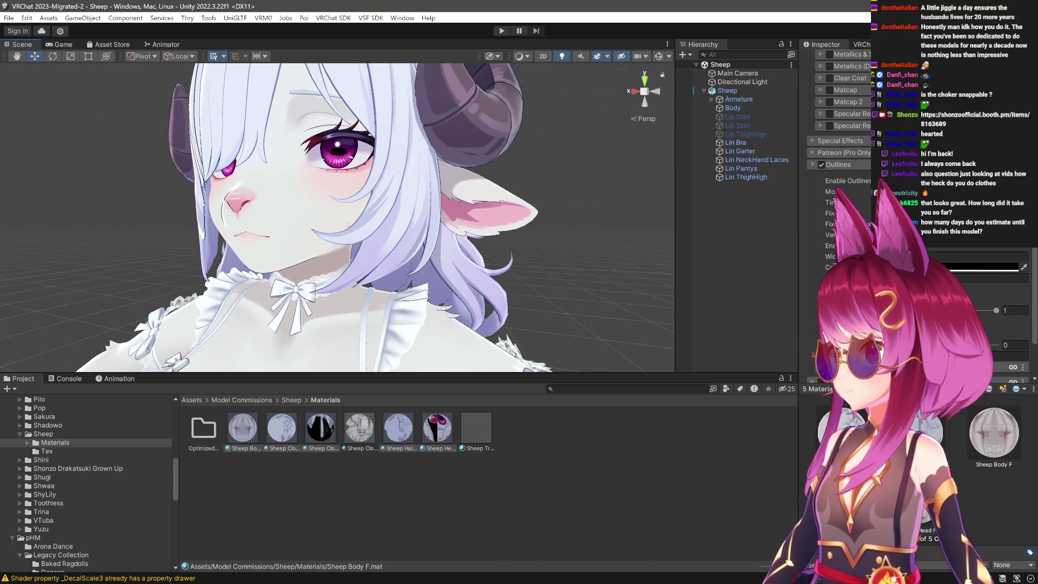
left_click(436, 428)
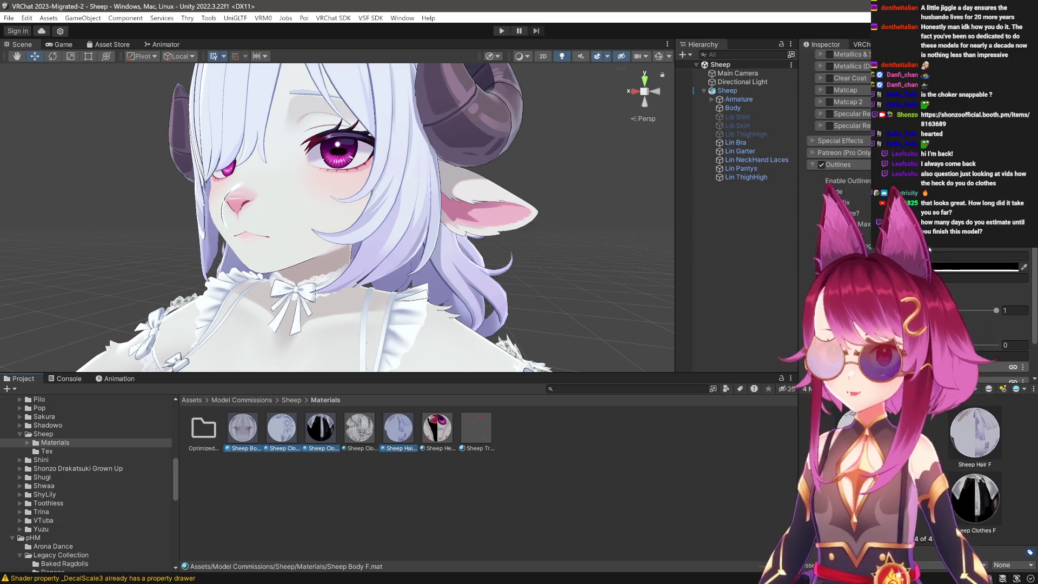
left_click(925, 257)
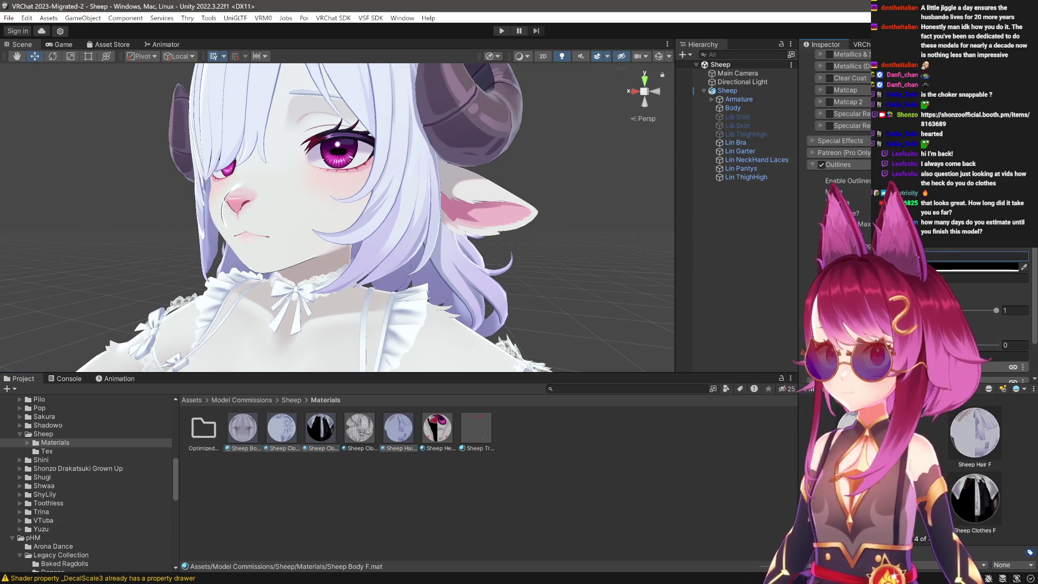
left_click_drag(433, 324, 407, 316)
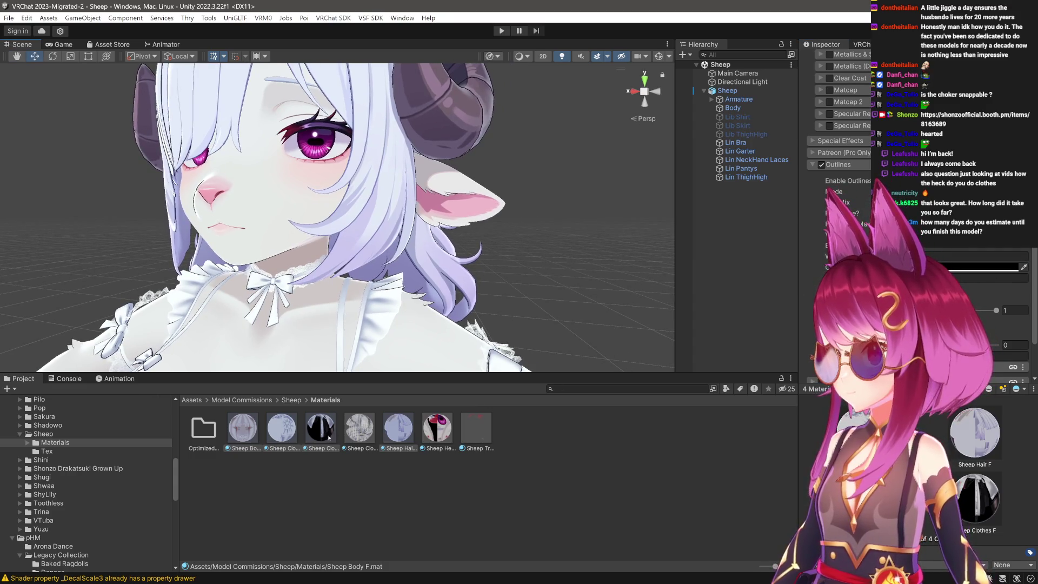
left_click(281, 427)
left_click(929, 257)
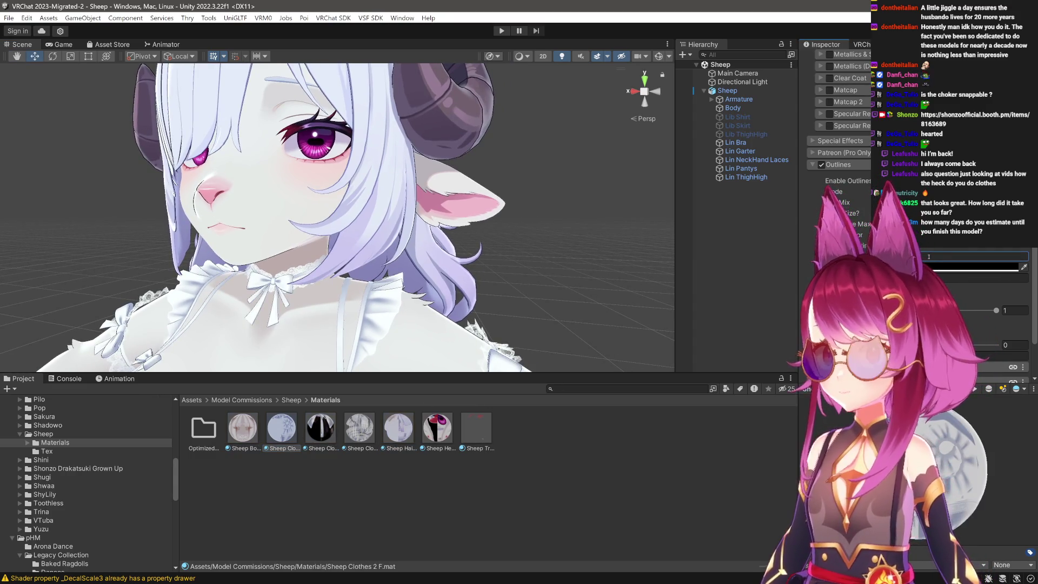
left_click_drag(324, 243, 605, 297)
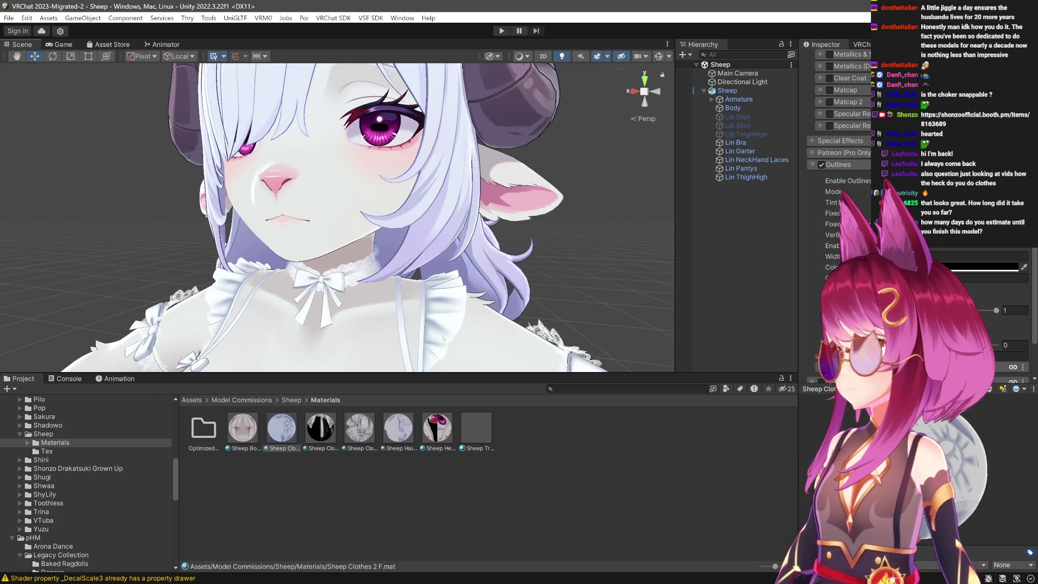
left_click(398, 427)
left_click(434, 425)
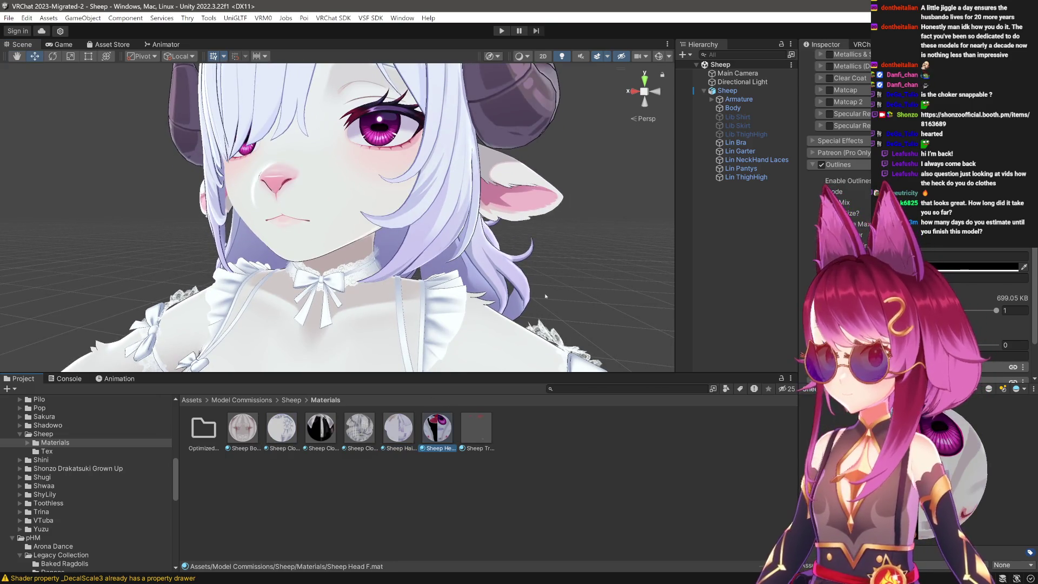
Orbit and zoom the Scene view from the sheep's body to its neck, choker and face.
scroll("down", 3)
left_click_drag(545, 296, 340, 287)
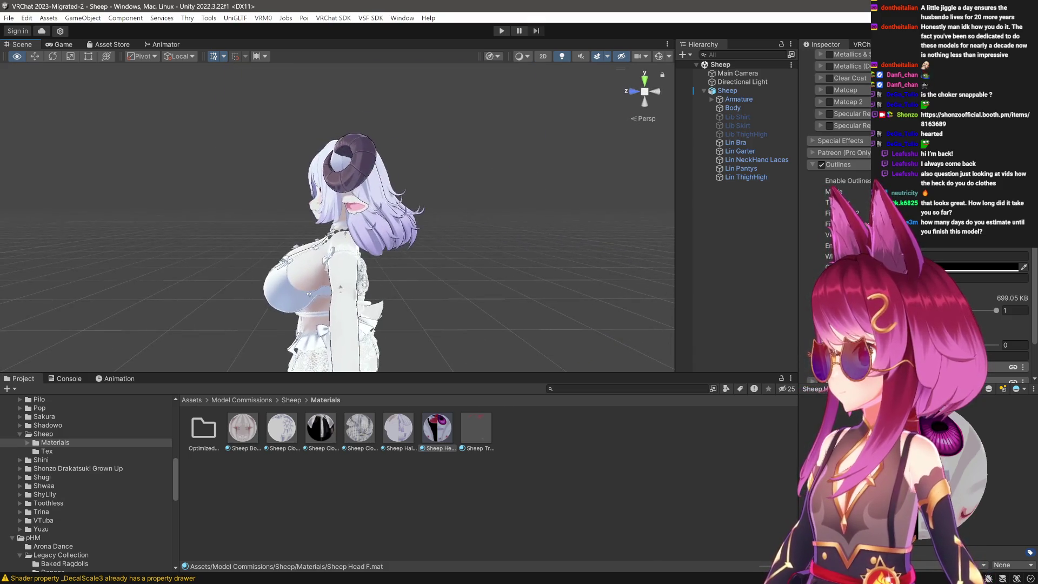
left_click_drag(341, 286, 768, 392)
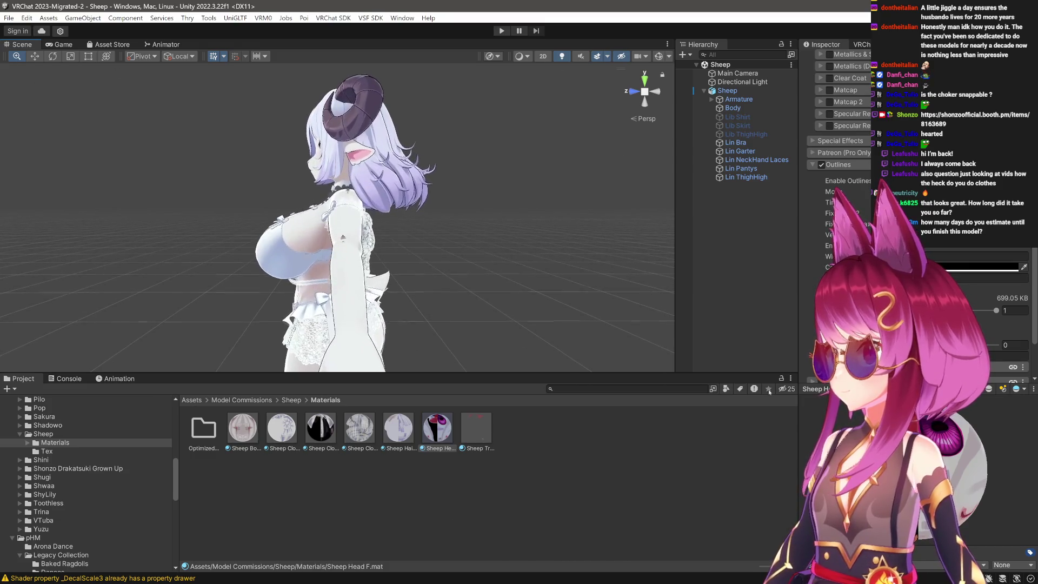
left_click_drag(541, 248, 411, 249)
scroll("up", 3)
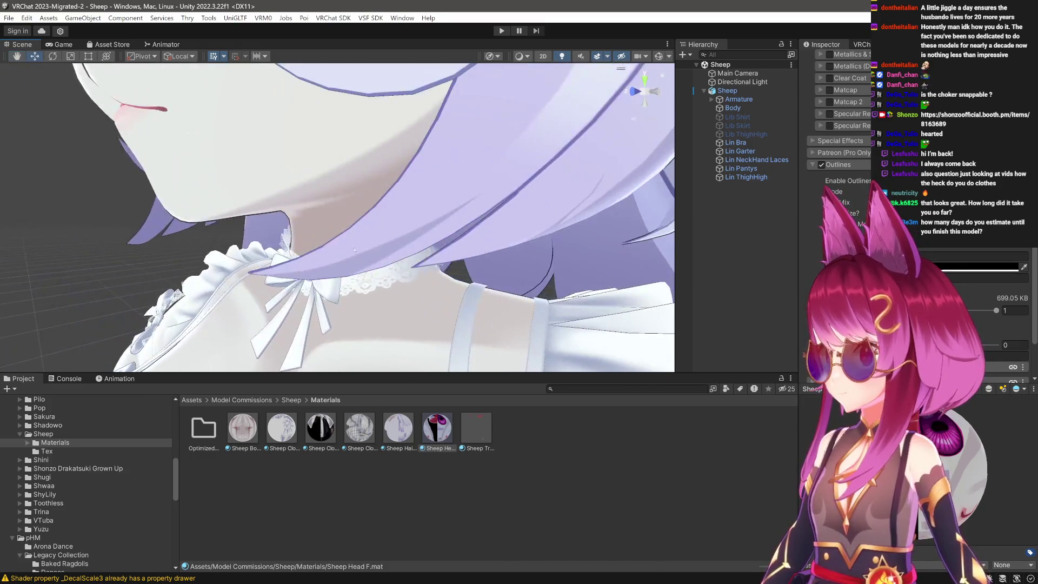
left_click_drag(355, 250, 460, 315)
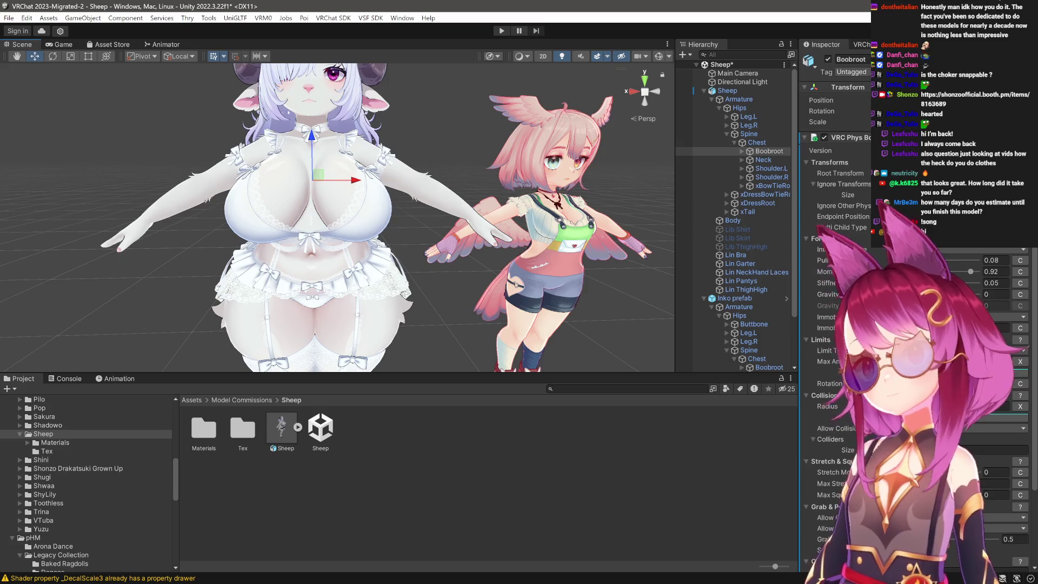
scroll("up", 3)
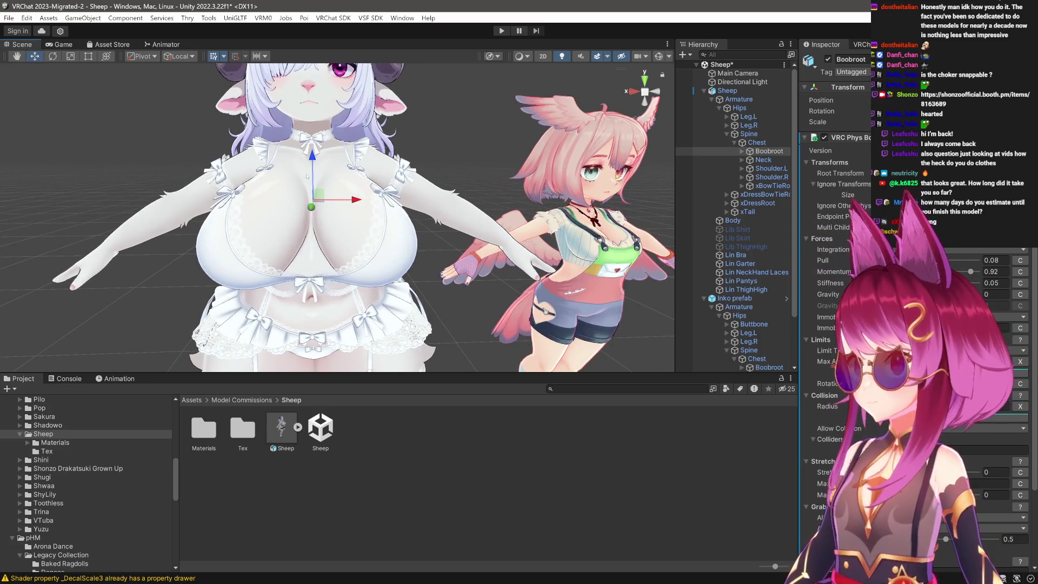
scroll("up", 3)
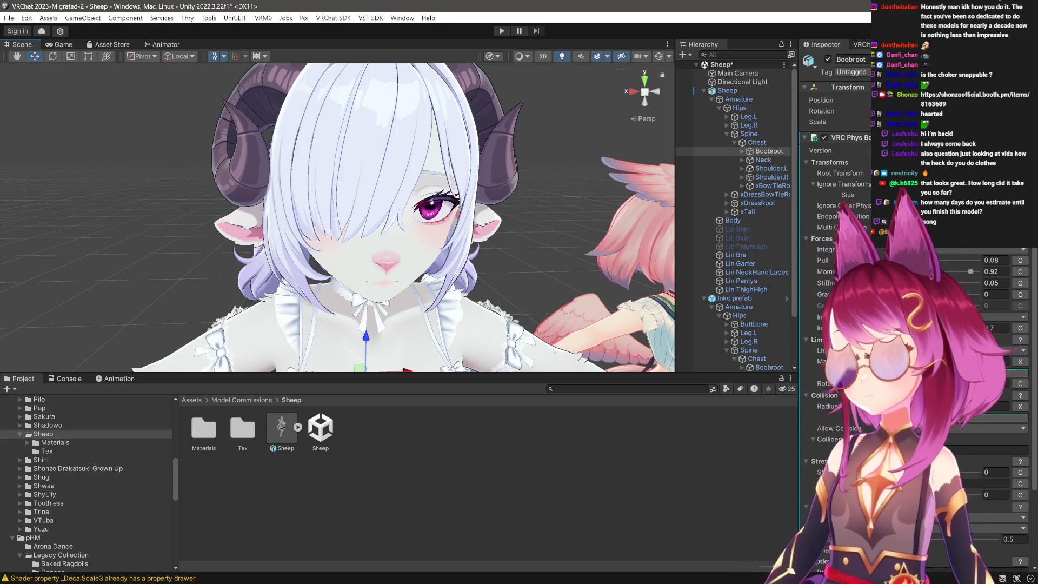
Expand the Sheep's Leg.L and Leg.R bones and select WJiggleroot.L and WJiggleroot.R.
left_click_drag(621, 274, 542, 180)
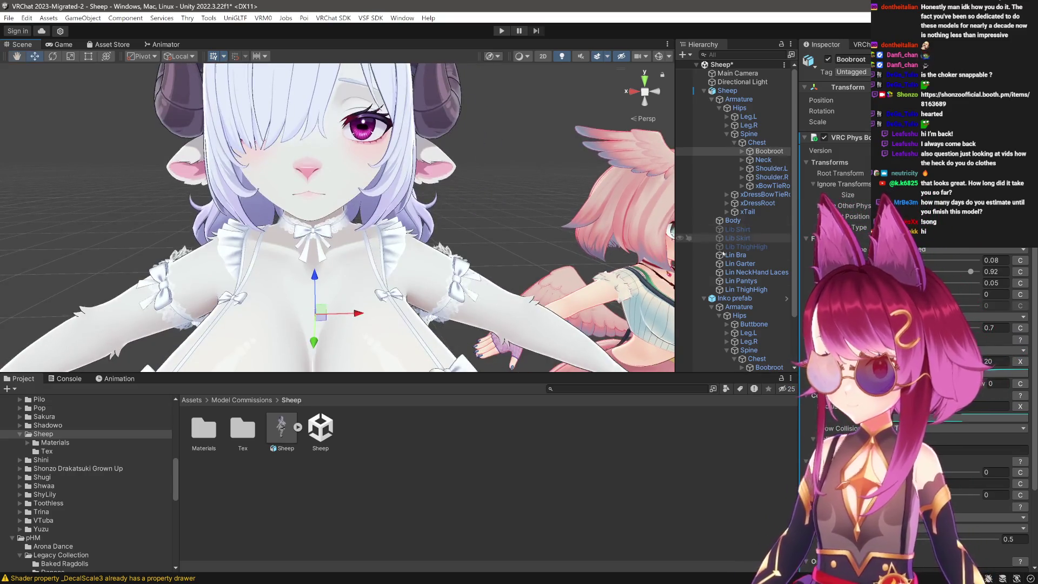
scroll("down", 3)
left_click(727, 272)
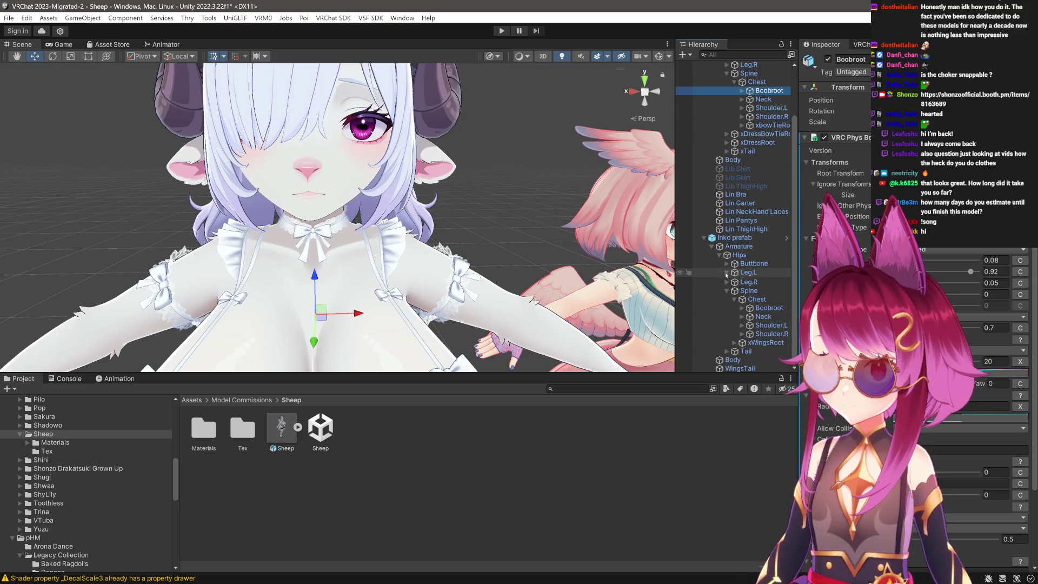
left_click(757, 290)
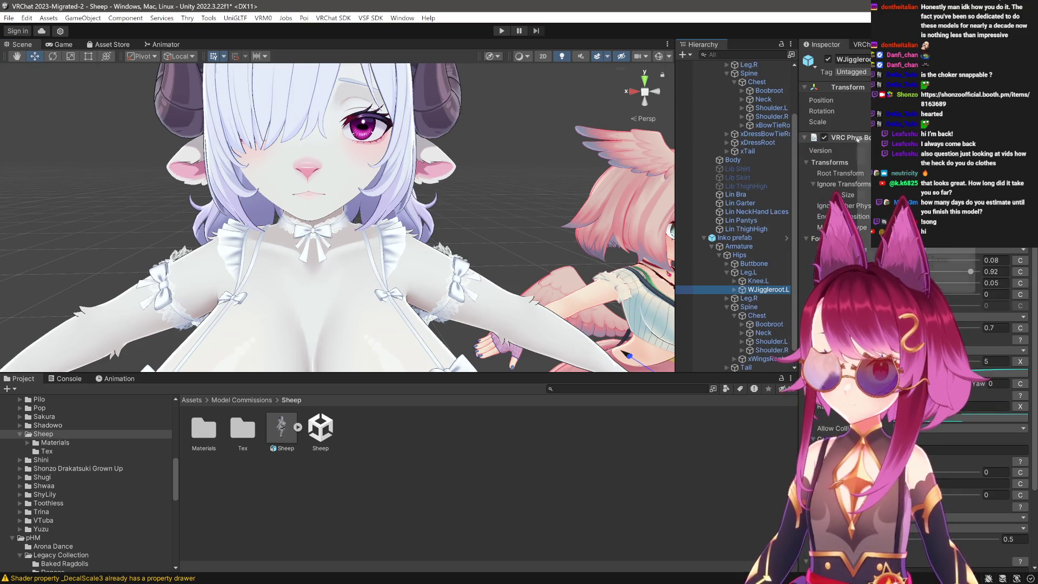
scroll("up", 3)
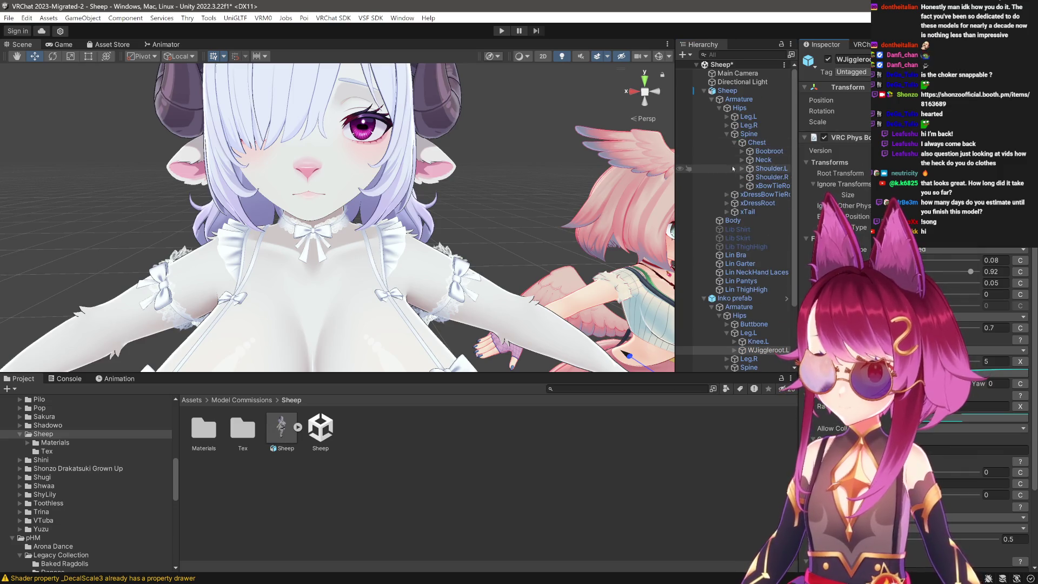
left_click(726, 116)
left_click(727, 142)
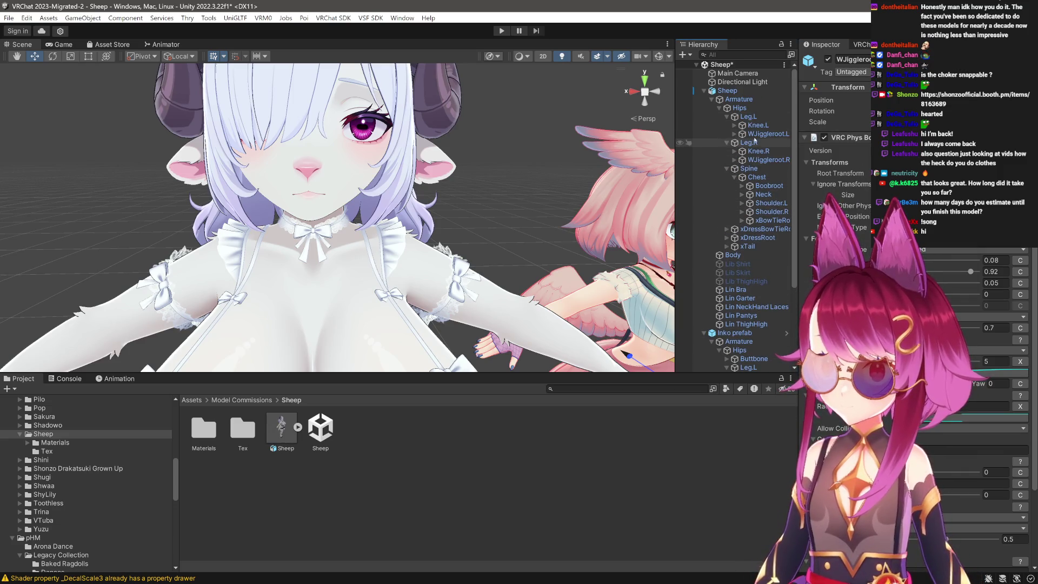
left_click(764, 133)
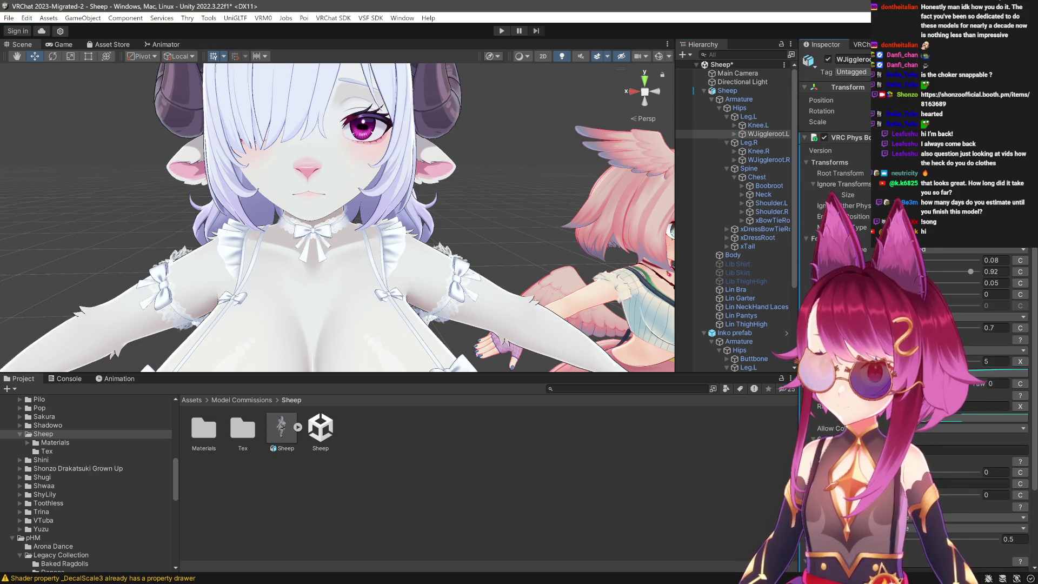
left_click(768, 159)
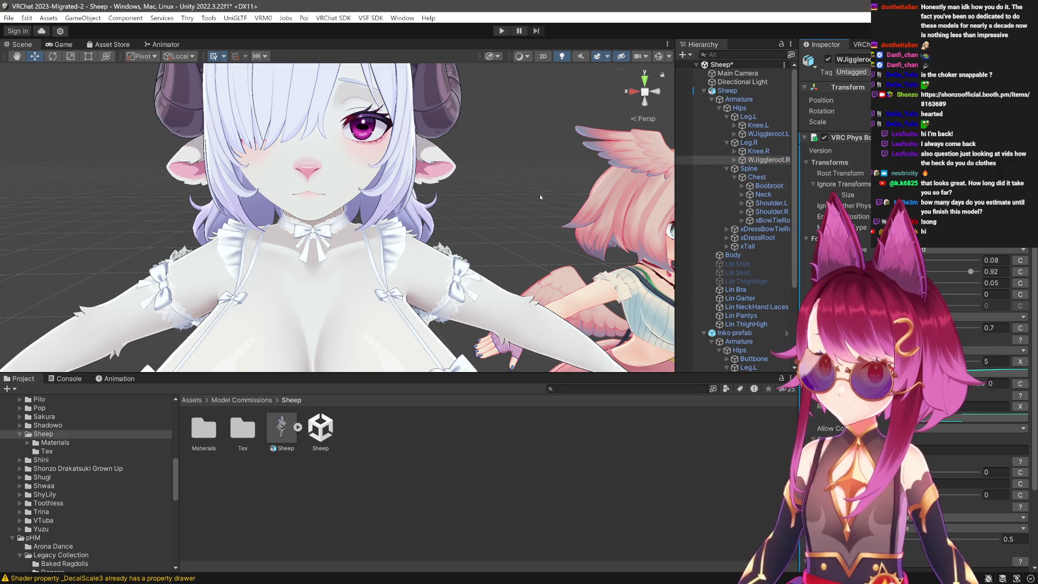
Frame the Inko prefab avatar in the Scene view.
scroll("down", 3)
scroll("down", 3)
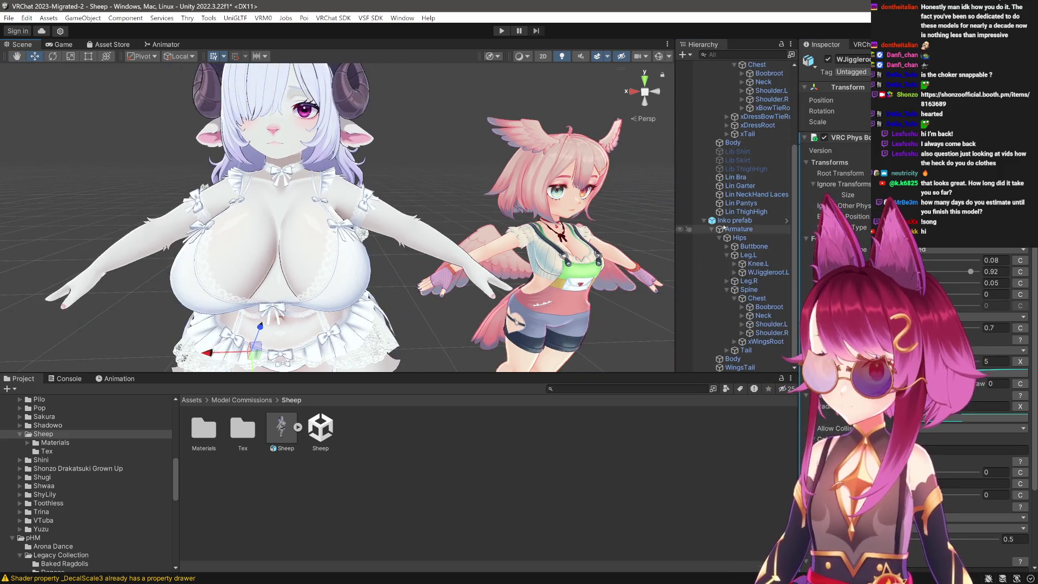
double_click(703, 220)
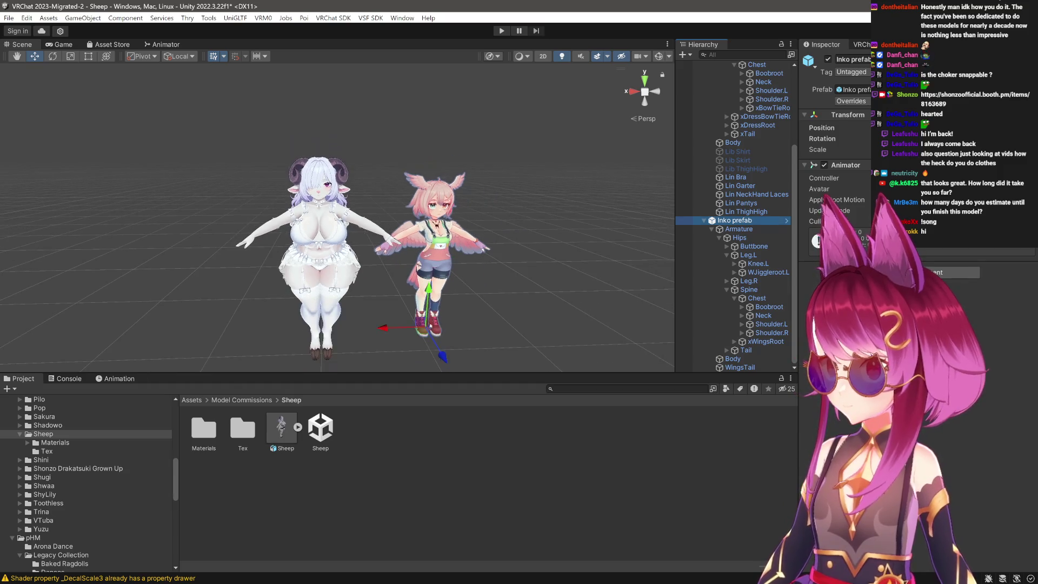
Hide the Inko avatar and zoom in on the sheep's chest.
key("h")
scroll("up", 3)
left_click_drag(373, 238, 339, 224)
left_click_drag(339, 223, 227, 379)
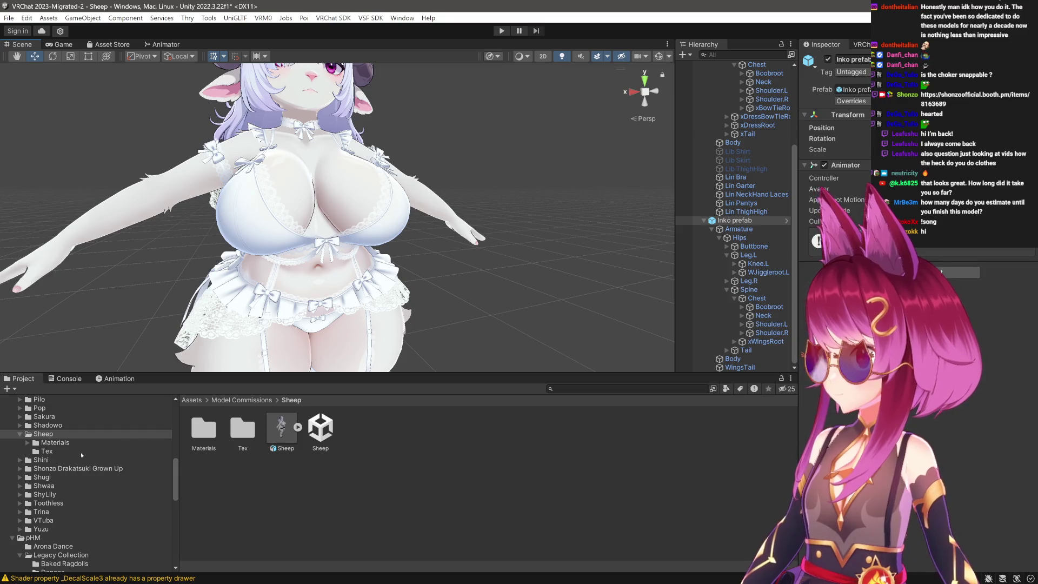
Open the Sheep Materials folder and review the Sheep Body F material settings.
left_click(70, 445)
left_click(243, 428)
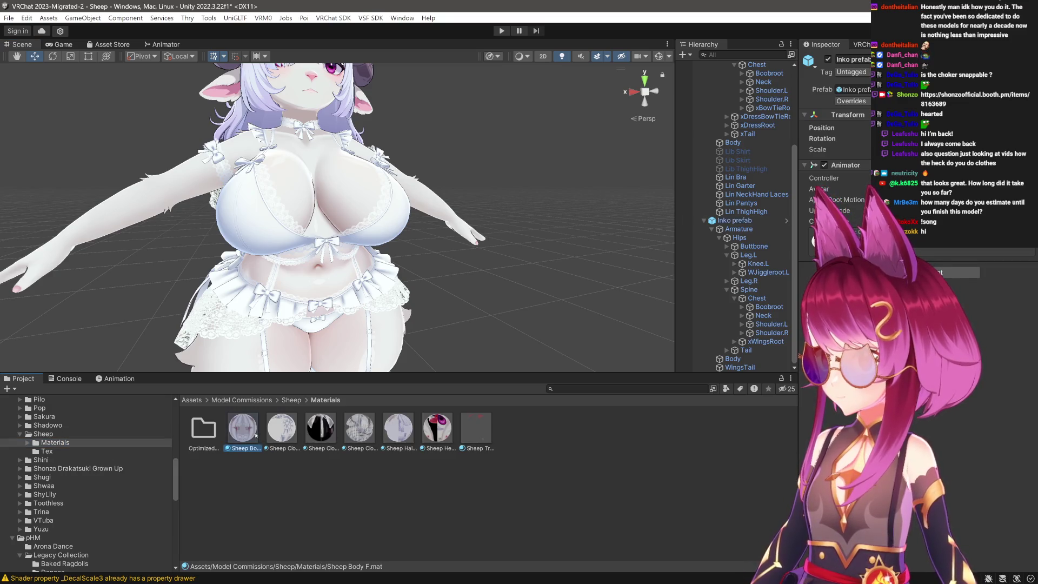
scroll("down", 3)
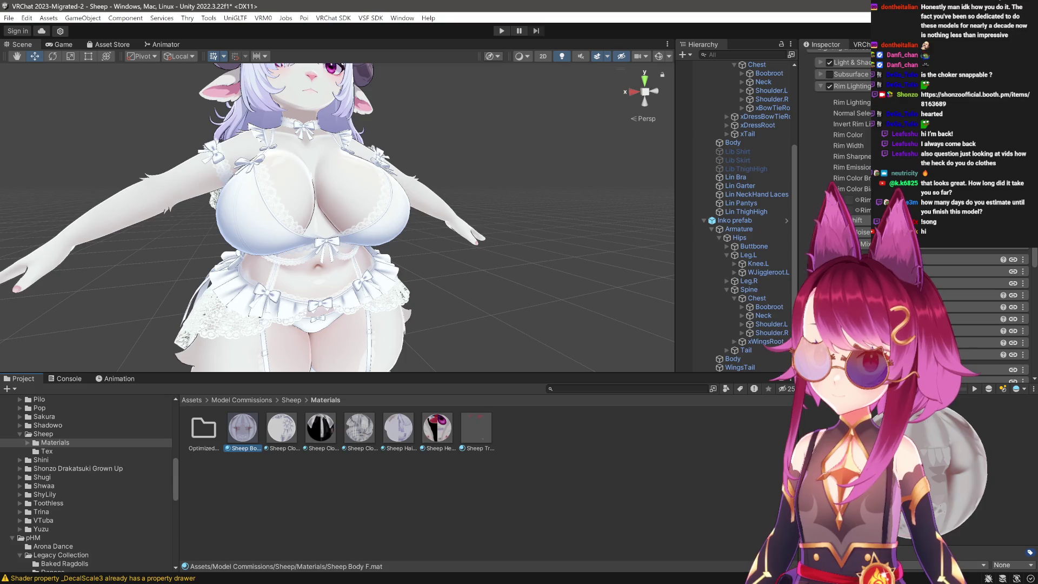
scroll("down", 3)
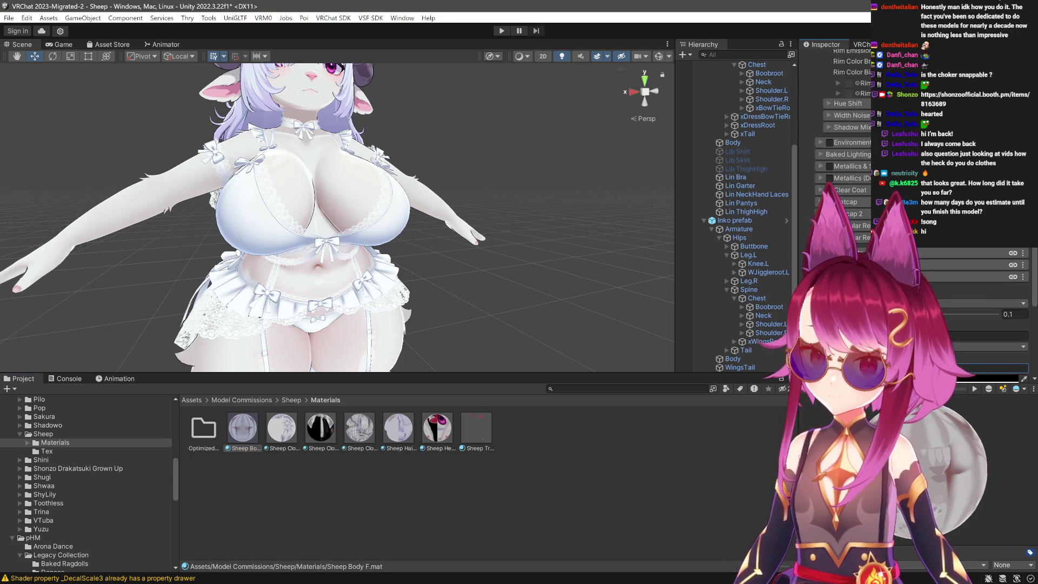
scroll("down", 3)
scroll("up", 3)
left_click_drag(353, 202, 342, 185)
scroll("up", 3)
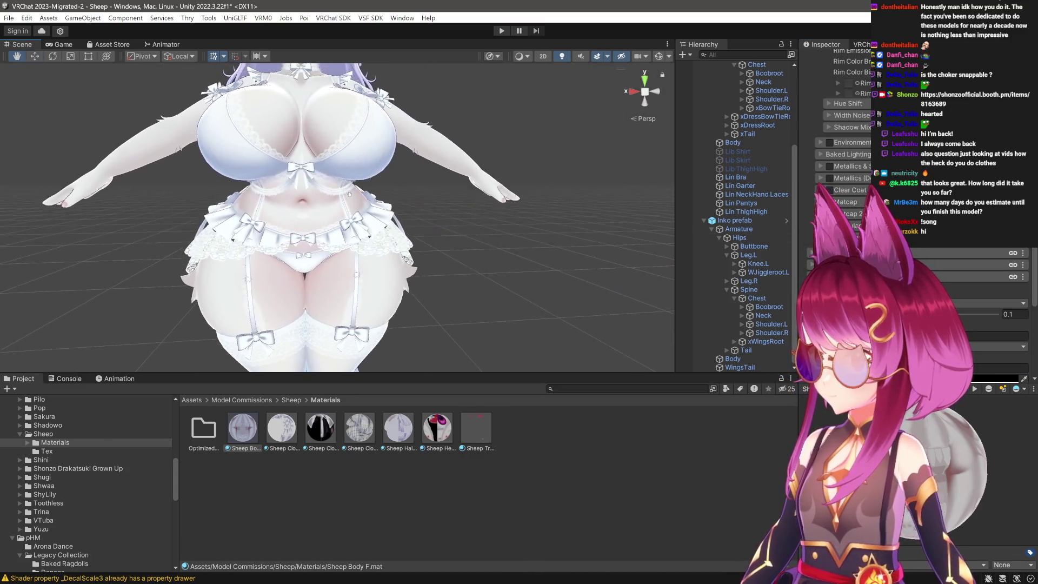
scroll("down", 3)
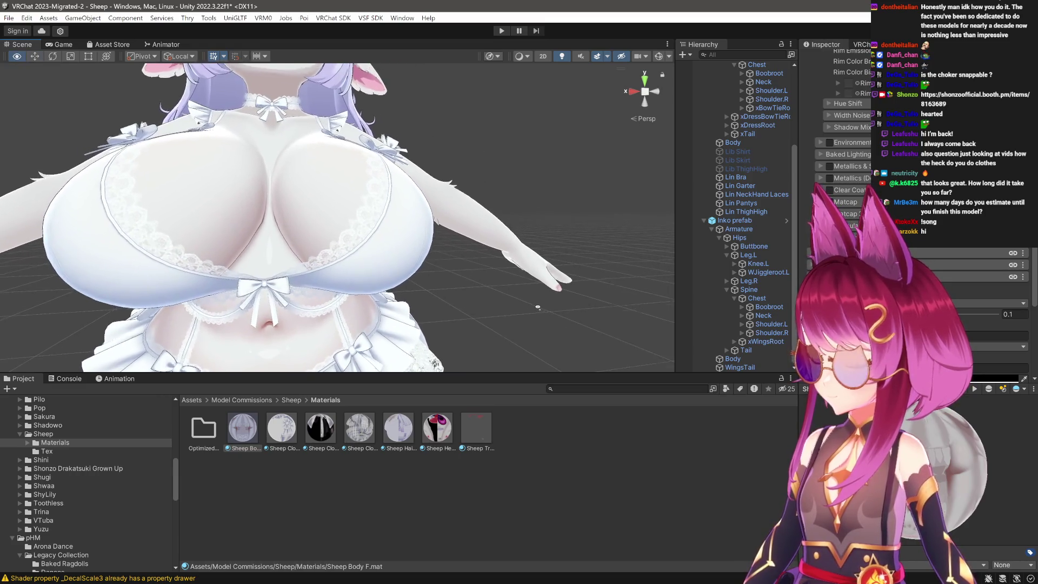
scroll("up", 3)
Select the Sheep avatar root and orbit to a side view of its head.
left_click(727, 90)
scroll("up", 3)
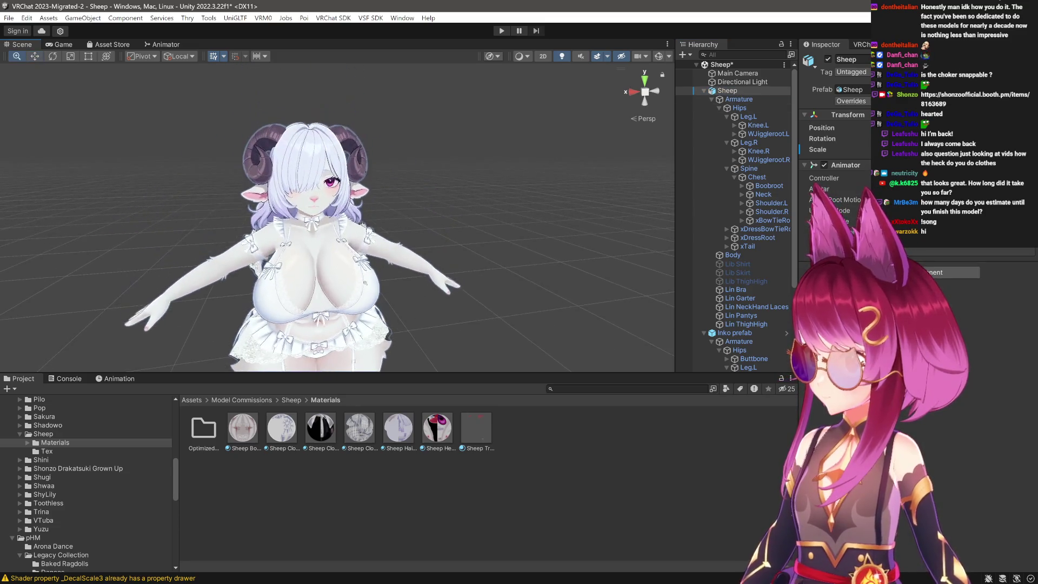
scroll("up", 3)
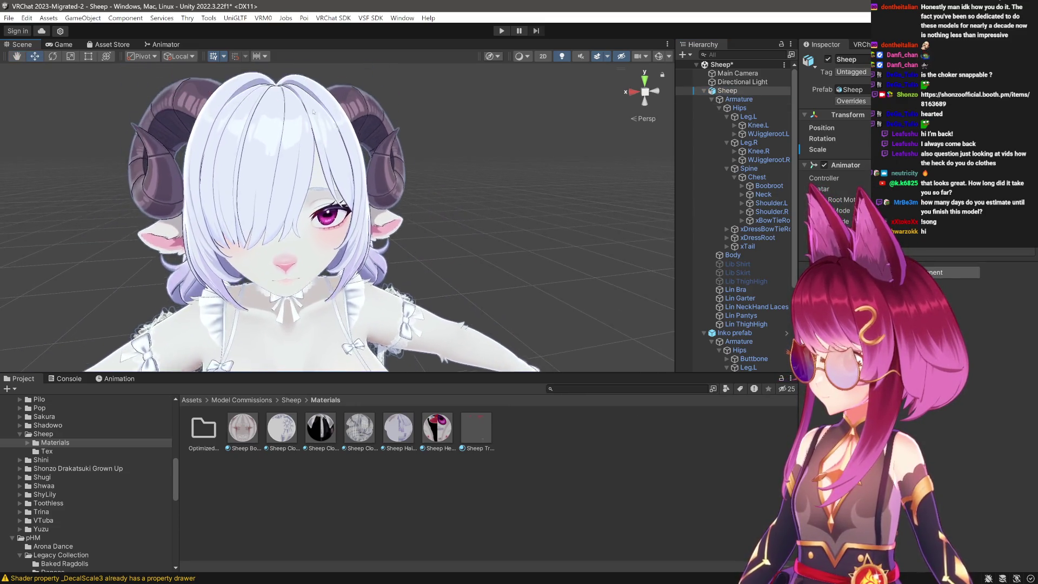
left_click_drag(370, 269, 347, 211)
scroll("up", 3)
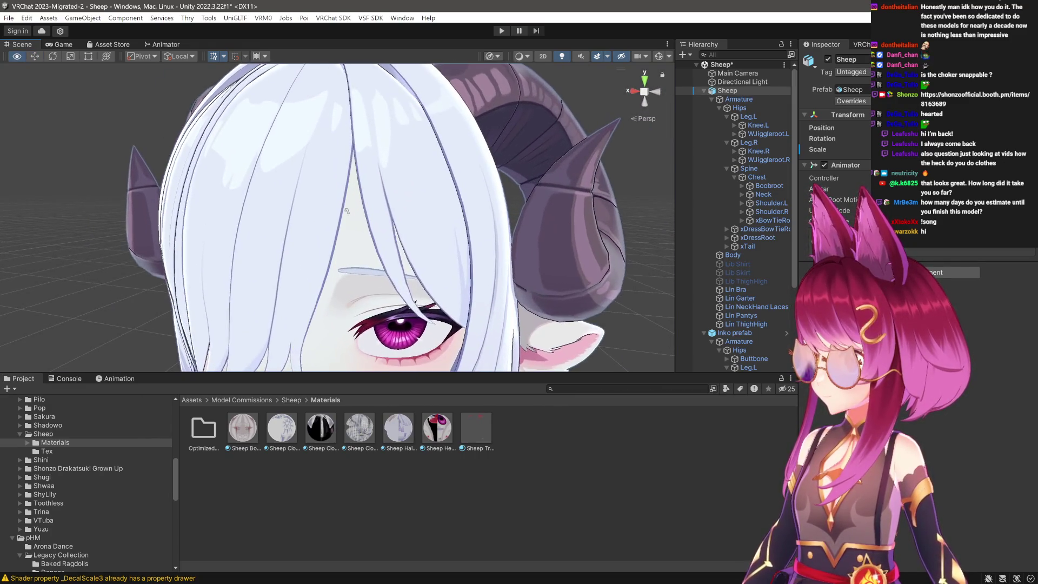
scroll("down", 3)
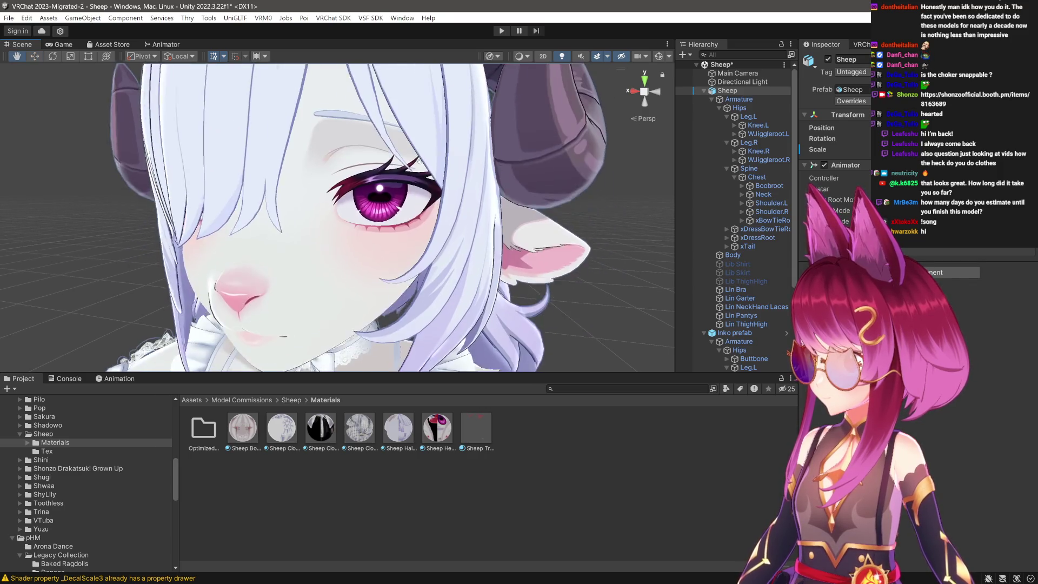
scroll("up", 3)
scroll("down", 3)
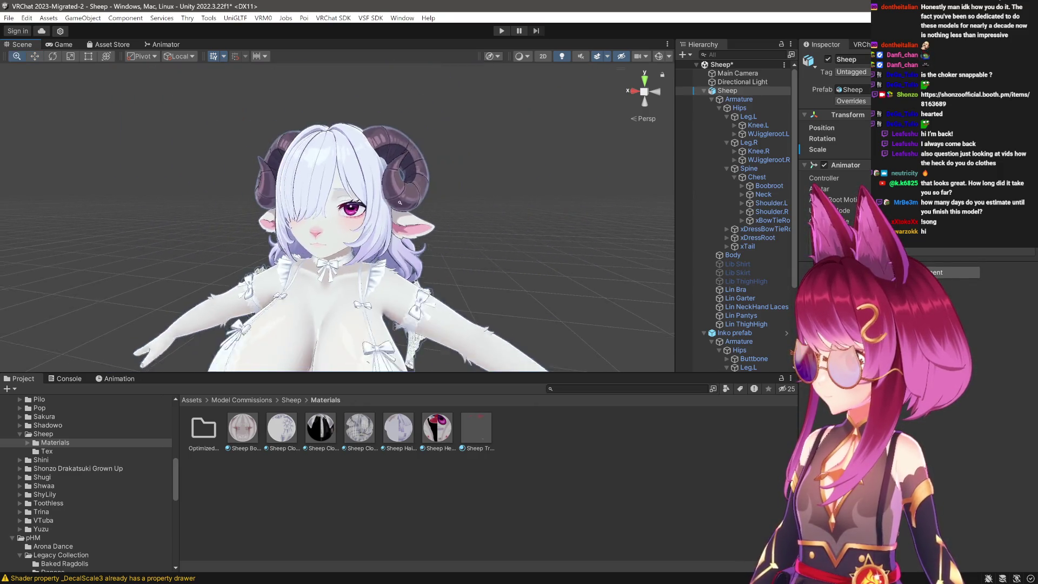
scroll("up", 3)
Show the Sheep Hair F material's settings with the sheep enlarged in view.
left_click(398, 429)
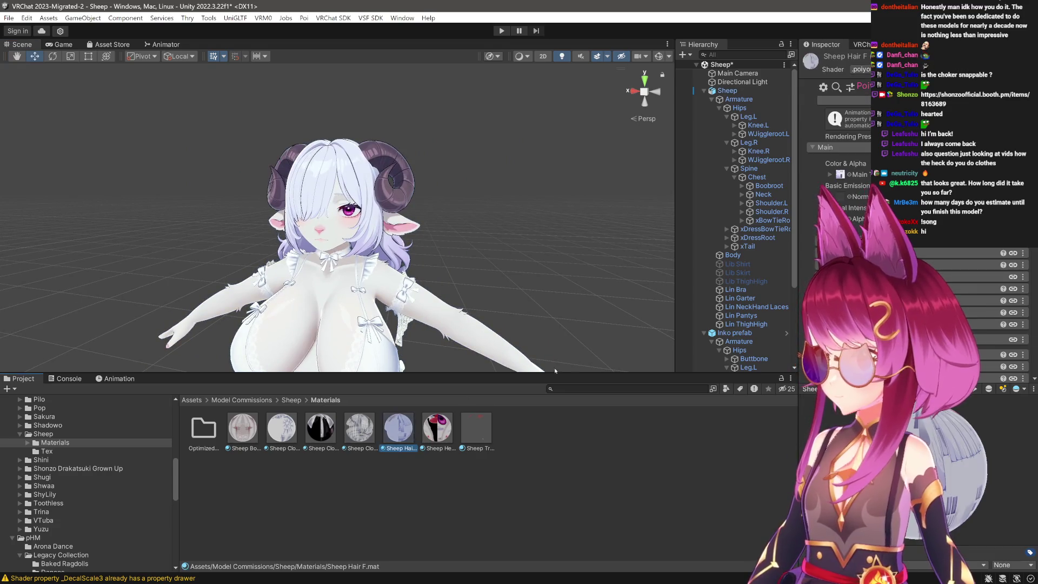
scroll("down", 3)
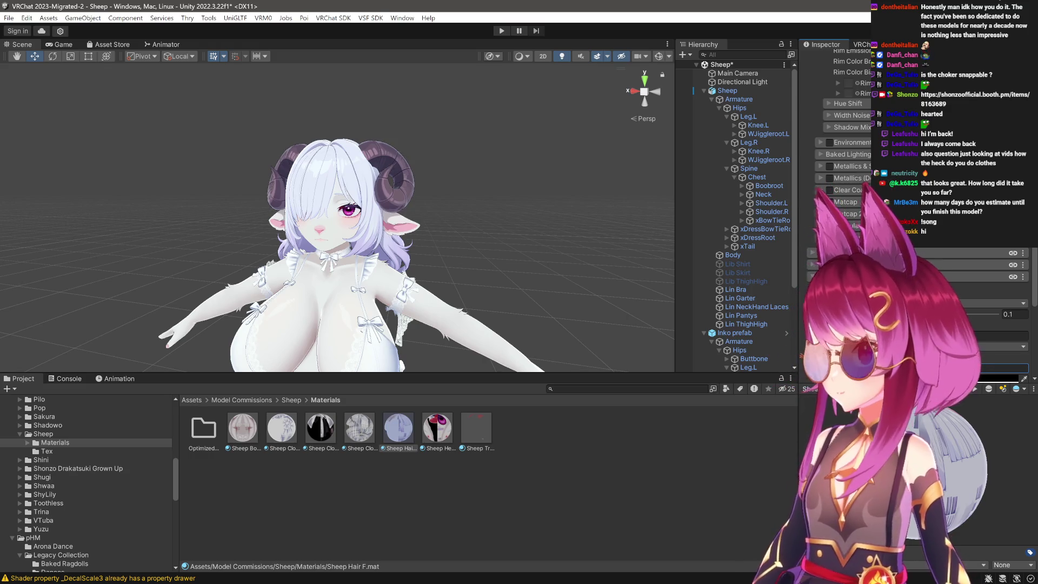
left_click_drag(238, 268, 354, 272)
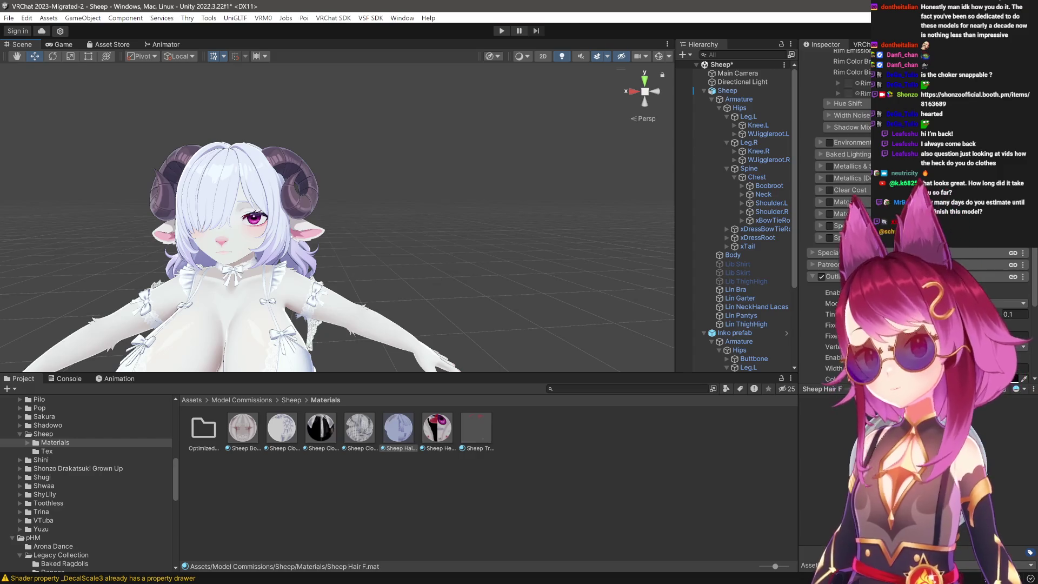
Select the Sheep avatar root, orbit around it, and enter Play mode to test the jiggle.
left_click(740, 92)
left_click_drag(335, 217, 292, 227)
key("ctrl+p")
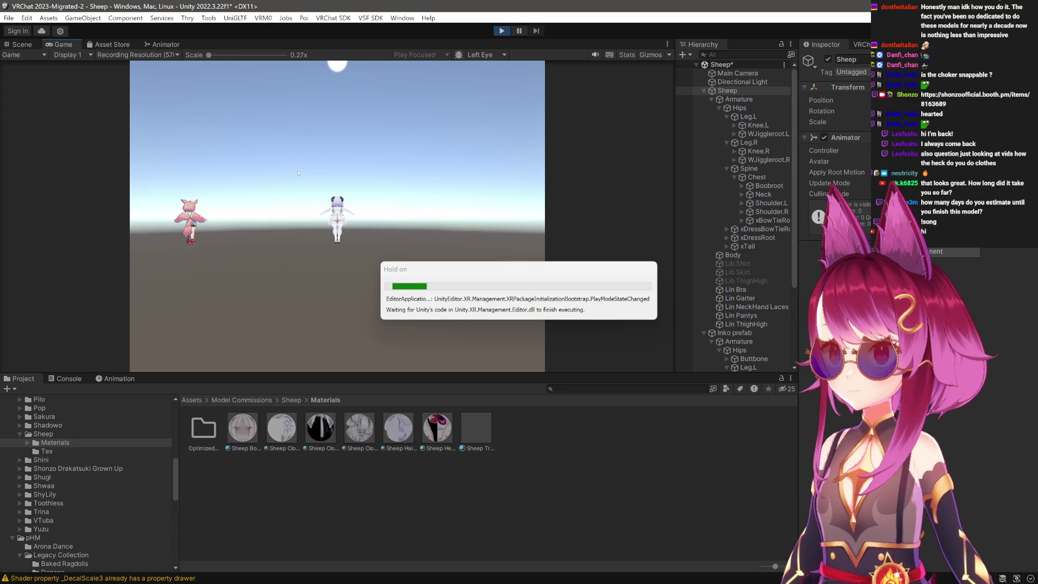
Frame the Hips bone in the Scene view and select WJiggleroot.L to show its PhysBone.
left_click(20, 46)
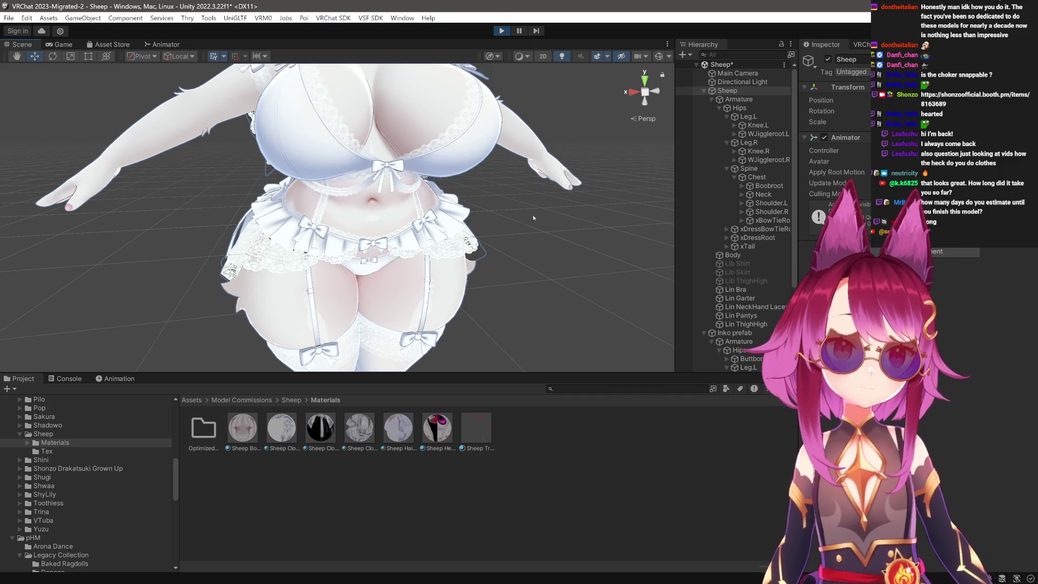
scroll("down", 3)
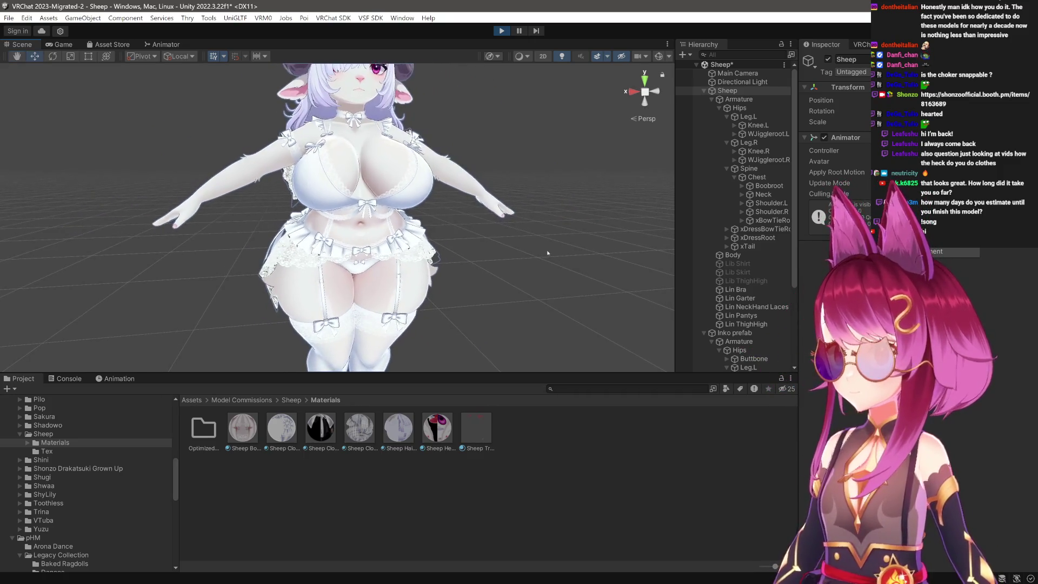
left_click_drag(575, 372, 579, 459)
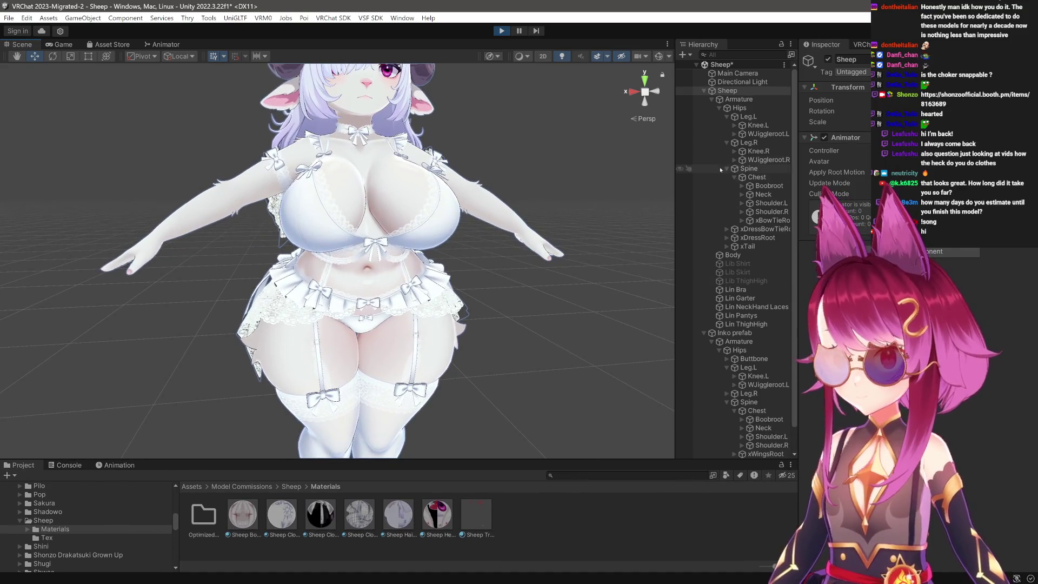
double_click(748, 111)
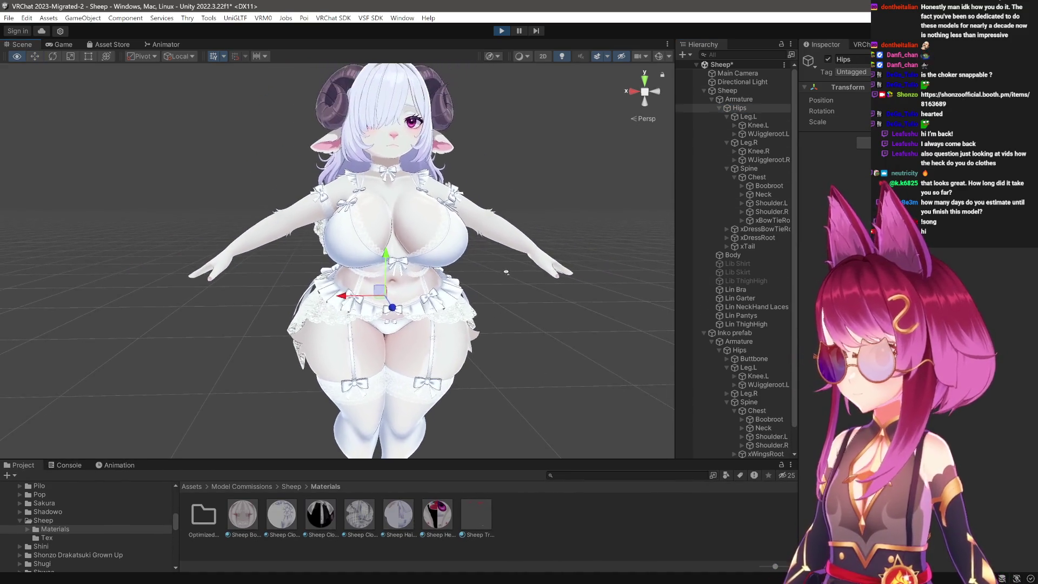
left_click_drag(378, 303, 438, 279)
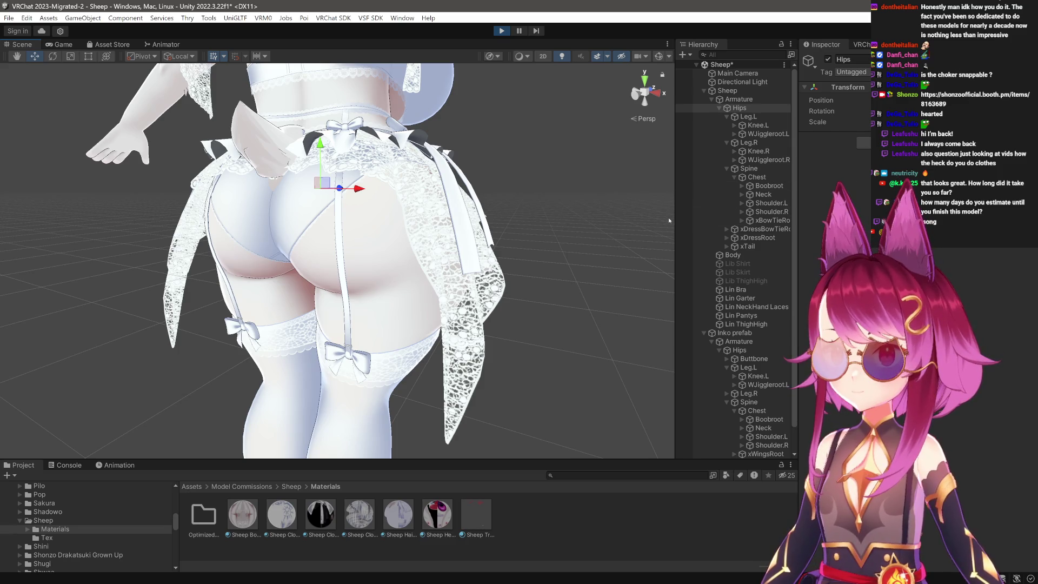
left_click_drag(672, 218, 603, 218)
left_click(697, 134)
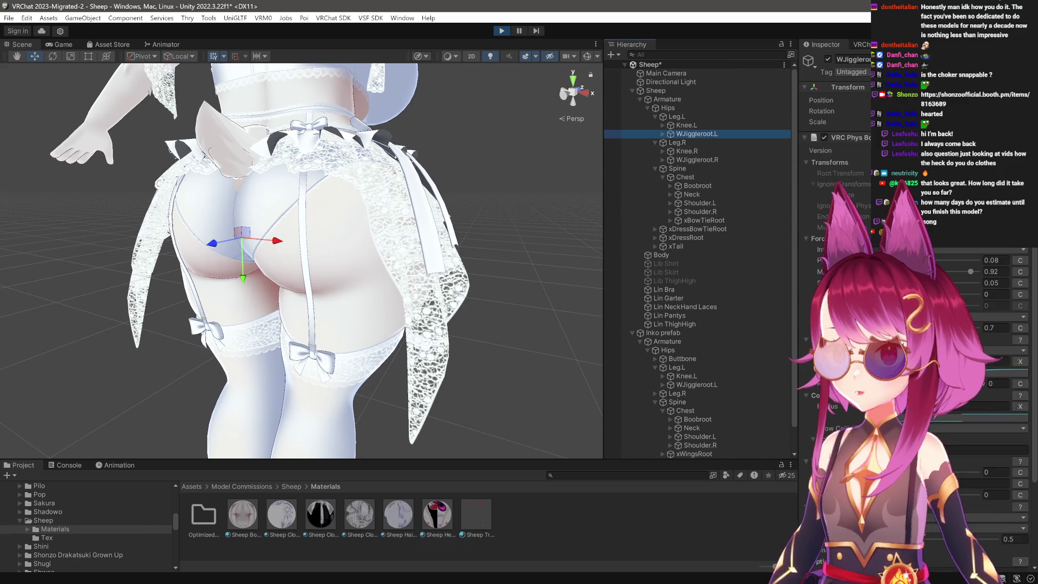
Frame and zoom in on the selected thigh jiggle bone to watch it in Play mode.
left_click_drag(432, 243, 367, 233)
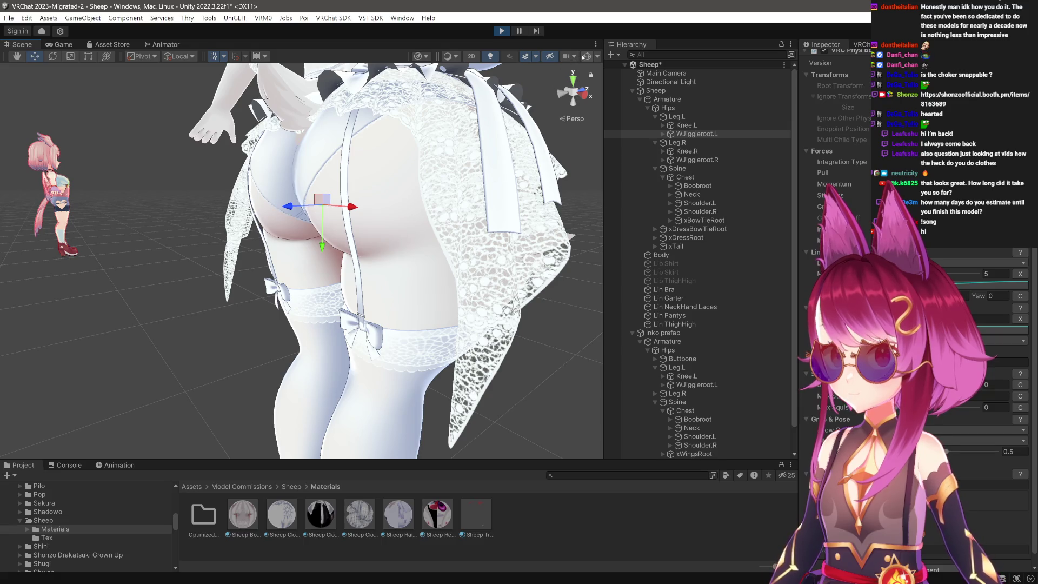
key("f")
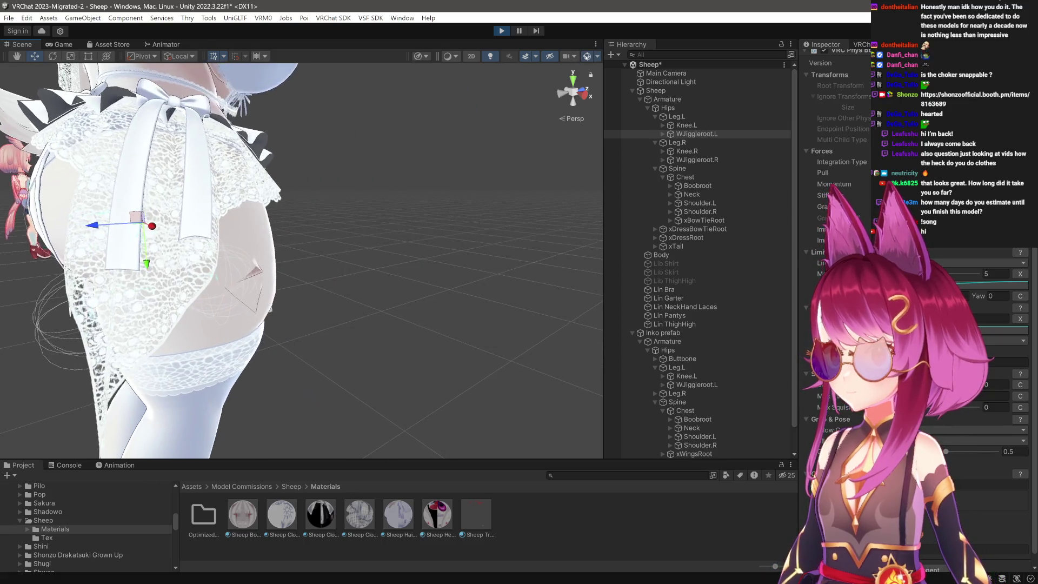
left_click_drag(432, 162, 699, 414)
left_click_drag(352, 259, 310, 286)
left_click_drag(311, 287, 312, 284)
left_click_drag(312, 284, 229, 299)
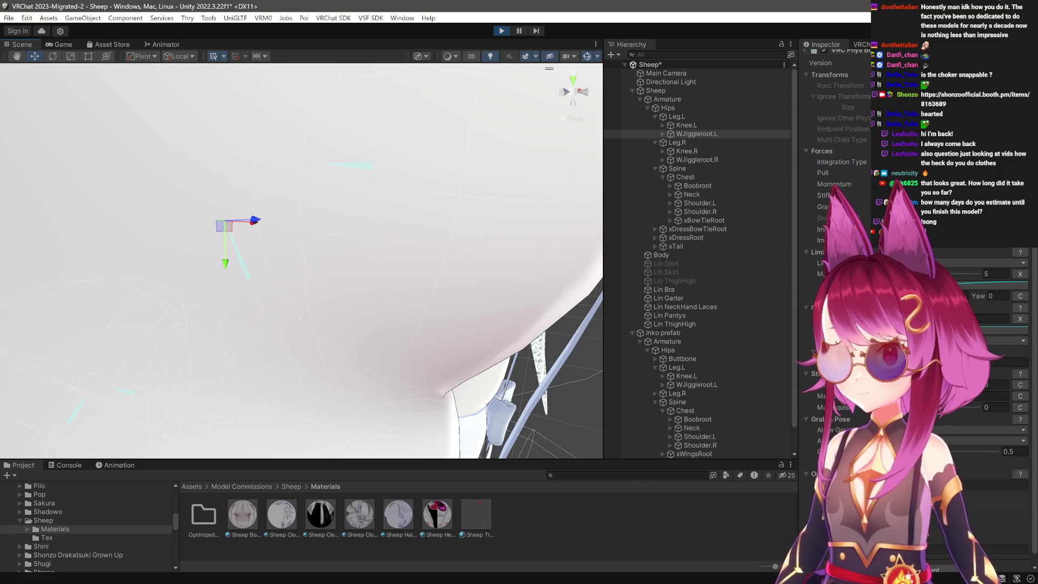
scroll("down", 3)
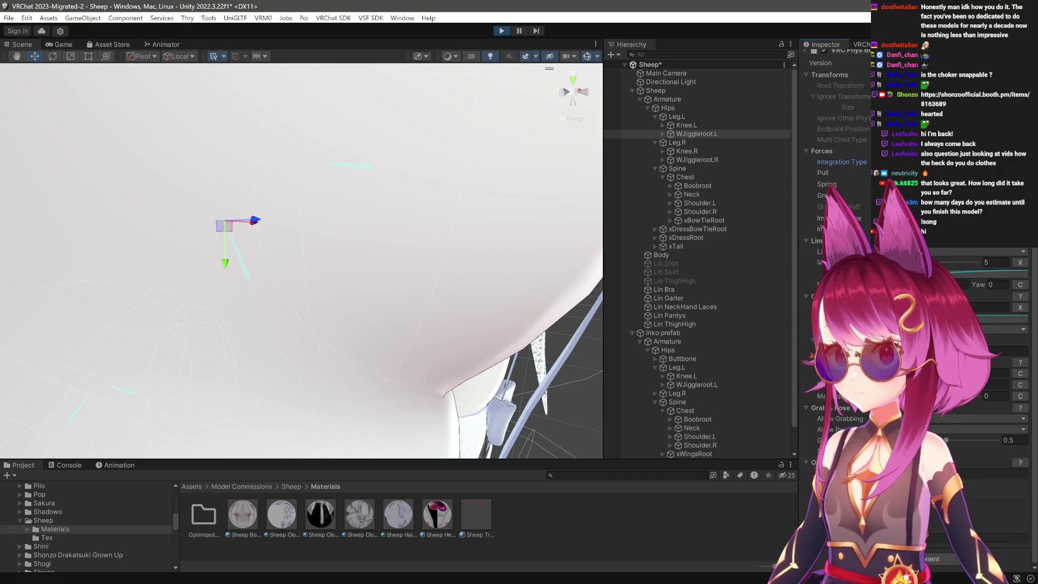
Stop Play mode and pan the view to centre the pink mesh.
left_click(501, 28)
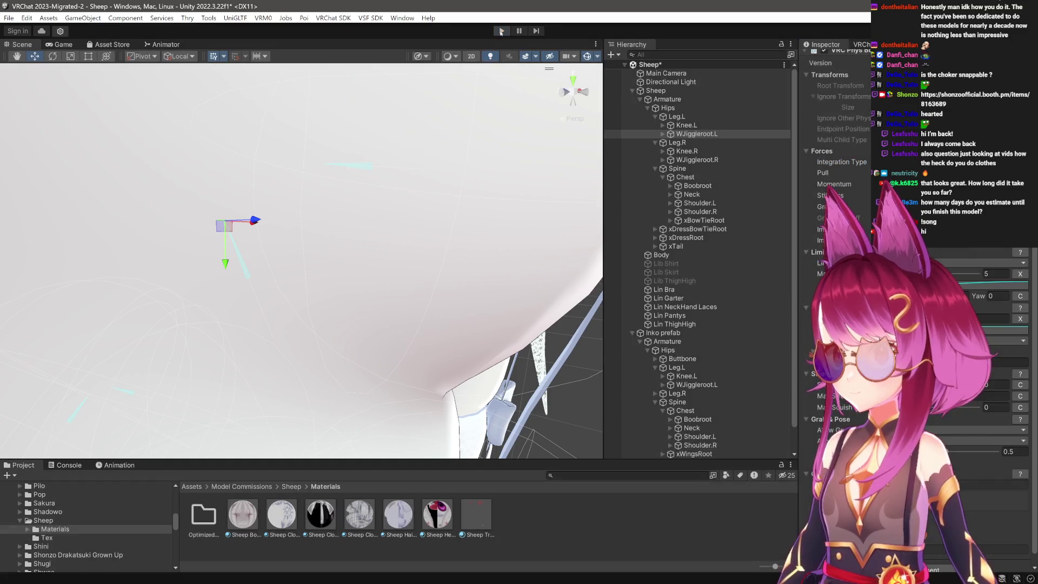
left_click_drag(343, 264, 385, 398)
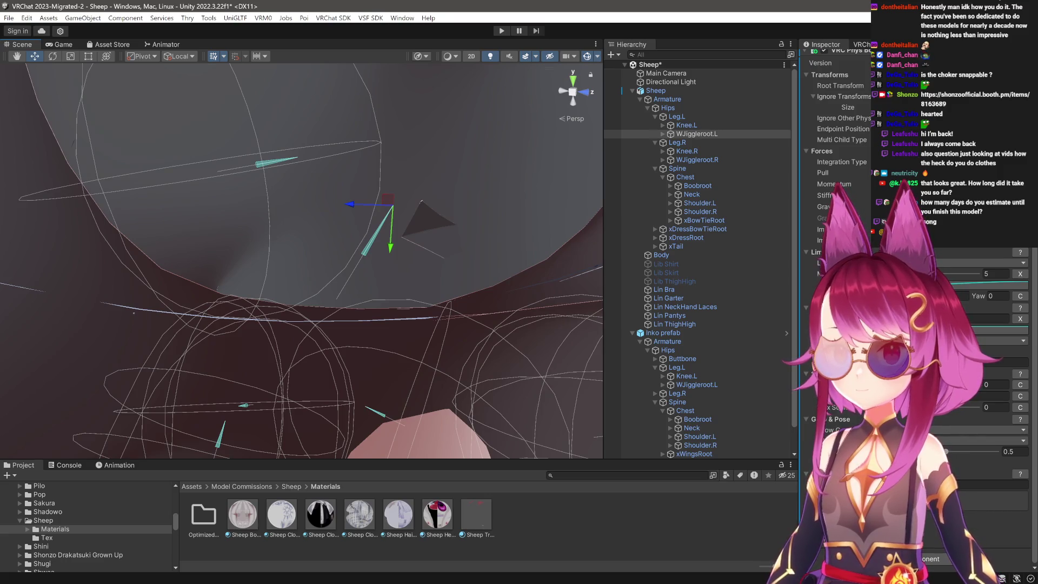
left_click(842, 140)
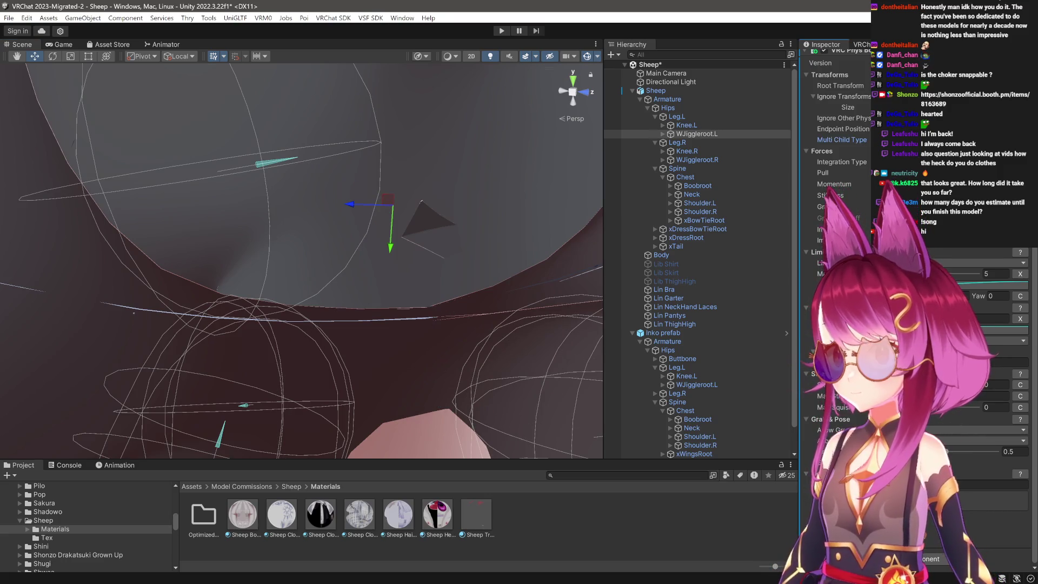
left_click_drag(400, 279, 392, 265)
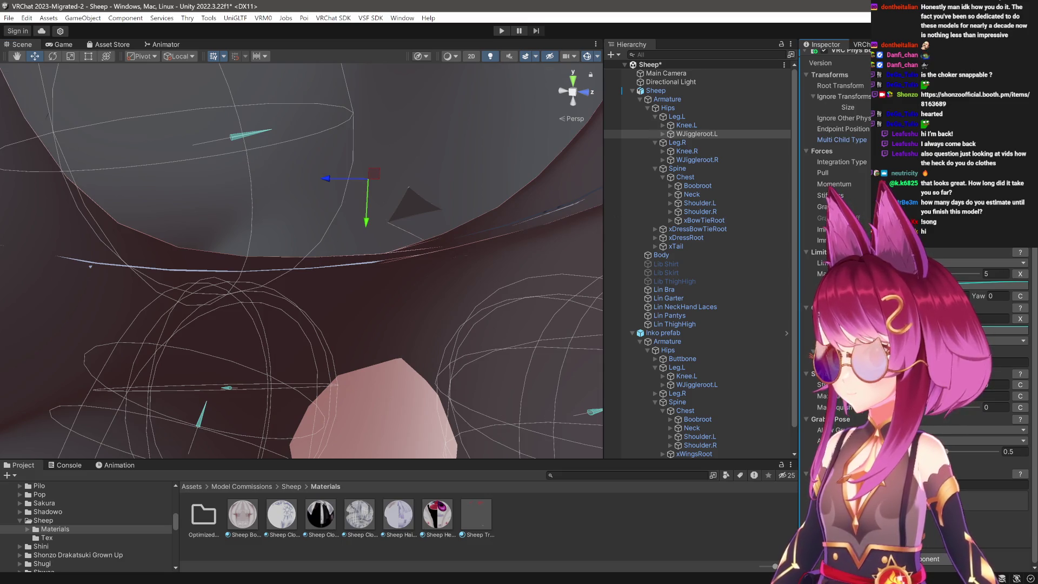
left_click_drag(399, 229, 436, 306)
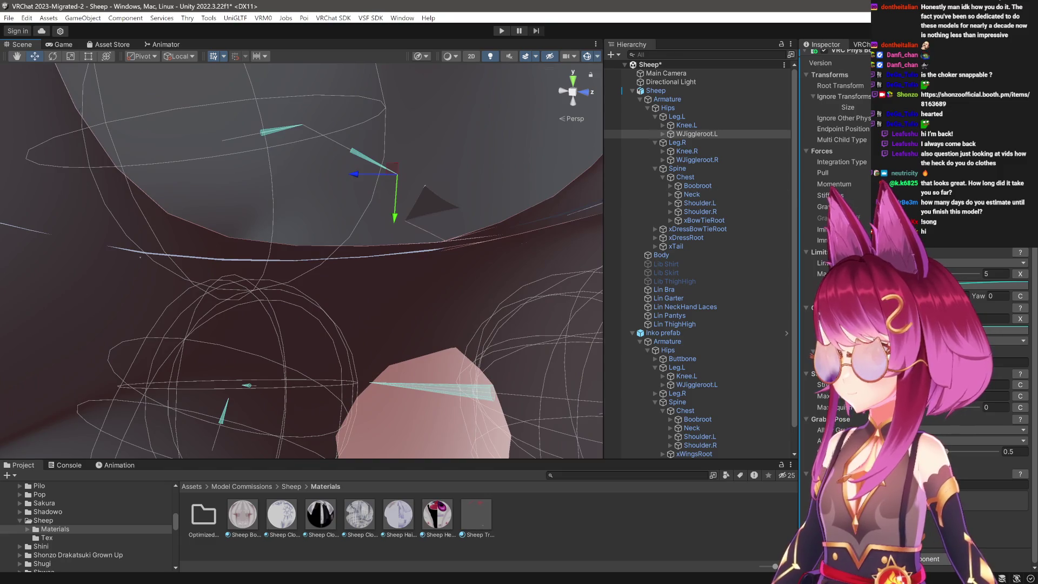
left_click(841, 162)
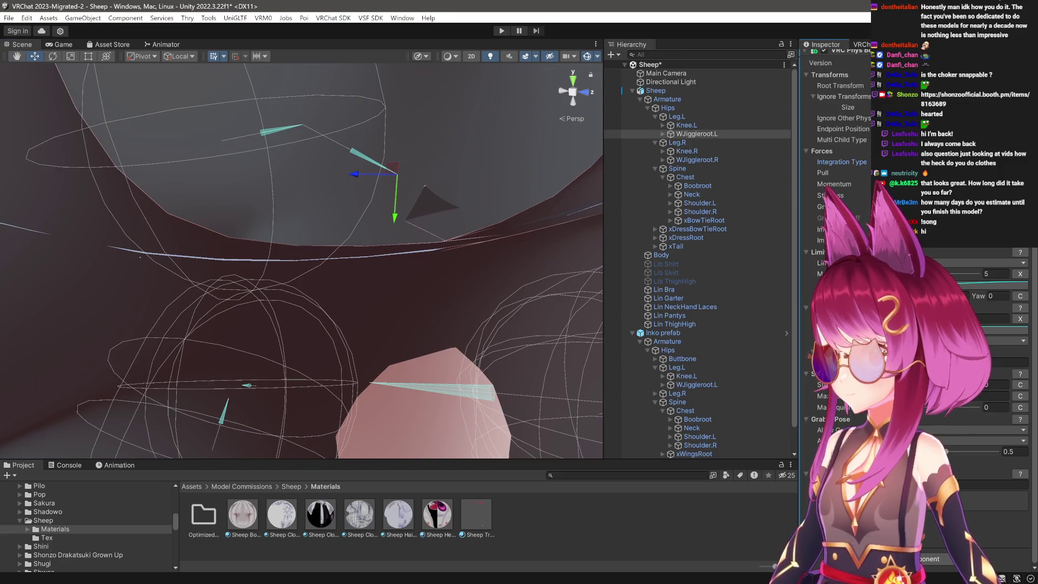
left_click_drag(444, 358, 521, 260)
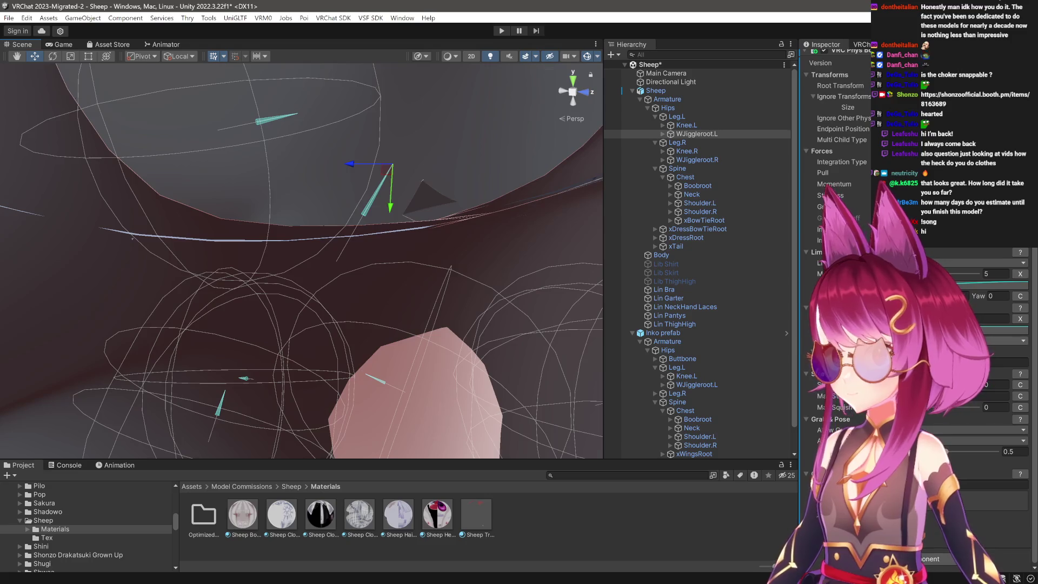
Set WJiggleroot.L's maximum limit angle to 20, then select WJiggleroot.R.
left_click(999, 273)
type("10")
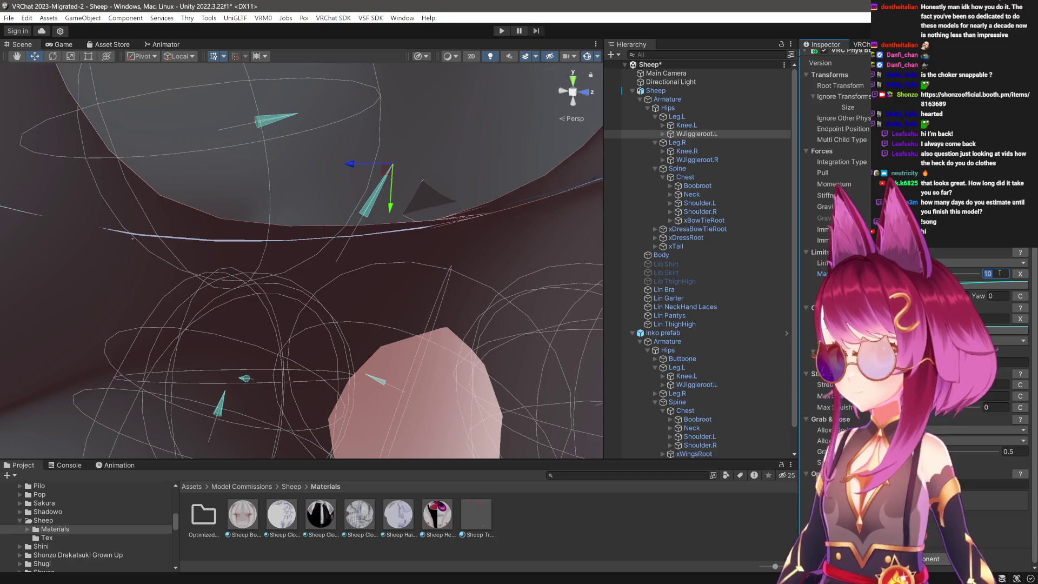
type("15")
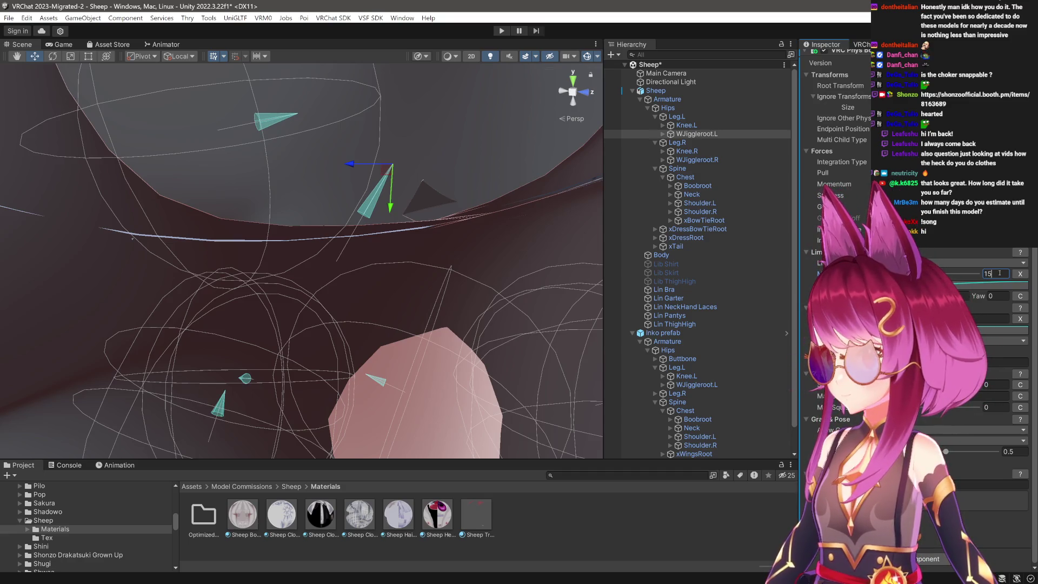
type("20")
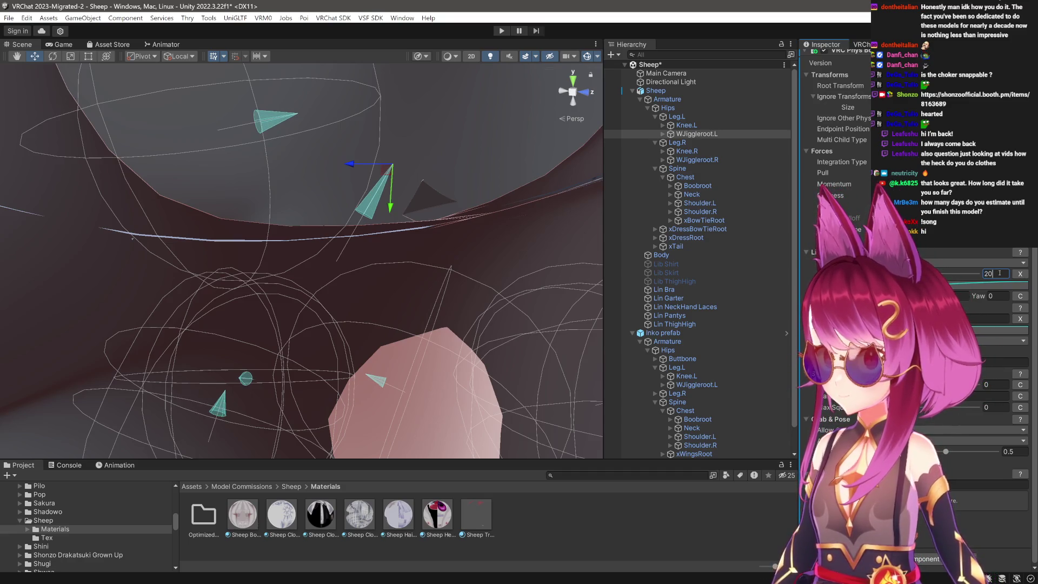
left_click(697, 160)
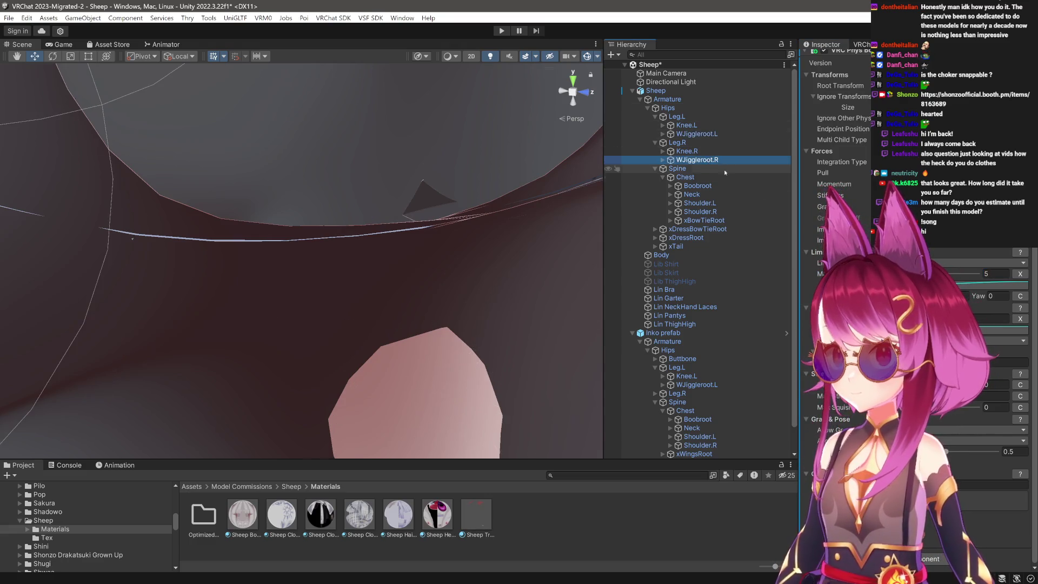
Set WJiggleroot.R's maximum limit angle to 20 and inspect the new limit cones at the thigh band.
left_click(988, 274)
type("20")
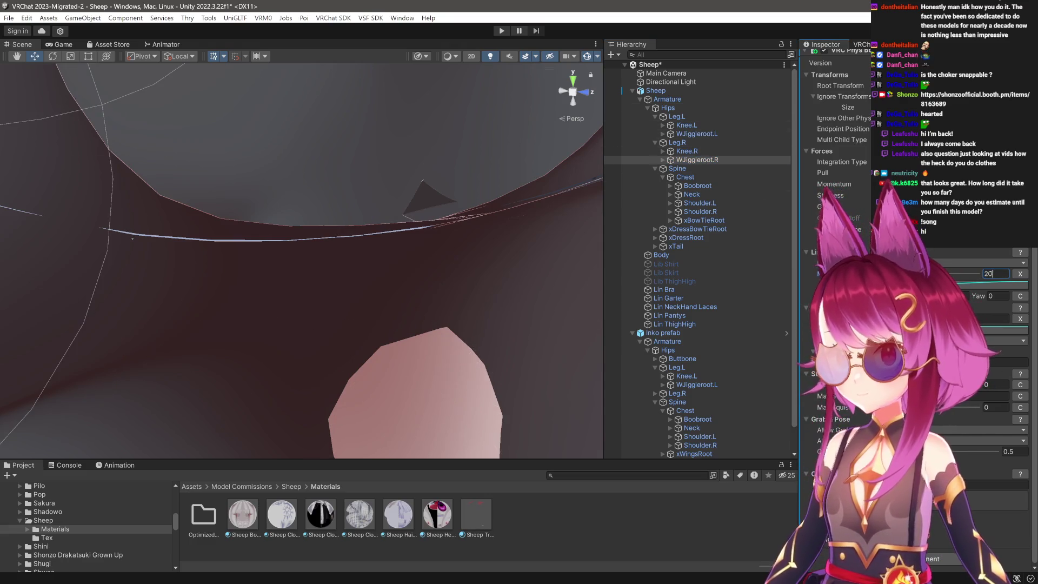
left_click_drag(432, 259, 432, 264)
left_click_drag(432, 265, 403, 254)
left_click_drag(403, 254, 379, 222)
left_click_drag(378, 222, 363, 243)
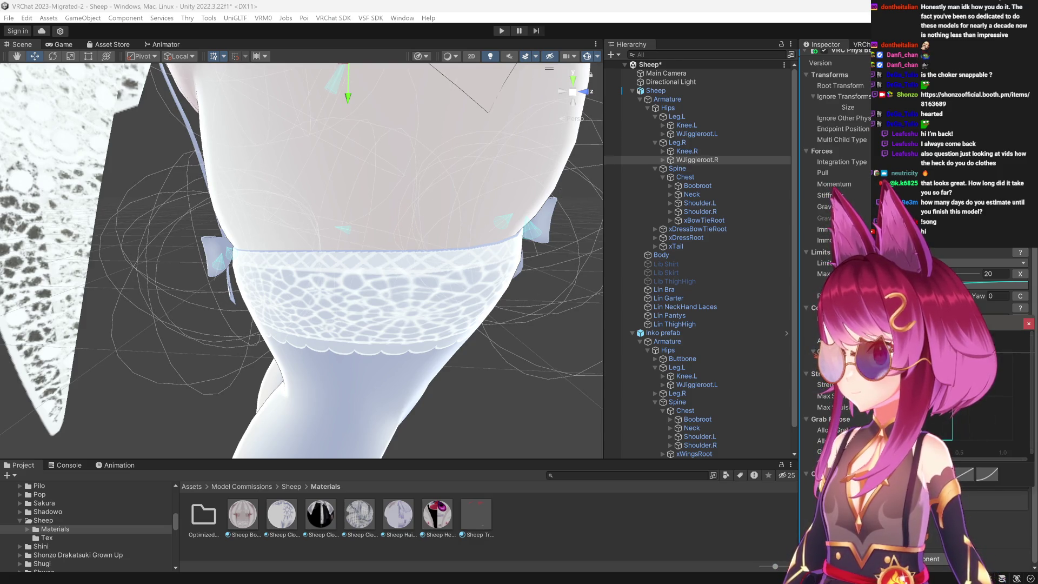
left_click_drag(363, 260, 367, 265)
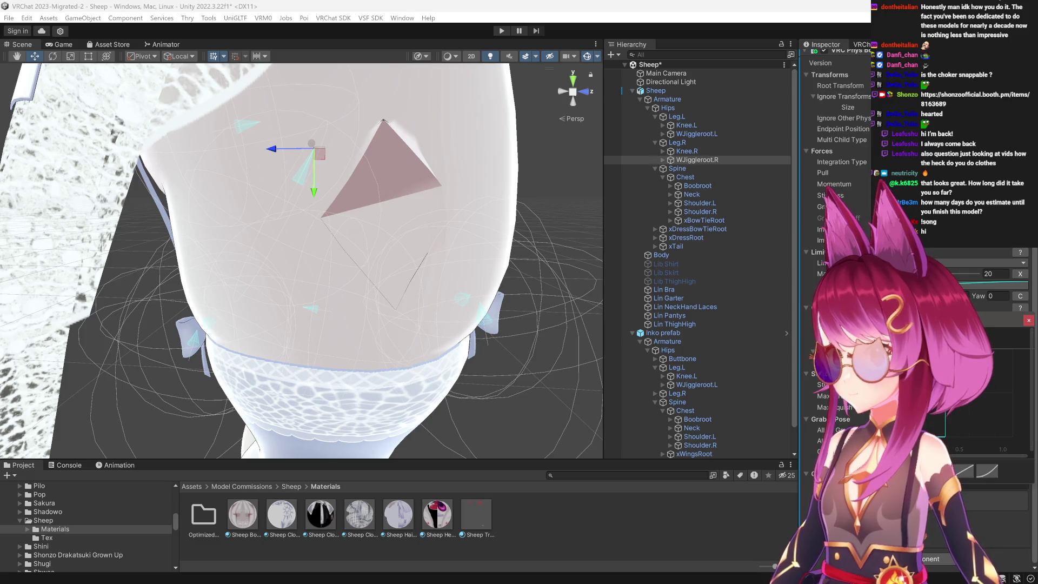
Reshape the limit curve by dragging its keys, including the key near 0.9.
left_click_drag(971, 342, 996, 352)
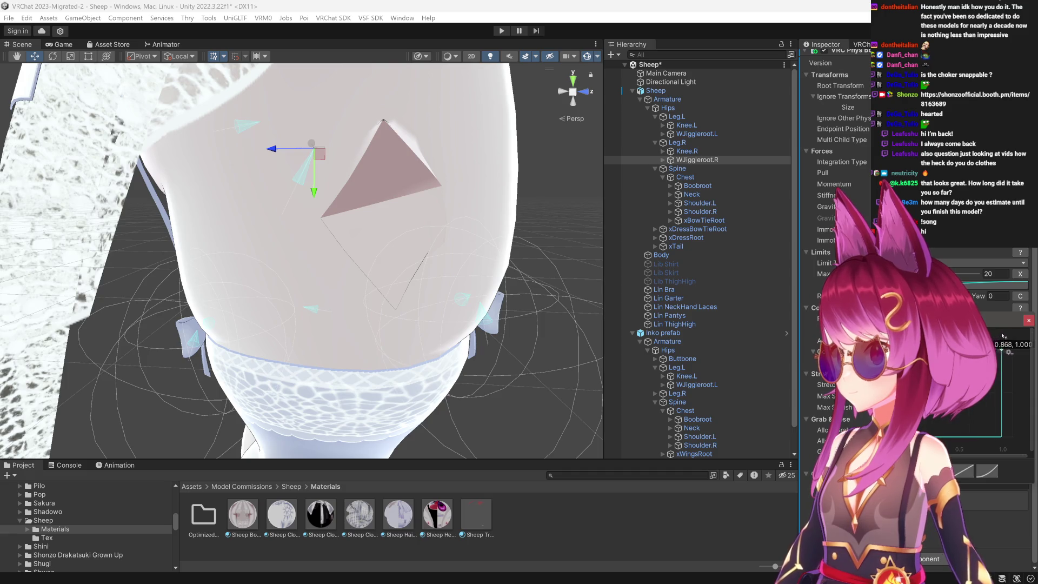
left_click_drag(994, 352, 976, 352)
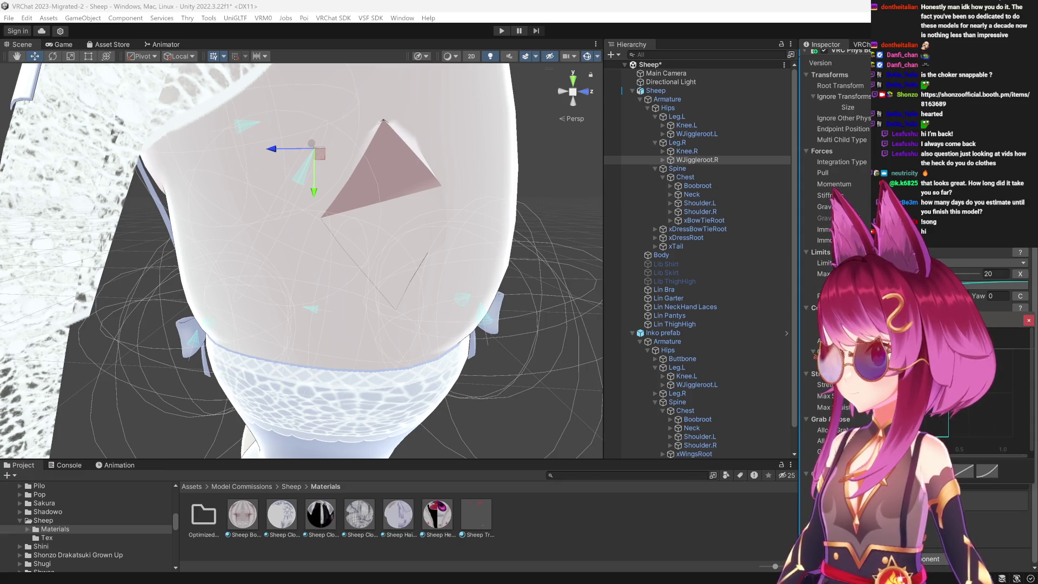
left_click_drag(973, 353, 981, 316)
scroll("down", 3)
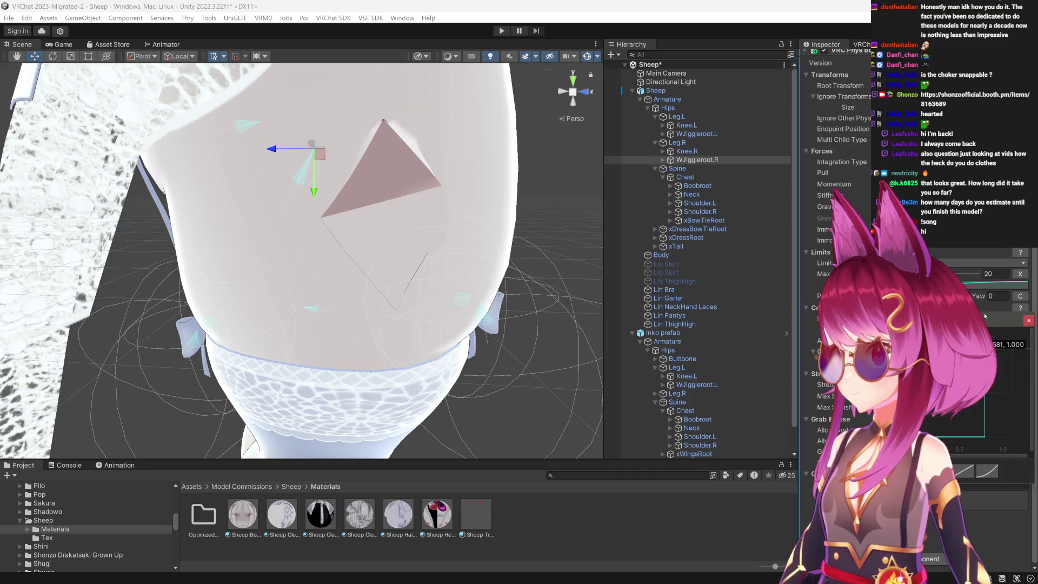
left_click_drag(335, 249, 611, 281)
scroll("up", 3)
left_click(995, 329)
left_click(989, 329)
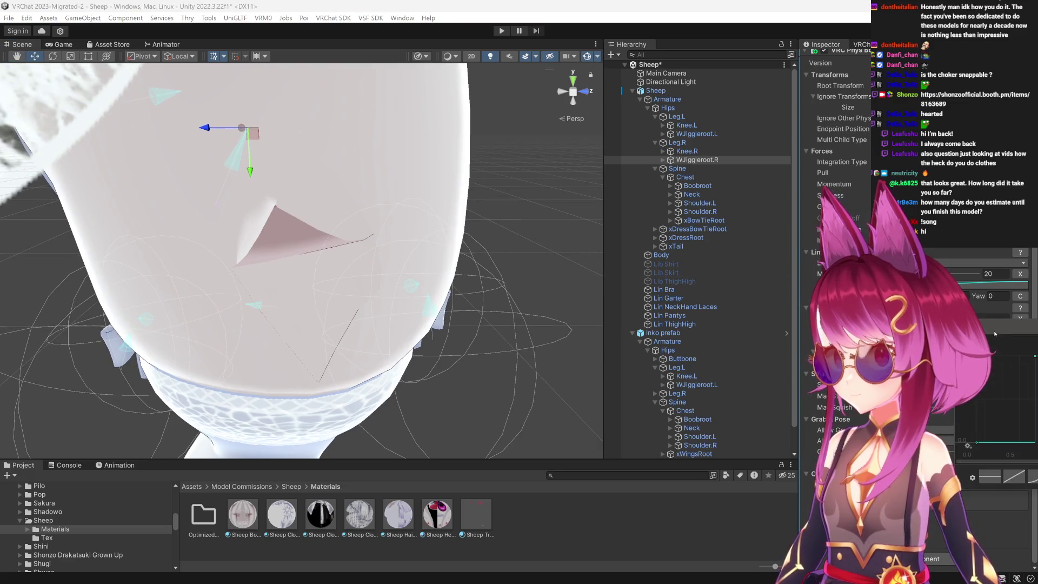
key("Escape")
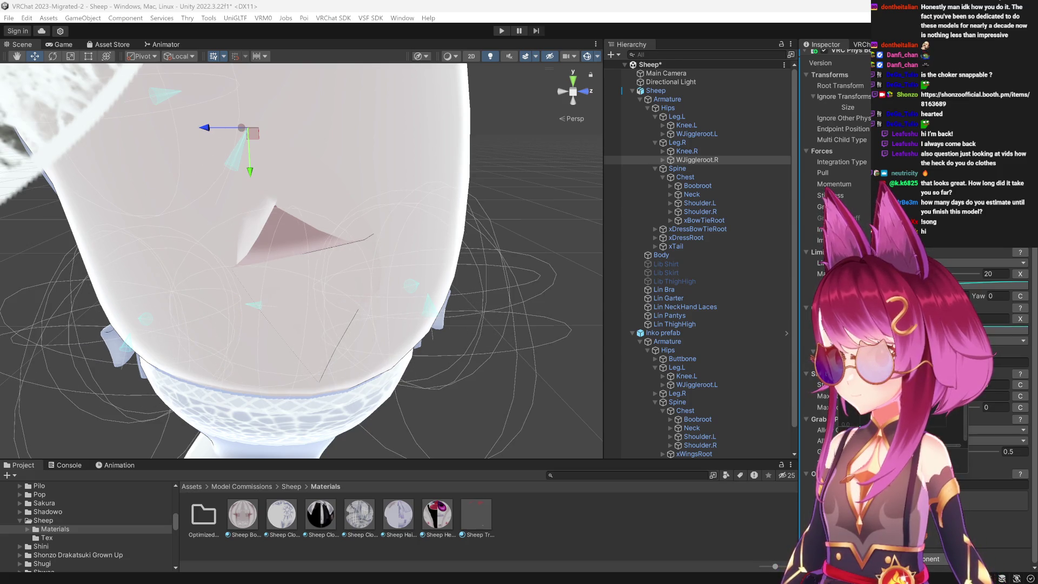
left_click_drag(941, 431, 941, 431)
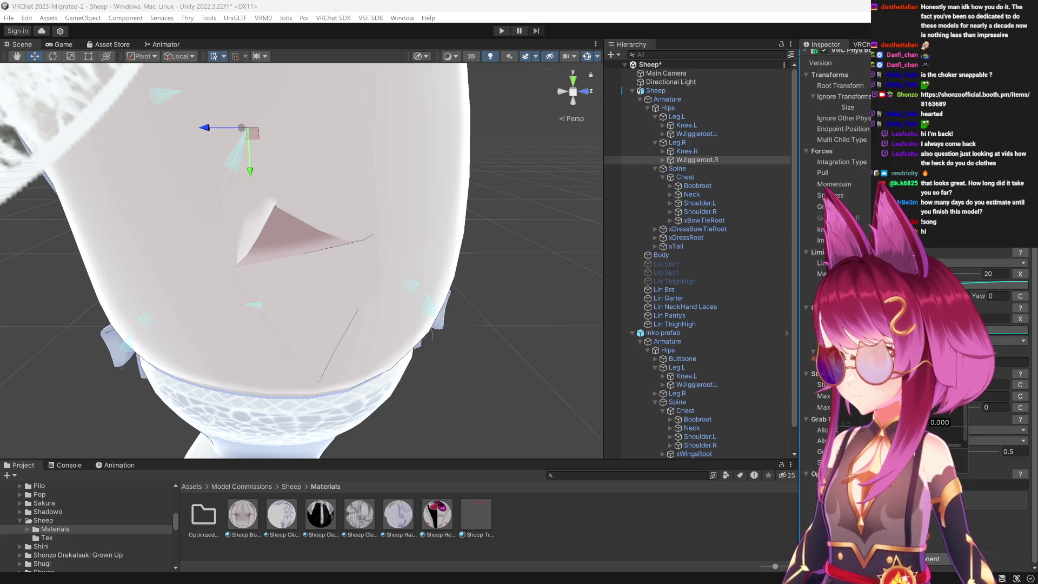
scroll("up", 3)
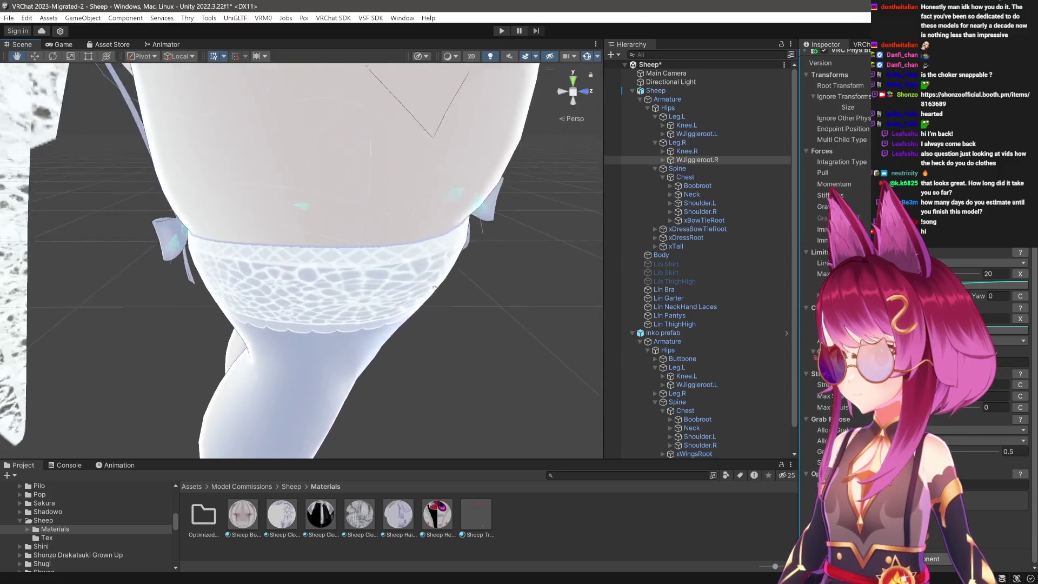
Orbit and zoom around the hips to inspect the bone gizmos and collider sphere.
left_click_drag(437, 346, 281, 244)
left_click_drag(281, 244, 311, 278)
left_click_drag(311, 279, 260, 364)
left_click_drag(260, 364, 324, 310)
left_click_drag(324, 310, 327, 300)
left_click_drag(327, 299, 368, 319)
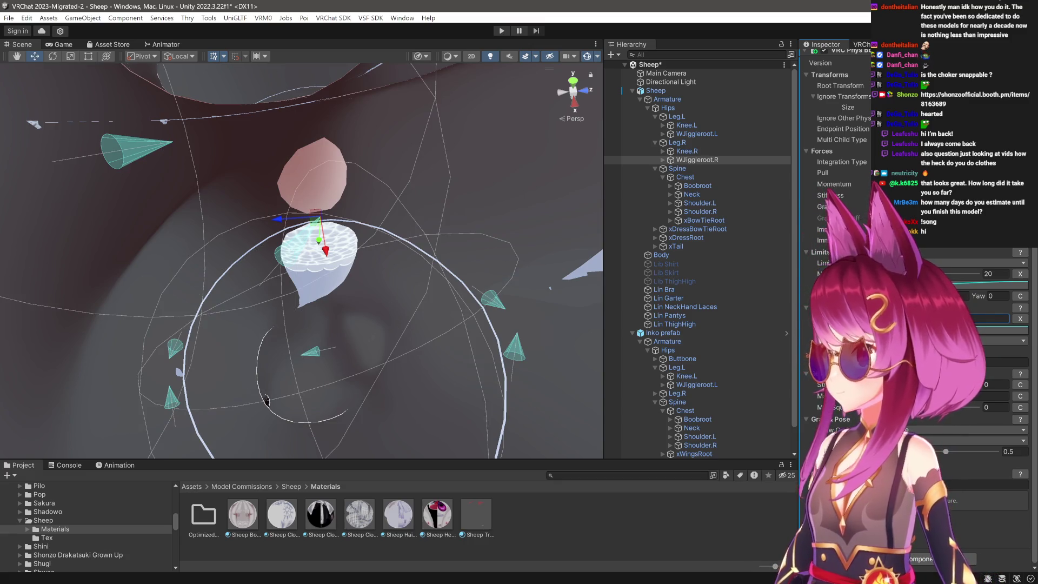
left_click_drag(266, 401, 553, 309)
Pull the curve's end key in to 0.634 and close the curve editor.
left_click(992, 318)
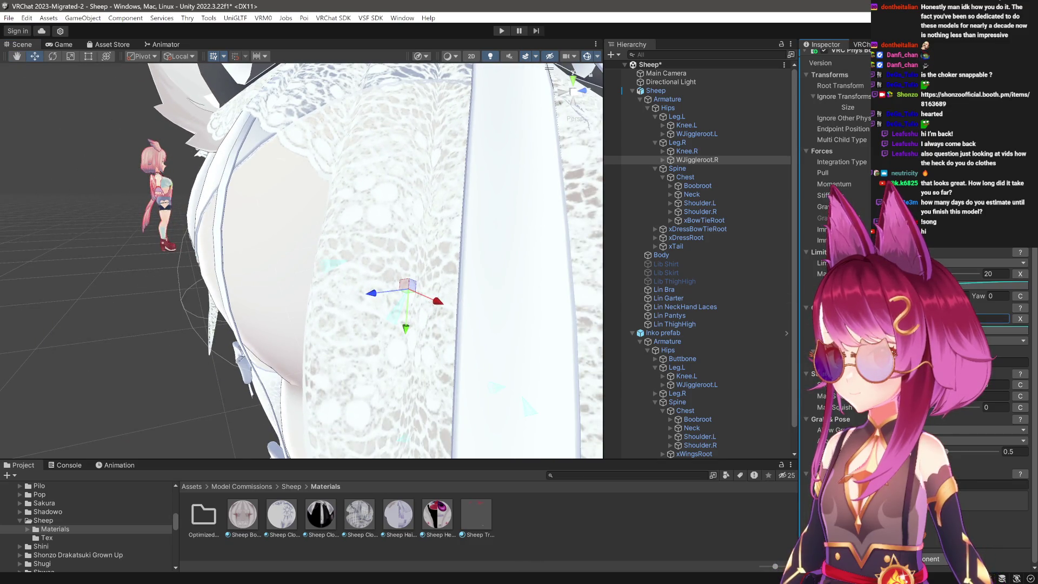
scroll("up", 3)
scroll("down", 3)
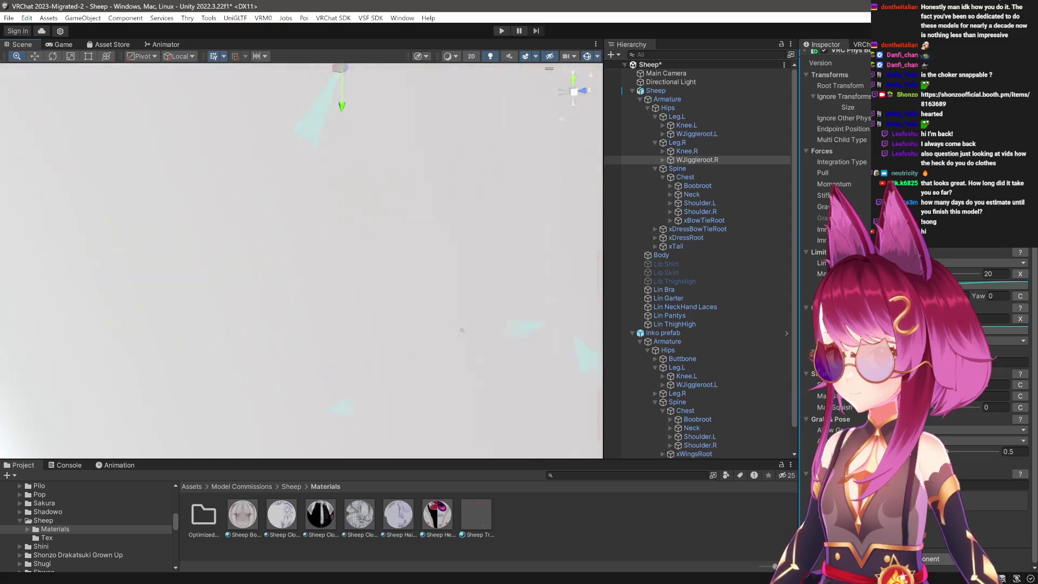
scroll("down", 3)
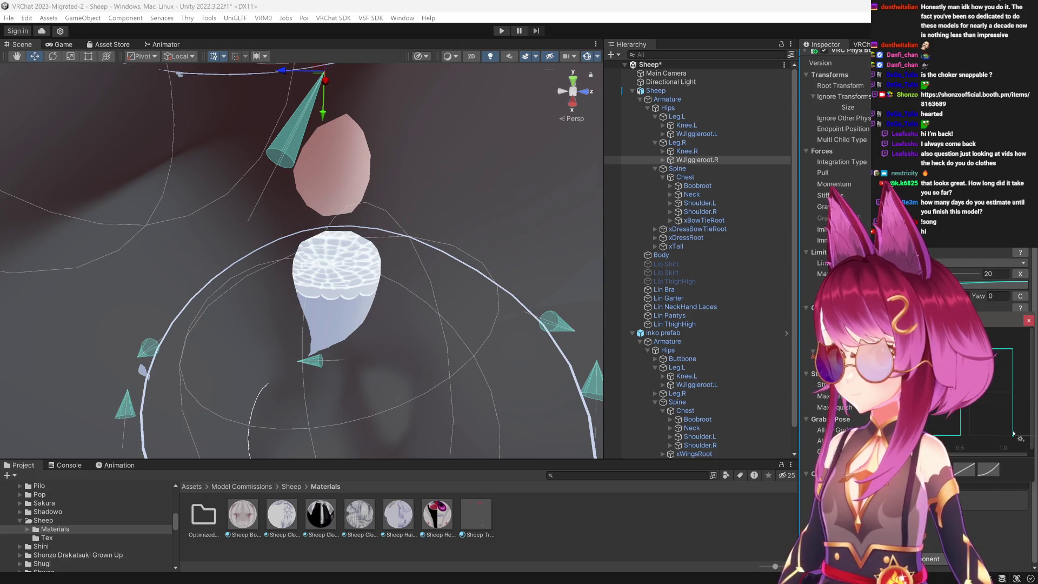
left_click_drag(1013, 433, 993, 437)
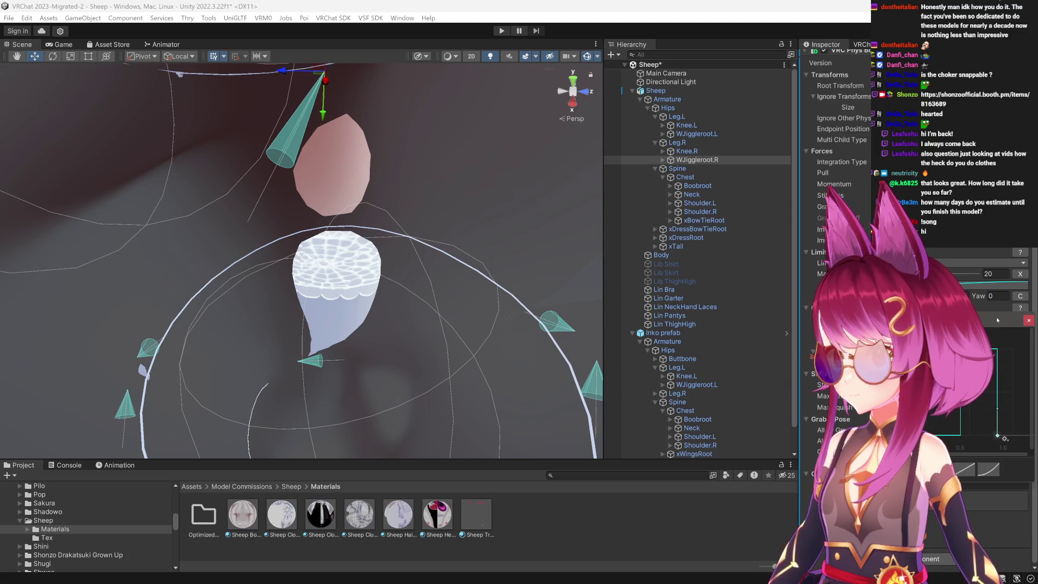
left_click(1030, 321)
Select and frame WJiggleroot.L, then select the Boobroot chest bone.
scroll("up", 3)
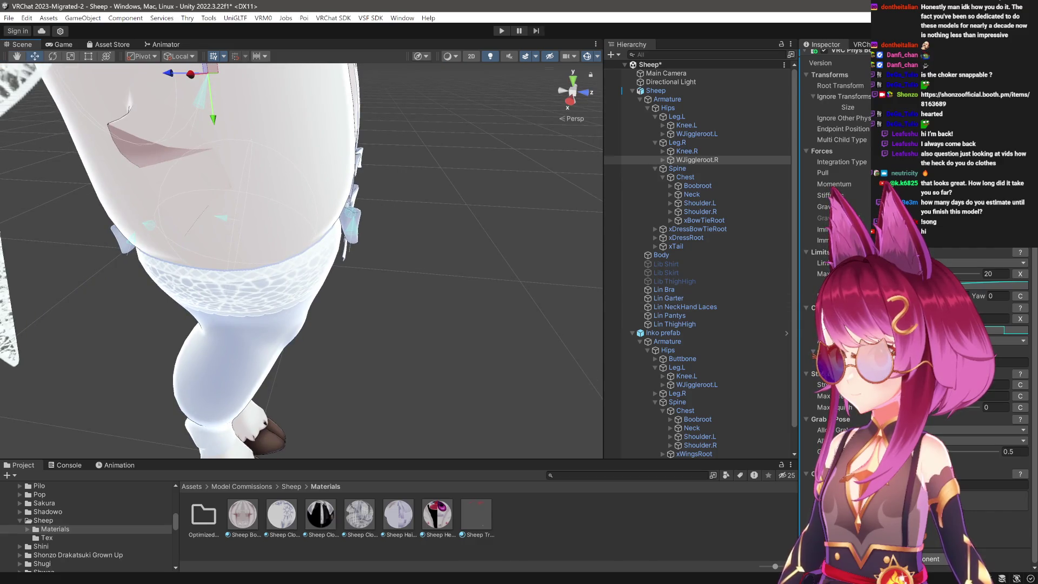
scroll("up", 3)
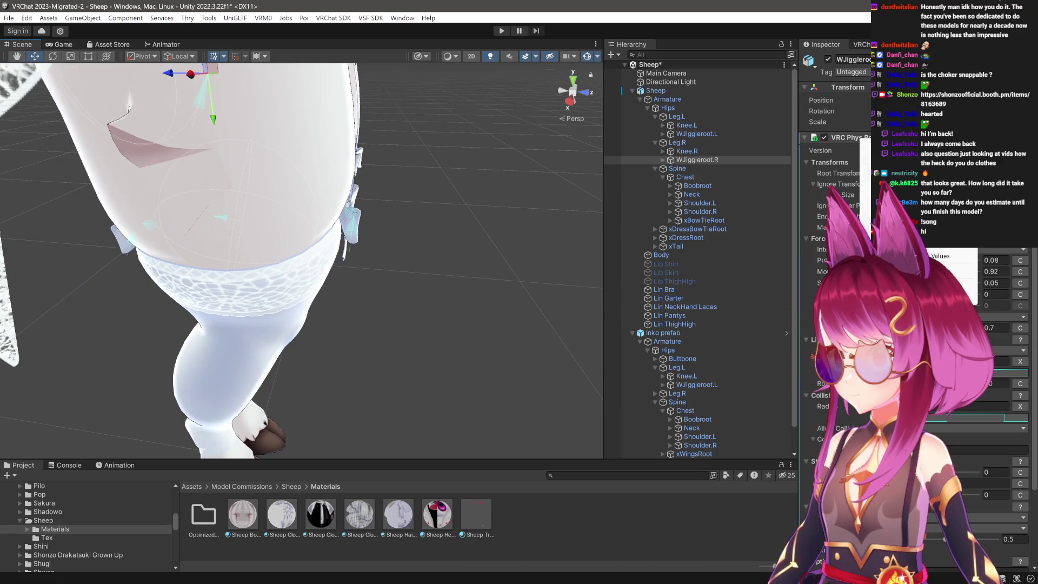
left_click(697, 133)
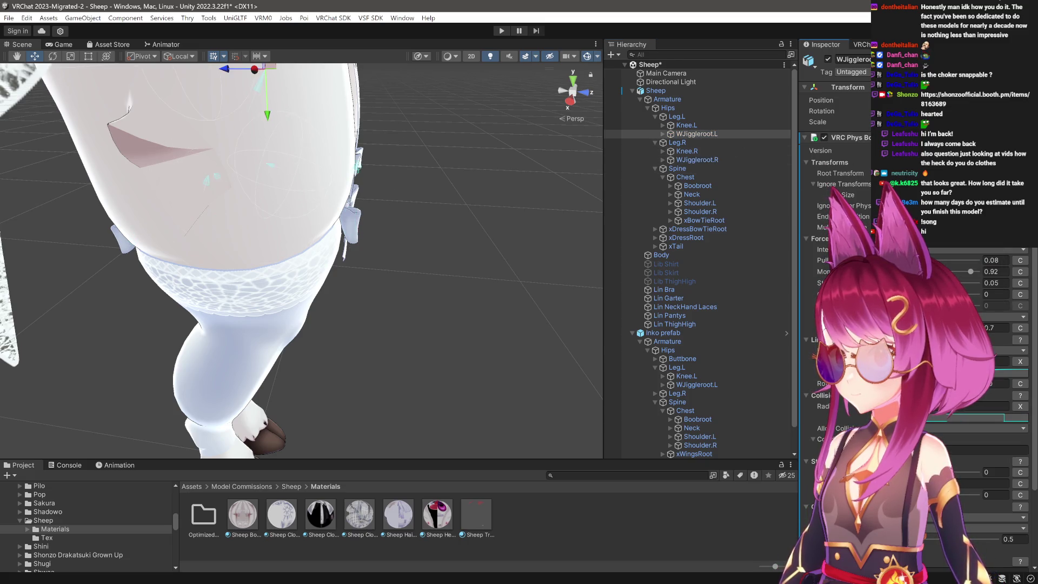
left_click_drag(202, 92, 112, 92)
key("f")
scroll("down", 3)
key("f")
left_click(697, 160)
Frame the Boobroot gizmos and set its maximum limit angle to 20.
key("f")
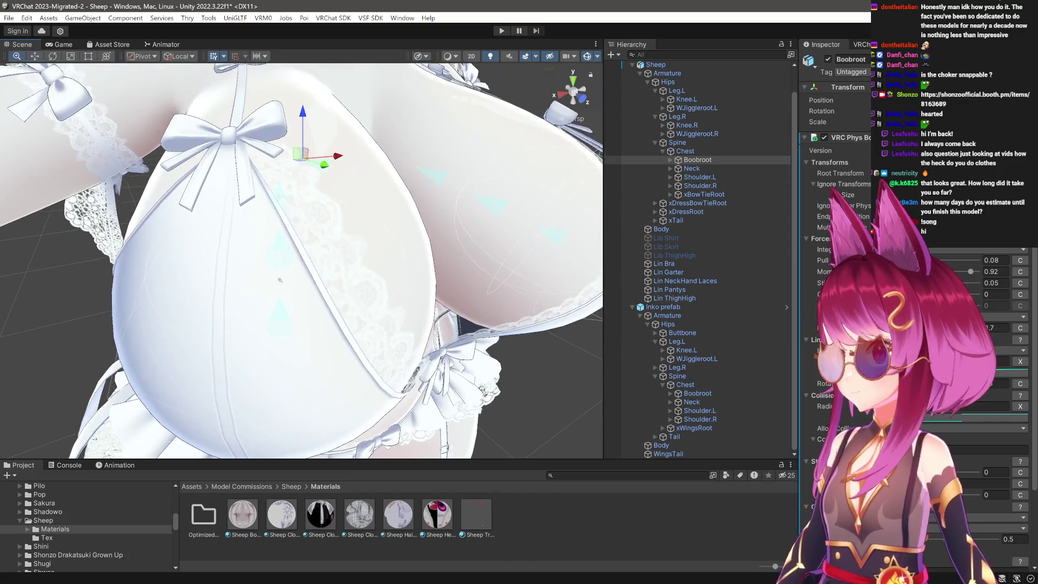
left_click_drag(335, 270, 355, 312)
left_click_drag(355, 312, 366, 321)
key("w")
scroll("down", 3)
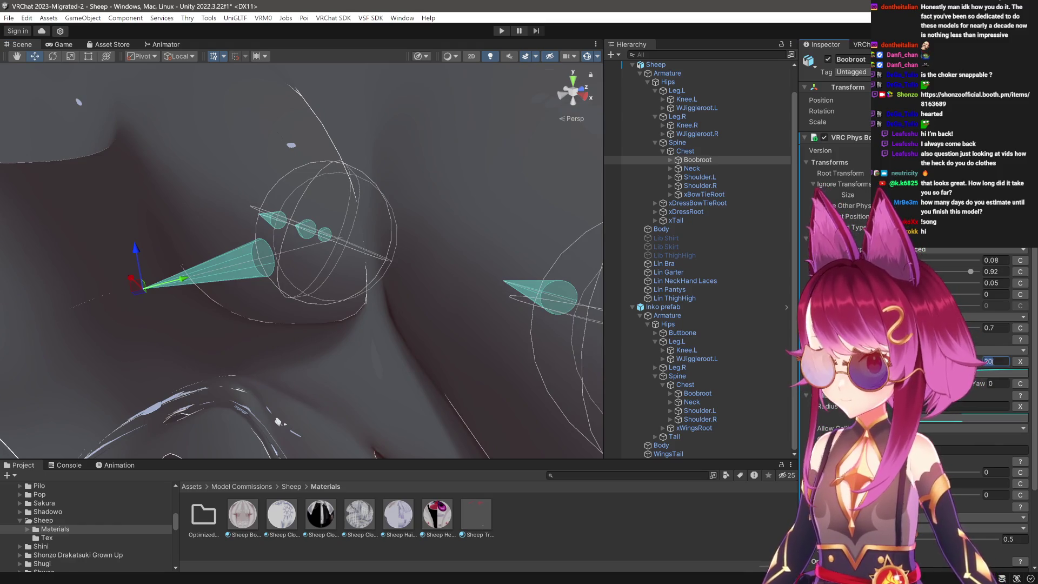
type("30")
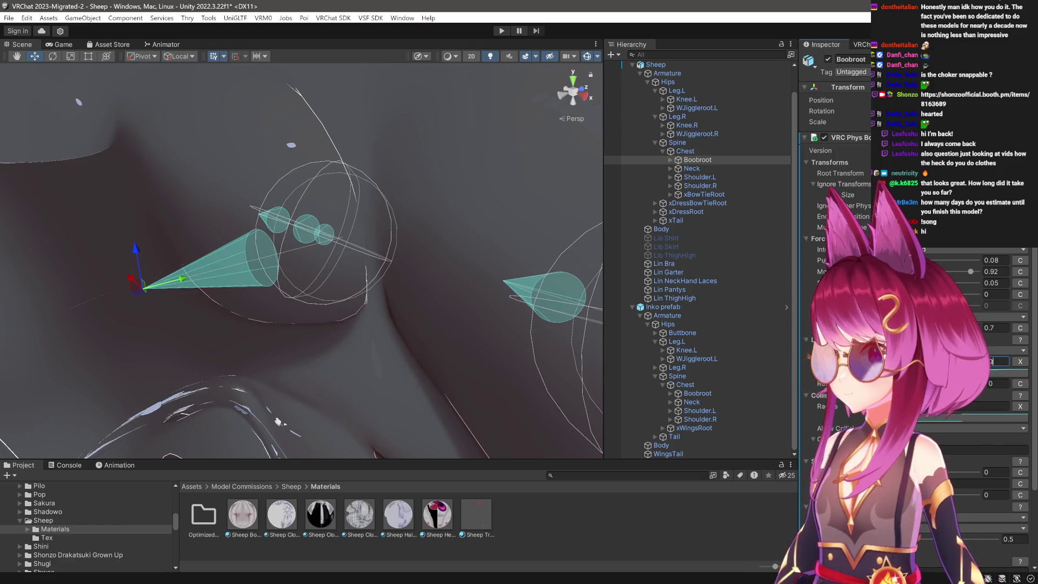
key("BackSpace")
key("BackSpace")
type("20")
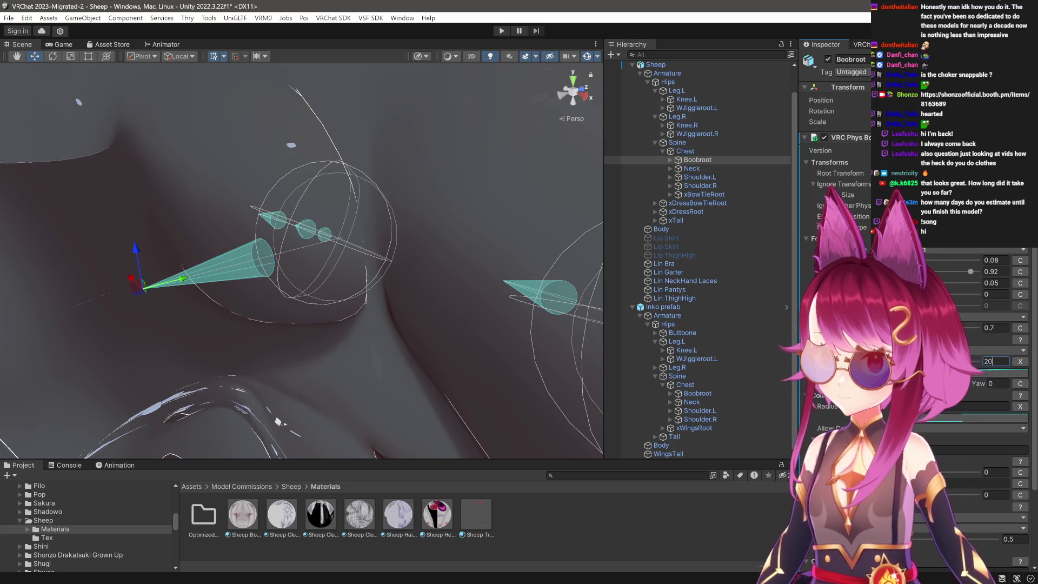
Reshape the radius curve keys, top key to 0.583, and start Play mode.
left_click(940, 417)
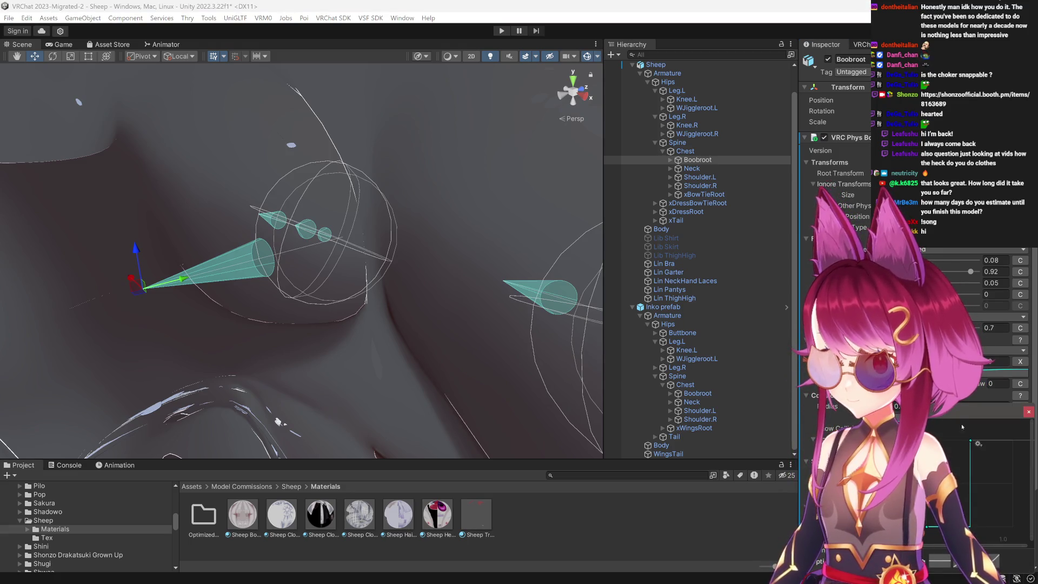
left_click_drag(971, 439, 968, 436)
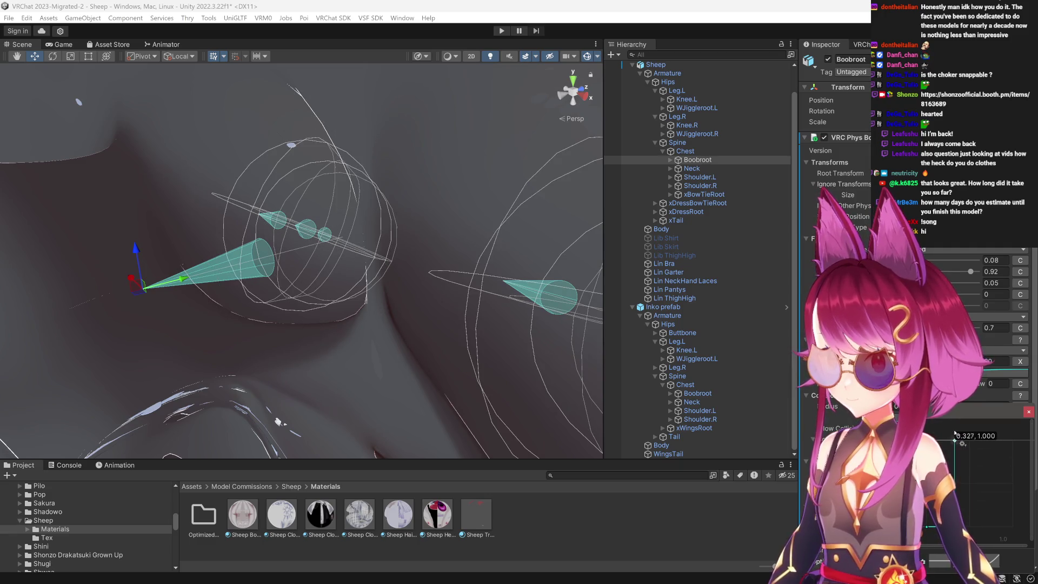
left_click(977, 398)
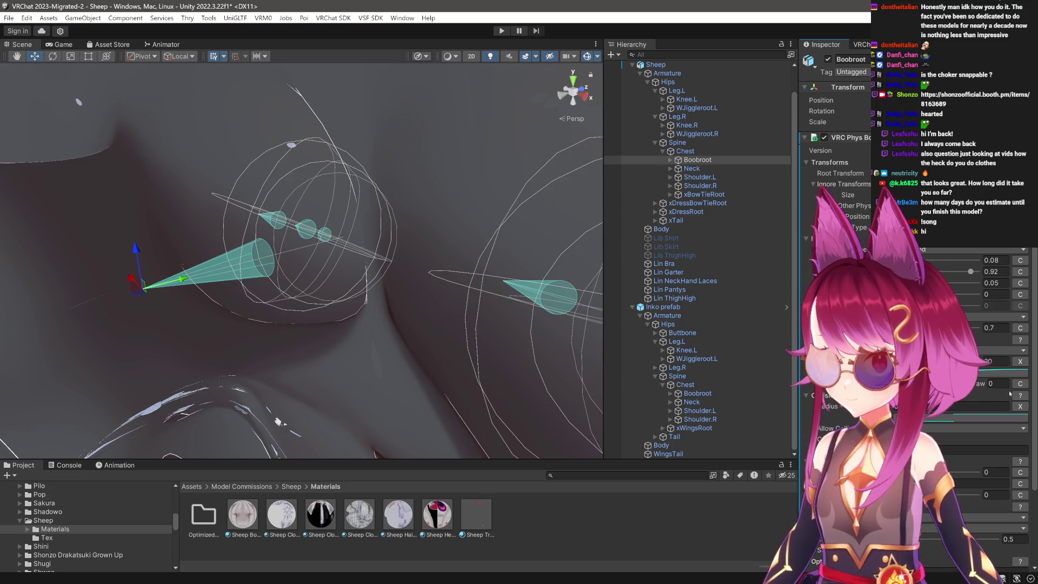
left_click(995, 374)
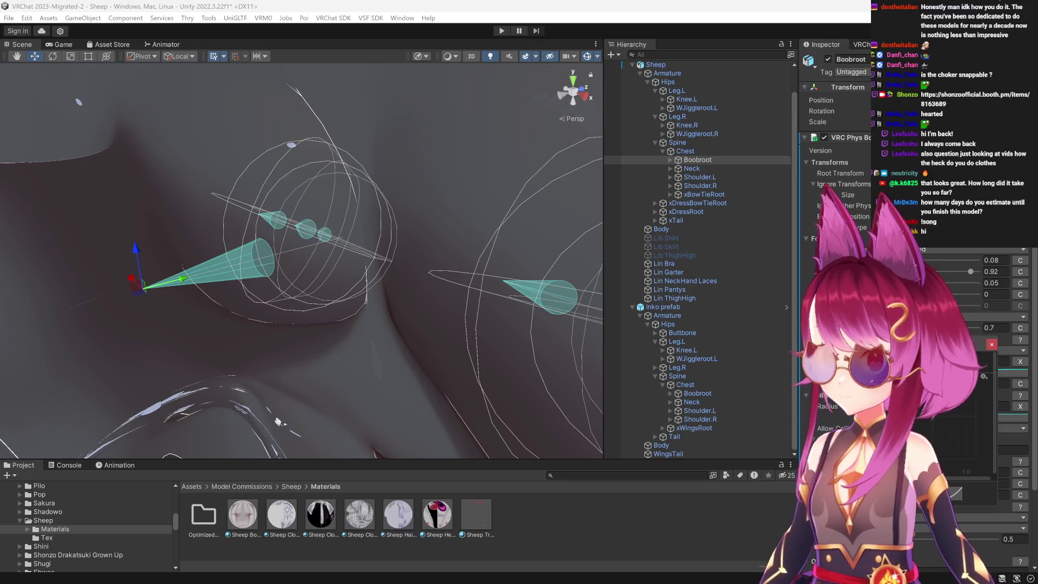
left_click_drag(919, 435, 919, 428)
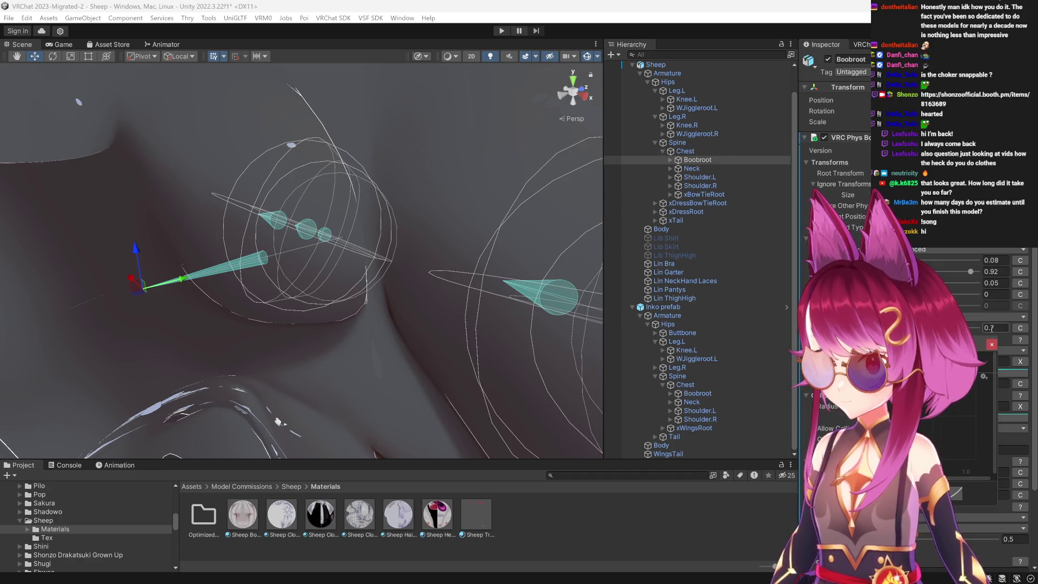
left_click(501, 30)
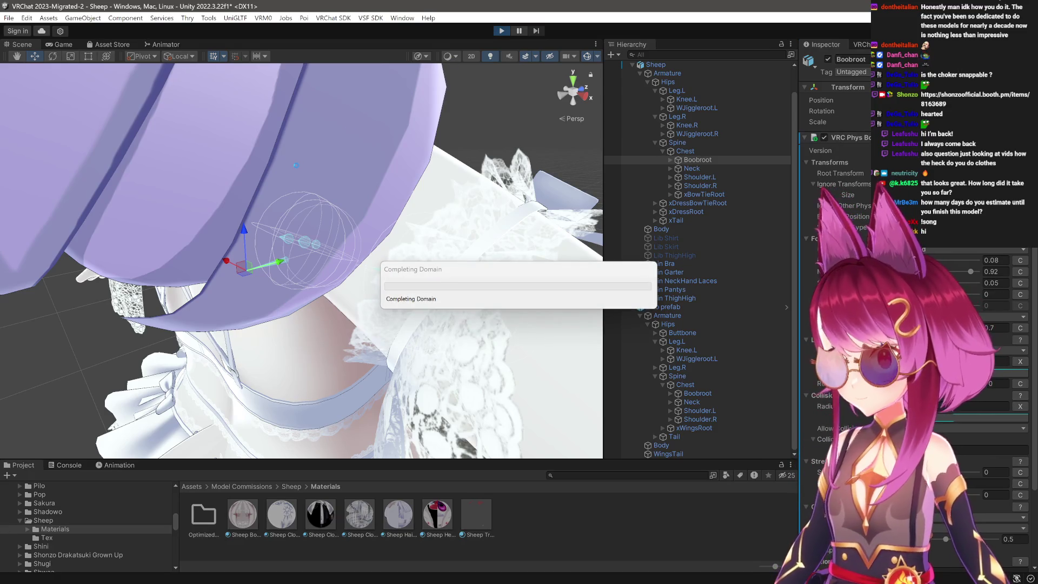
View the avatar from behind, select Hips then Leg.L, and frame Leg.L for rotating.
left_click(25, 47)
left_click_drag(324, 243, 359, 275)
scroll("up", 3)
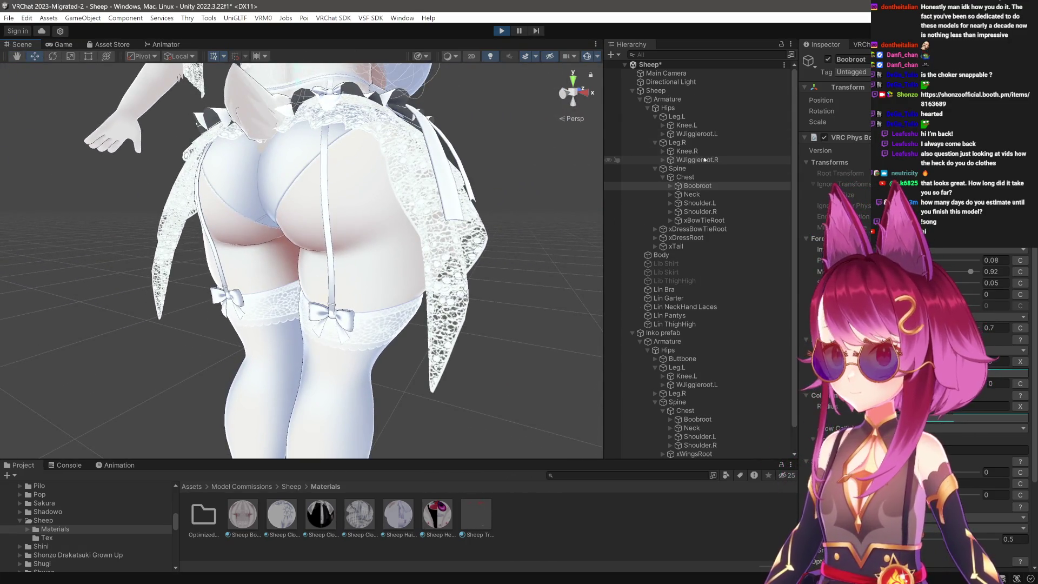
left_click(675, 91)
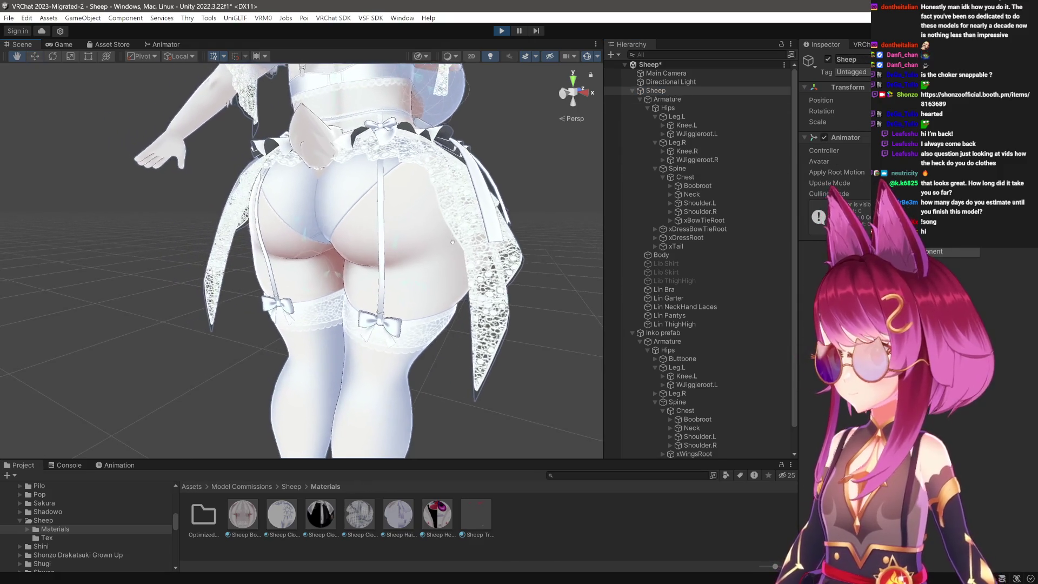
left_click(678, 109)
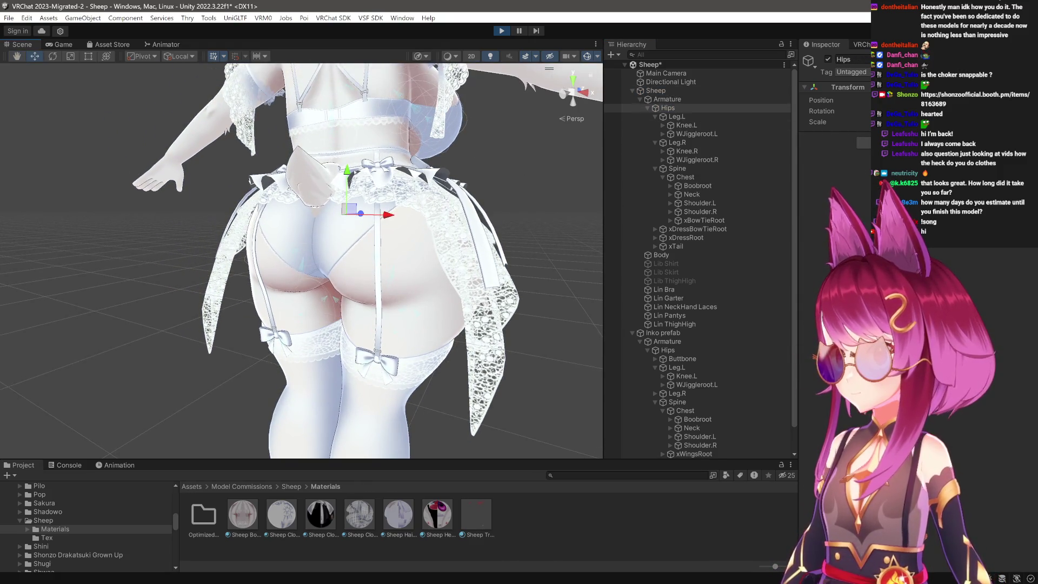
left_click_drag(303, 259, 335, 259)
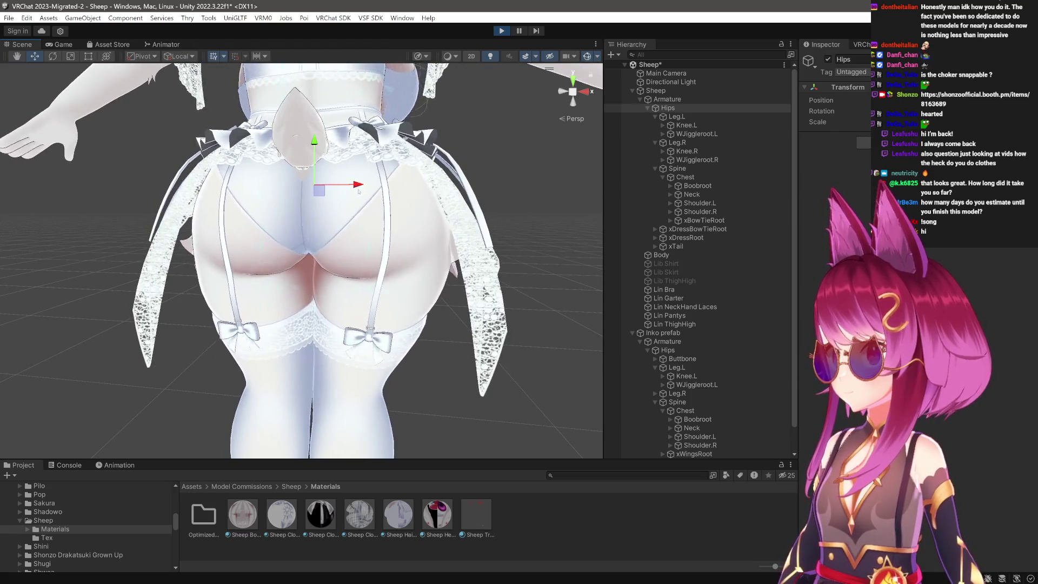
key("e")
key("Down")
key("f")
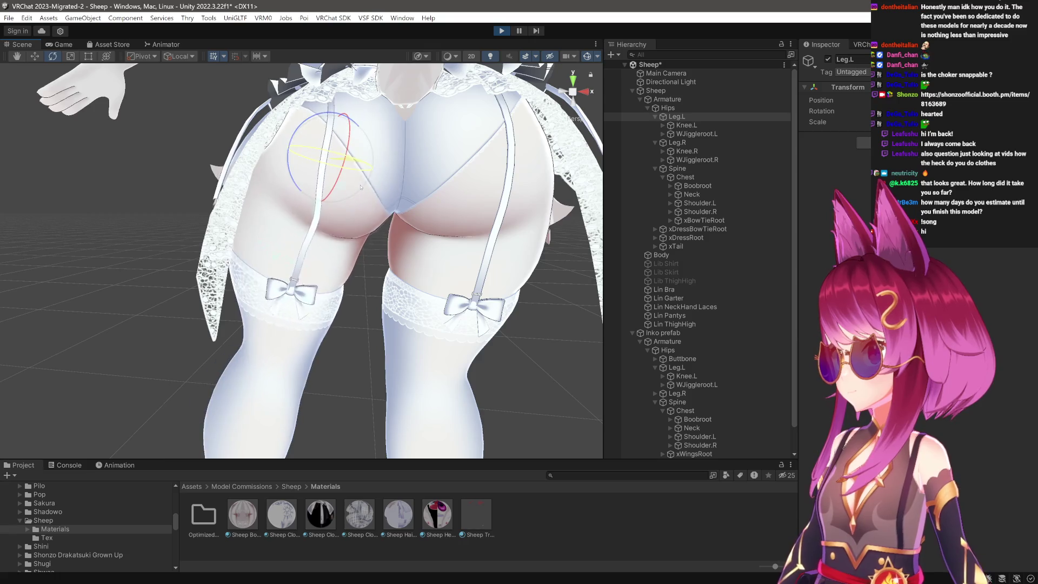
From a side view, swing the left thigh inward and twist it around its vertical axis.
left_click_drag(339, 187, 595, 203)
left_click_drag(367, 216, 336, 220)
left_click_drag(378, 169, 375, 190)
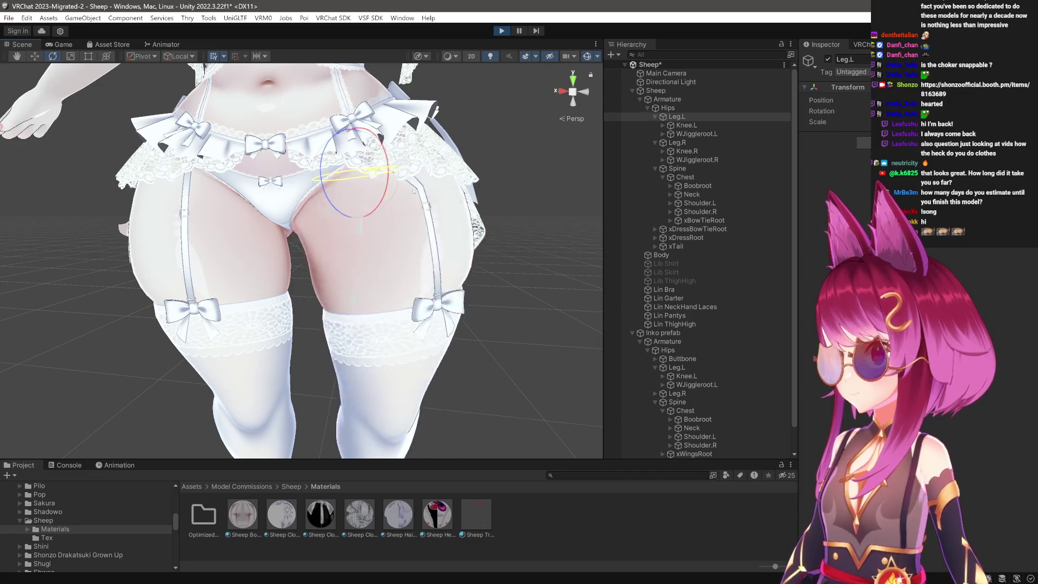
From a front view, swing the left thigh to the left, then select the Hips bone.
left_click_drag(375, 239, 367, 273)
scroll("up", 3)
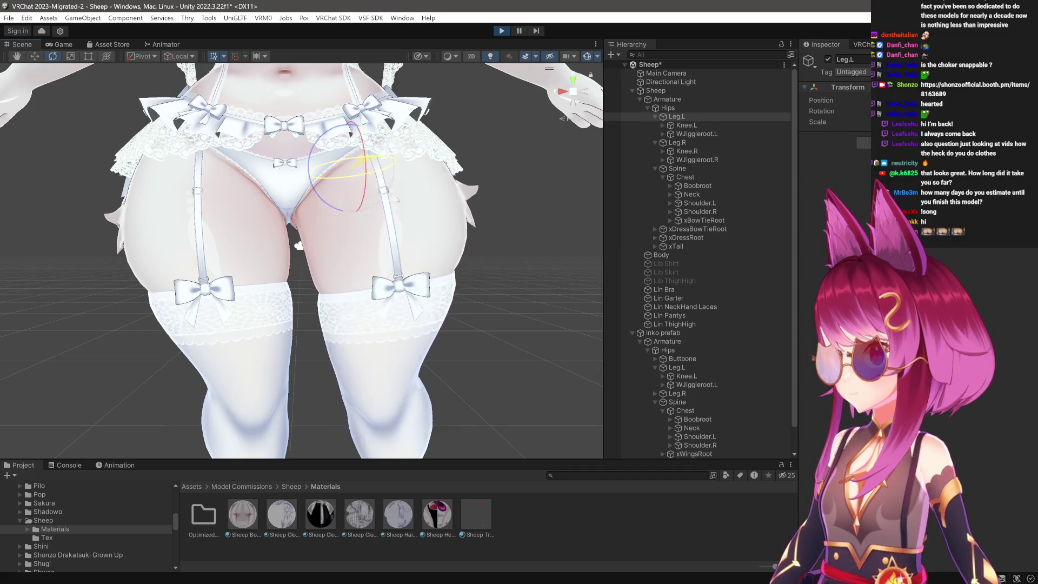
left_click_drag(337, 216, 312, 245)
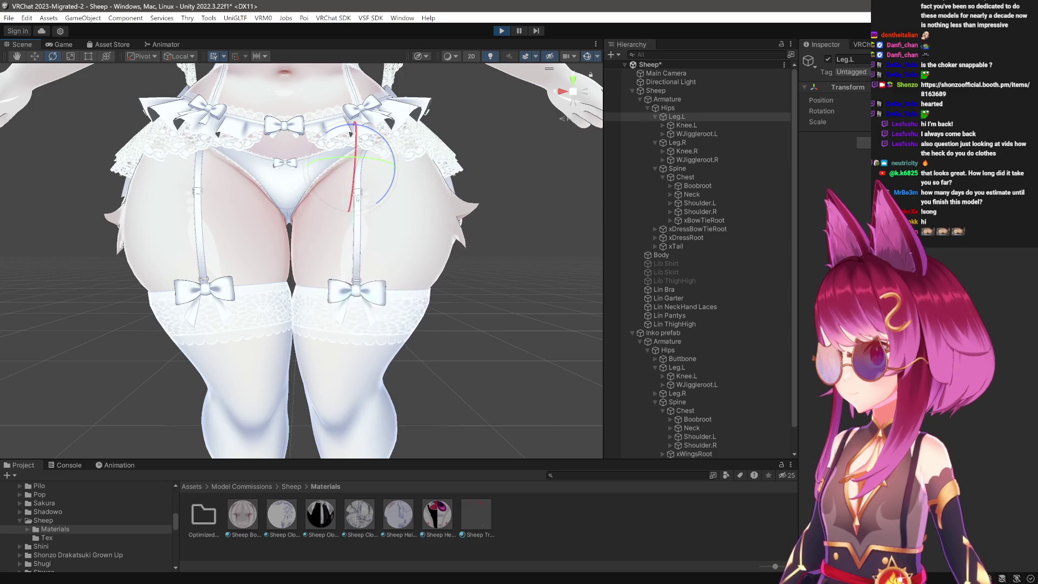
left_click(668, 108)
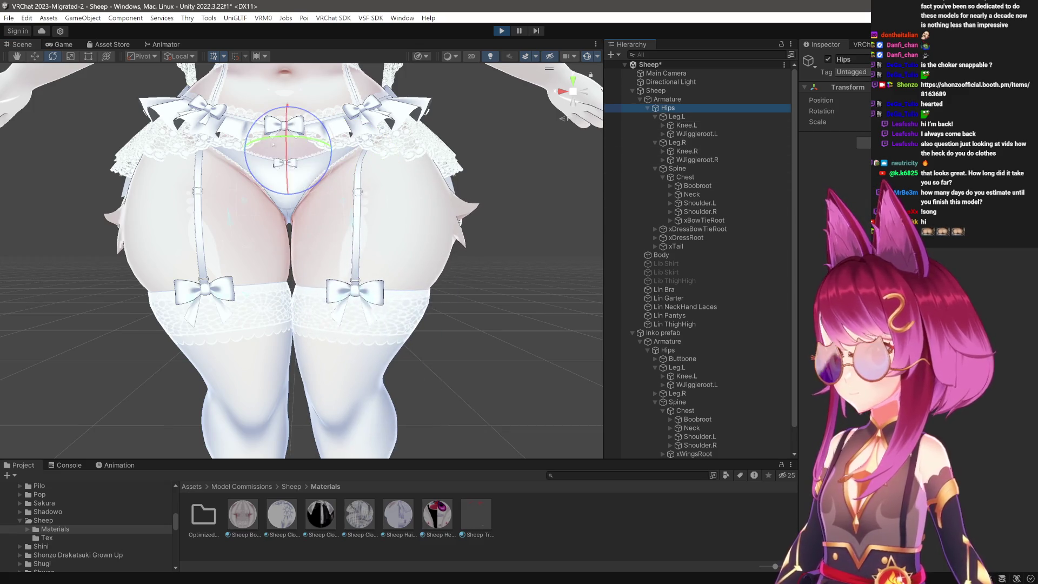
key("w")
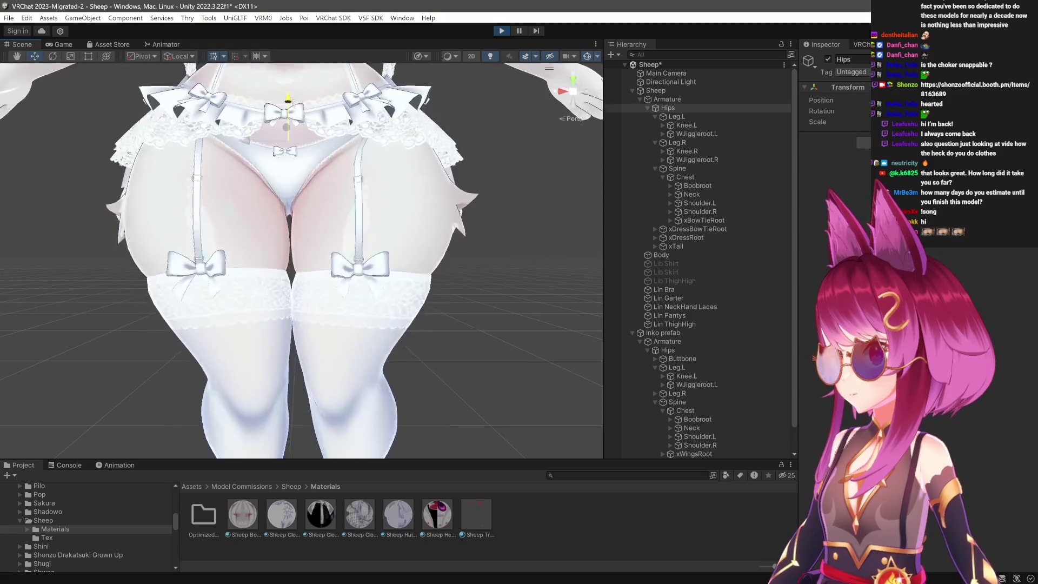
left_click_drag(259, 164, 258, 184)
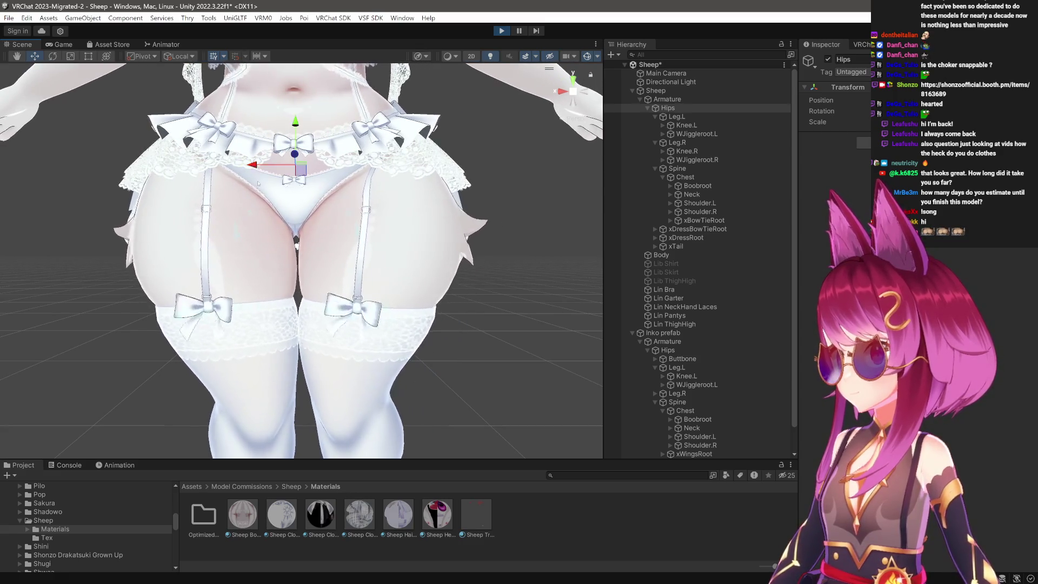
left_click_drag(295, 121, 440, 135)
left_click_drag(242, 157, 567, 270)
left_click(677, 143)
left_click_drag(400, 273, 420, 275)
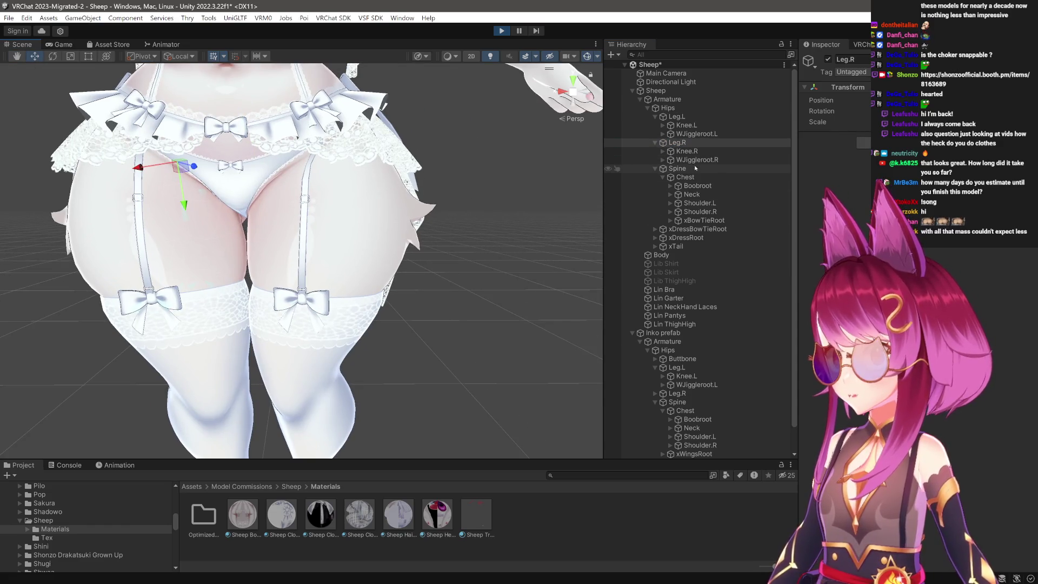
left_click(686, 116)
left_click_drag(378, 195, 244, 199)
key("e")
left_click_drag(244, 199, 201, 277)
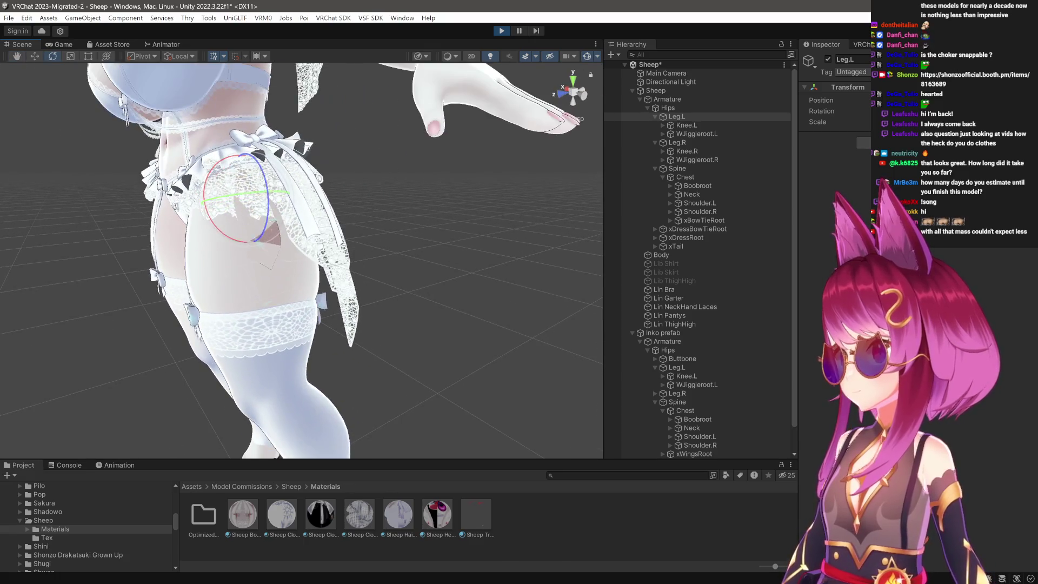
left_click_drag(230, 196, 239, 205)
scroll("down", 3)
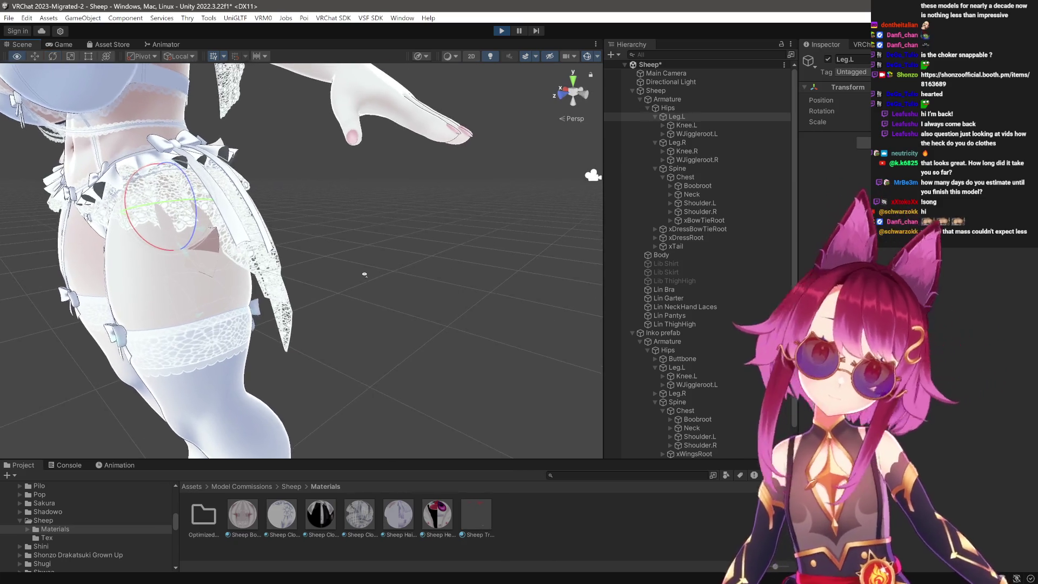
left_click_drag(325, 244, 370, 295)
left_click_drag(371, 295, 354, 323)
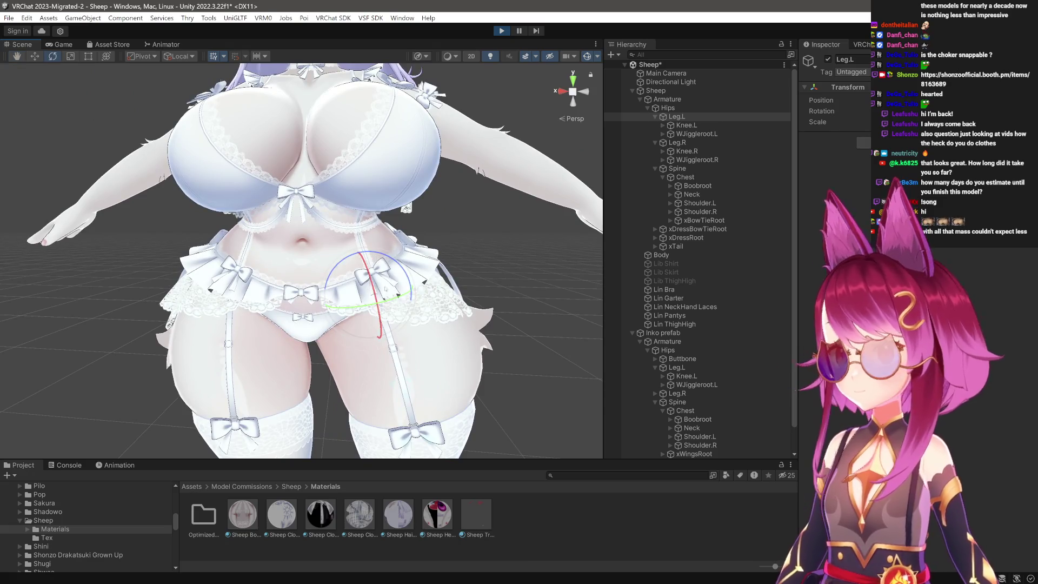
left_click(161, 18)
Close Project Settings and select the Hips bone with the head and horns in view.
left_click(178, 28)
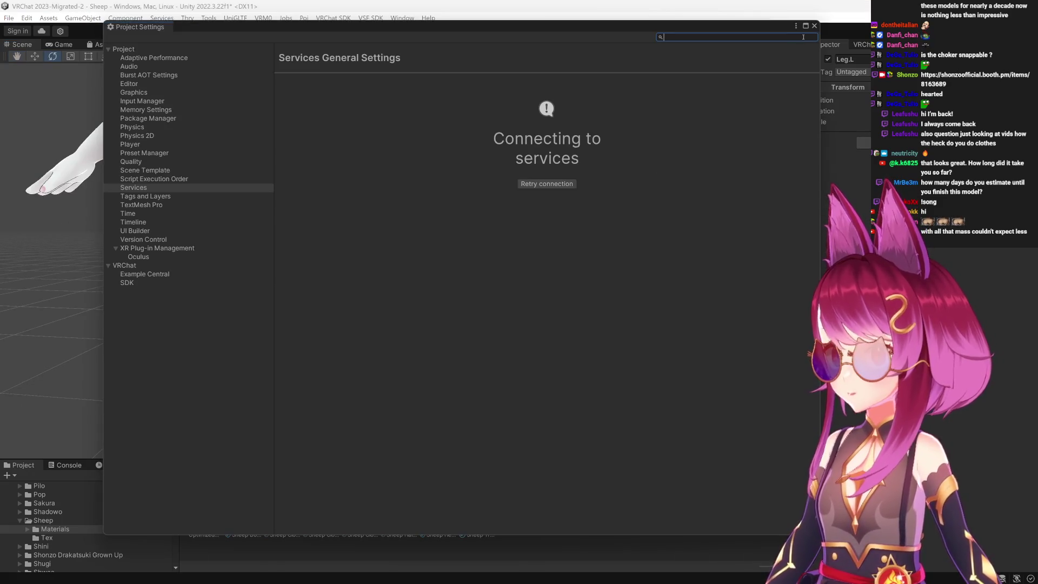
left_click(814, 25)
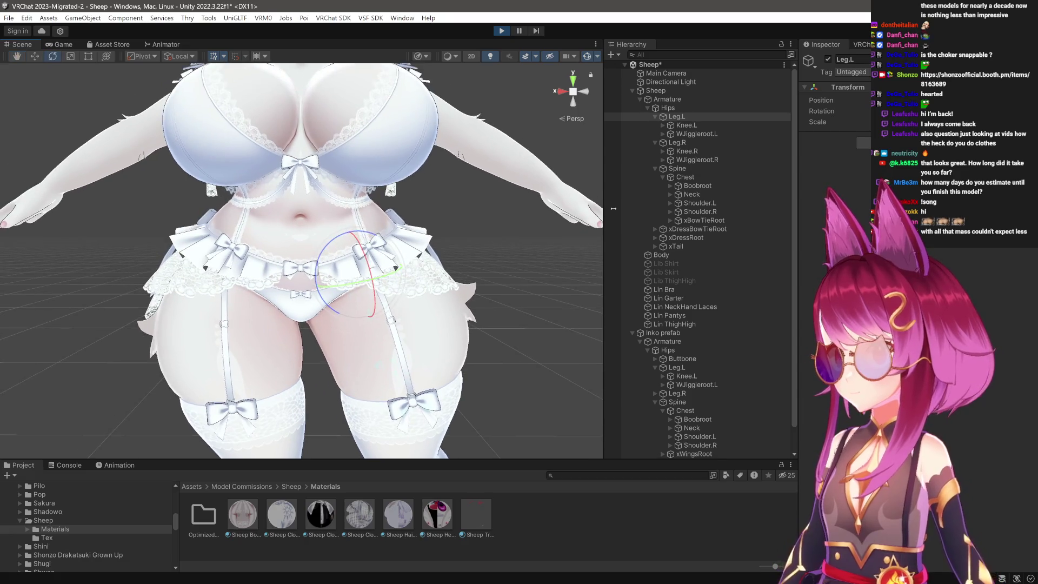
left_click_drag(595, 130, 604, 206)
left_click(668, 109)
Frame the torso up close and select the Boobroot chest bone.
left_click_drag(411, 260, 187, 204)
scroll("down", 3)
left_click_drag(187, 205, 243, 156)
left_click_drag(299, 292, 292, 335)
left_click_drag(292, 335, 207, 393)
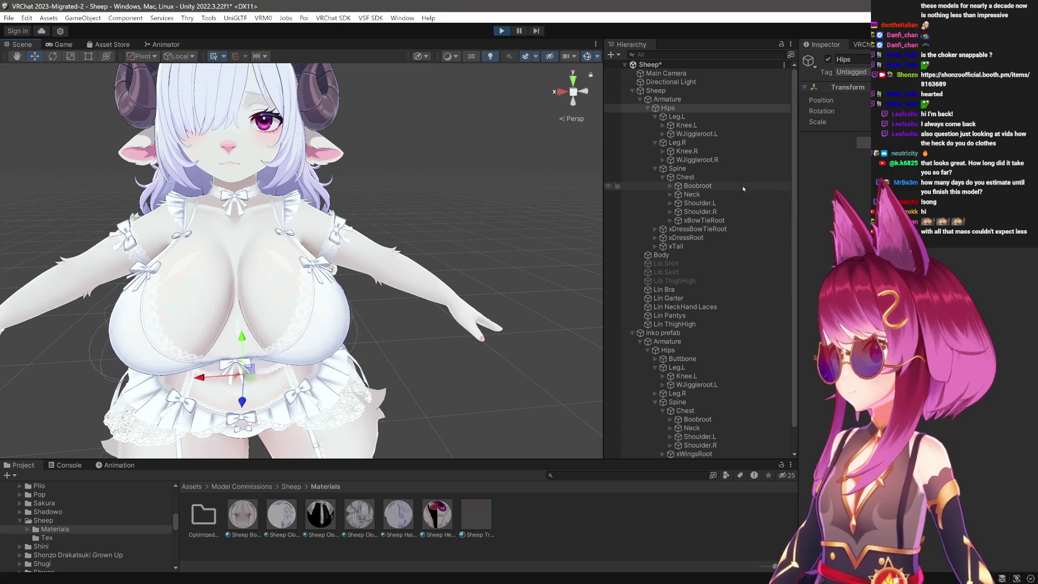
left_click(716, 185)
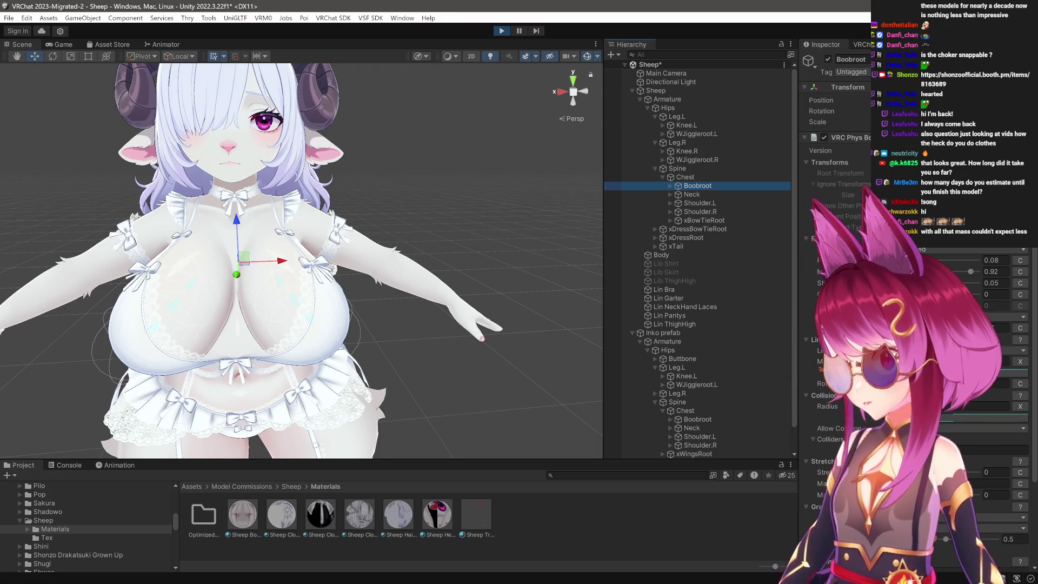
Change the chest PhysBone Momentum from 0.92 to 0.85 and frame the bone.
left_click(992, 272)
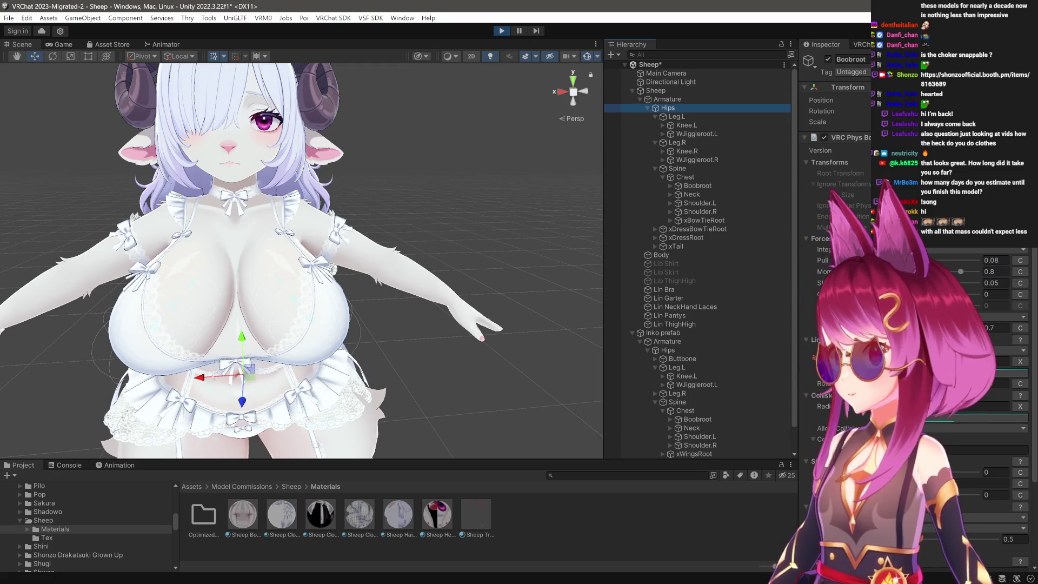
left_click_drag(216, 378, 288, 376)
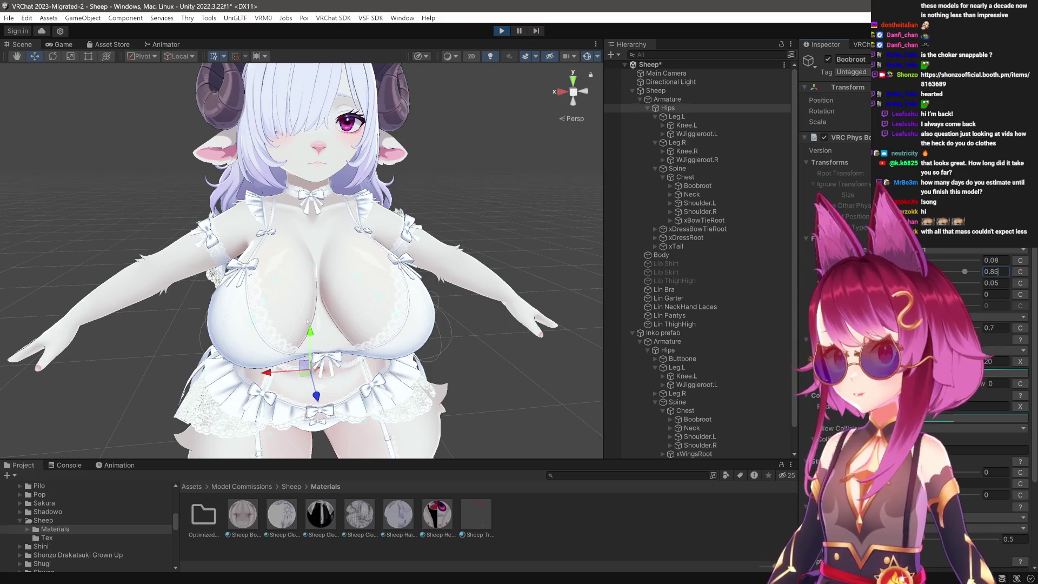
left_click_drag(269, 373, 162, 379)
key("f")
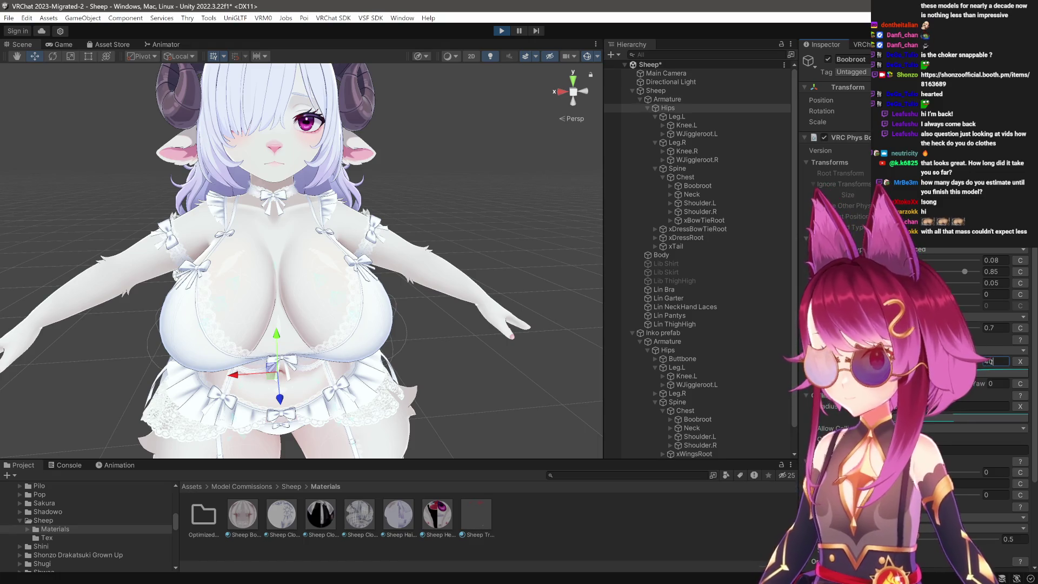
scroll("up", 3)
Bring up a PhysBone curve editor and move it out of the way.
left_click_drag(302, 260, 426, 349)
left_click_drag(426, 350, 362, 340)
scroll("up", 3)
scroll("up", 3)
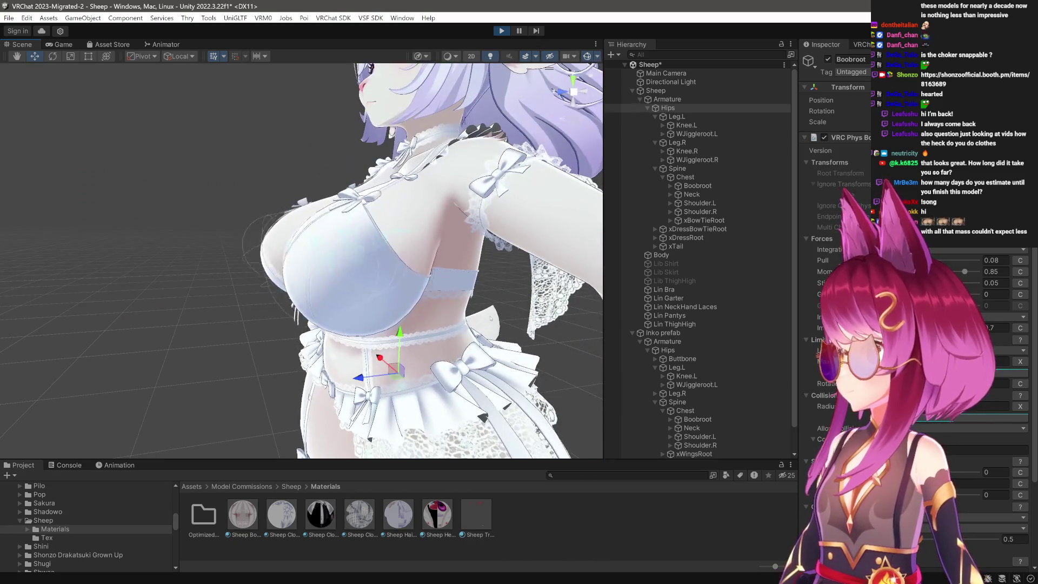
left_click(991, 373)
left_click_drag(995, 370, 801, 294)
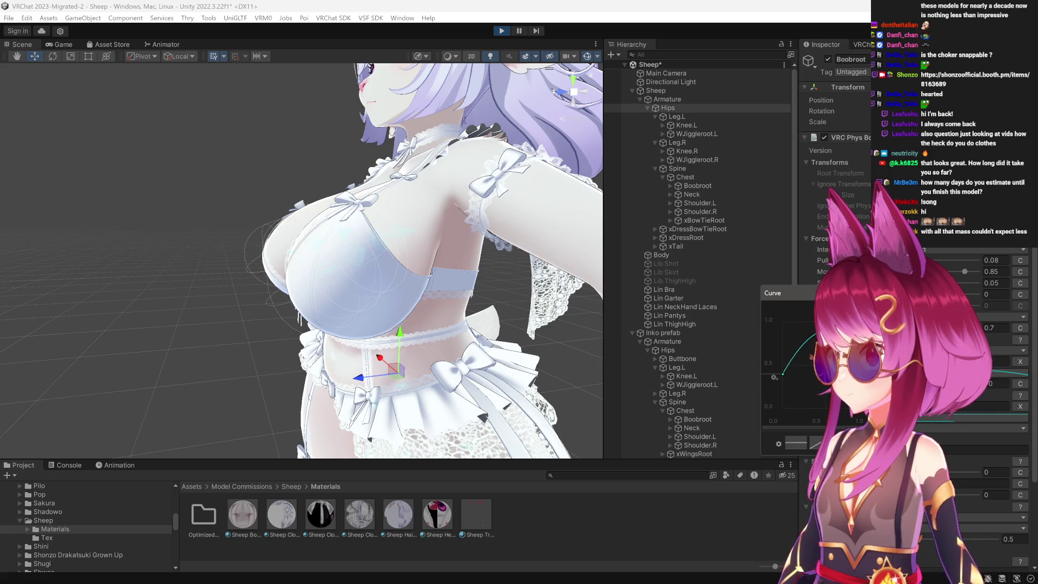
Close the Curve editor and inspect the head and chest from front and side.
key("Escape")
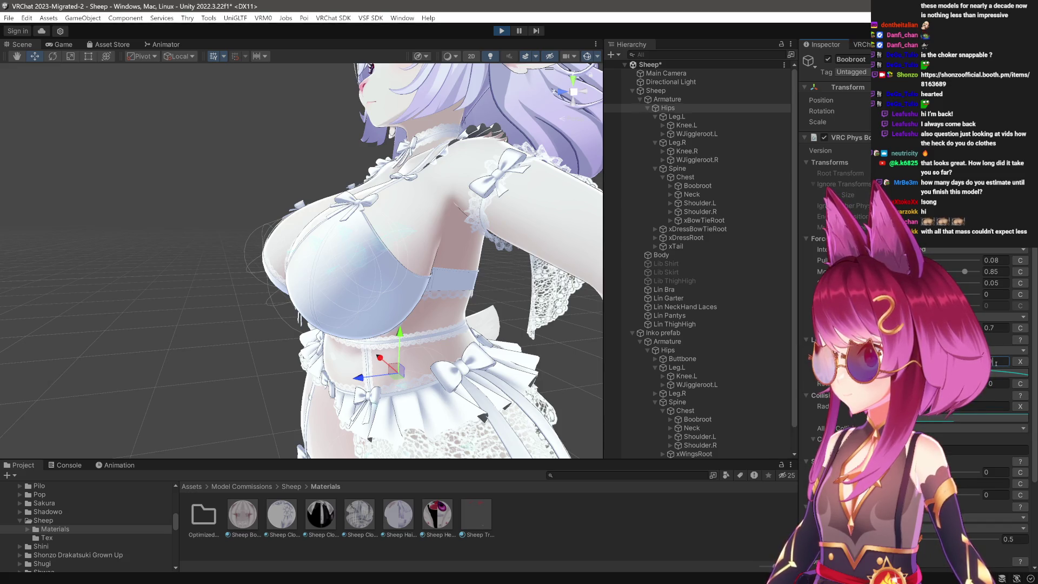
left_click_drag(389, 325, 313, 322)
scroll("down", 3)
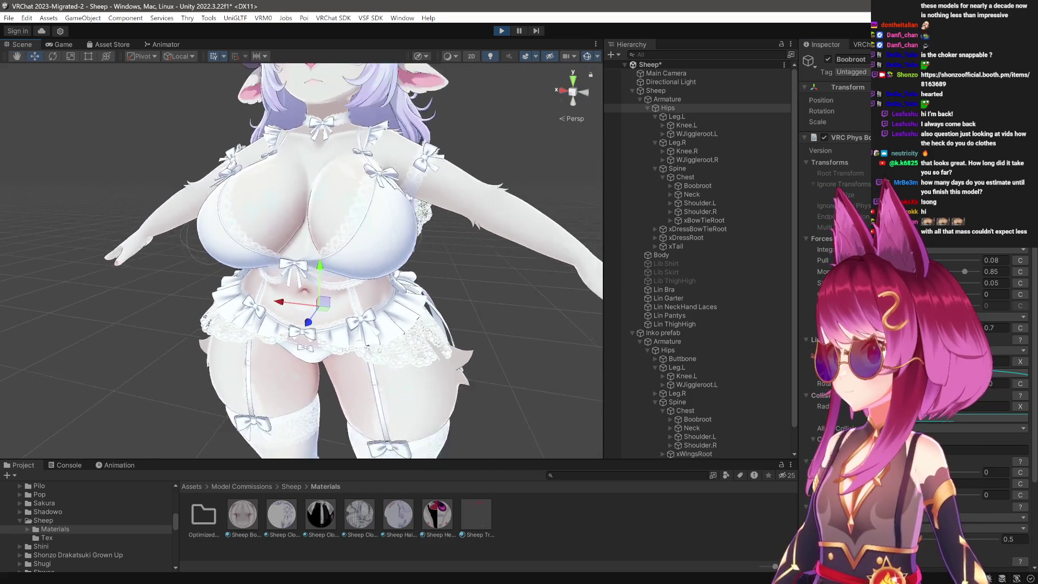
scroll("up", 3)
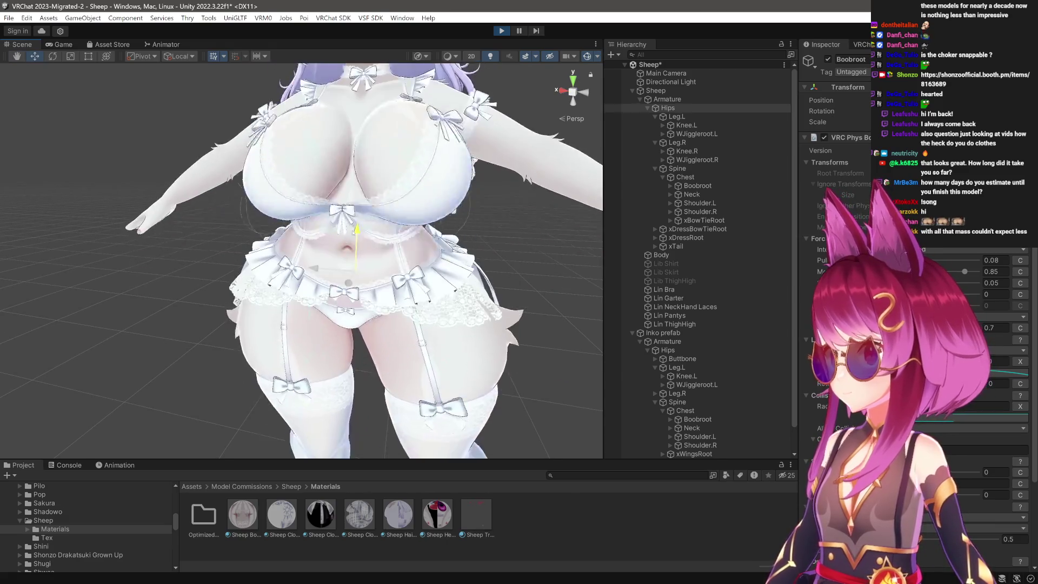
scroll("down", 3)
left_click_drag(324, 324, 248, 324)
left_click_drag(364, 361, 381, 278)
Raise the Limits max angle from 20 to 30, briefly previewing its curve.
left_click_drag(373, 278, 344, 304)
left_click_drag(343, 303, 537, 192)
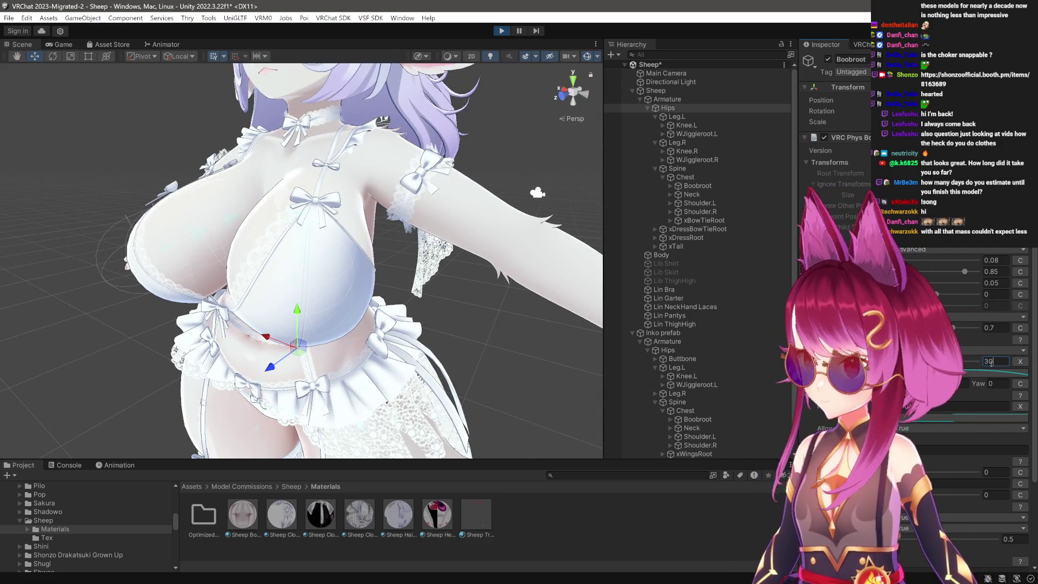
left_click_drag(536, 193, 486, 246)
left_click_drag(380, 265, 376, 192)
left_click(967, 416)
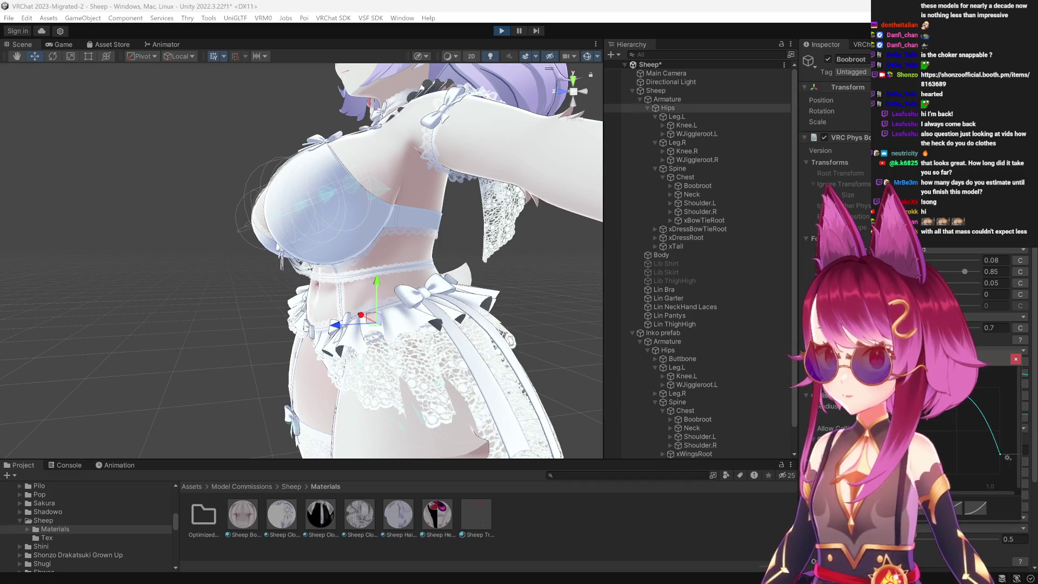
left_click(1016, 359)
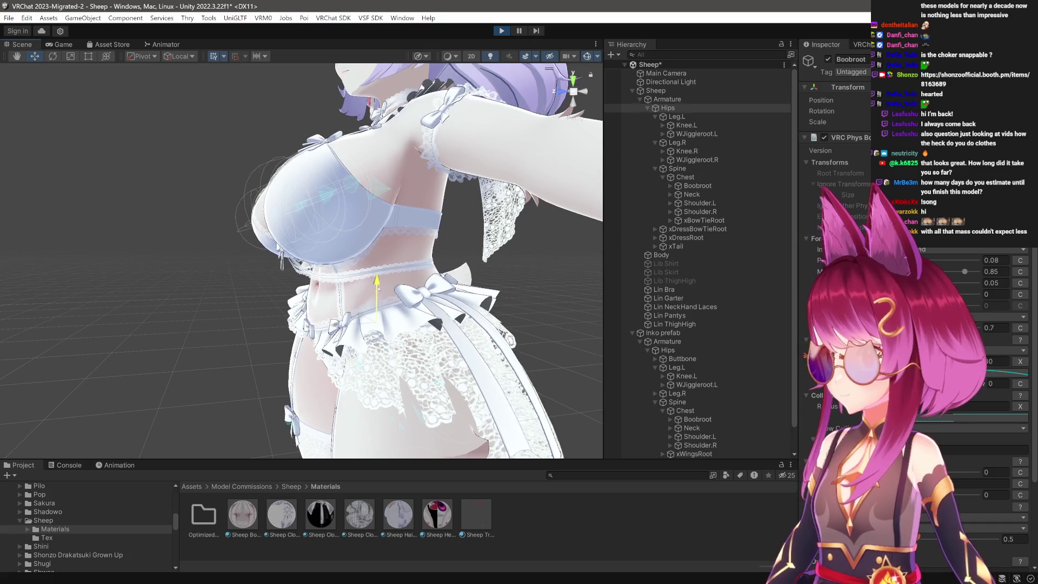
left_click_drag(380, 292, 380, 320)
left_click_drag(380, 297, 379, 312)
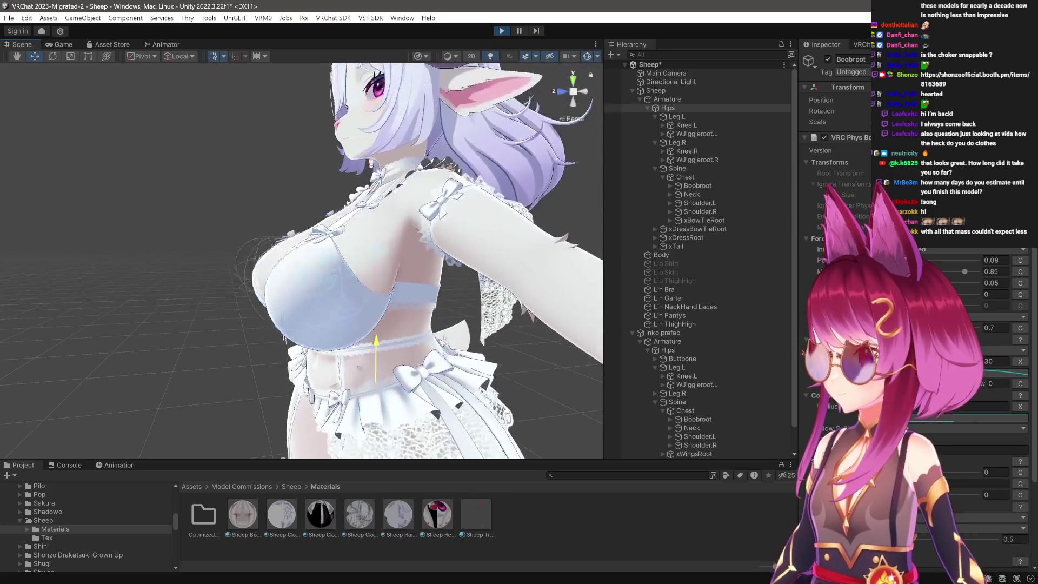
Raise the Boobroot bone along its Y axis, checking the lifted chest from side and front.
left_click_drag(573, 242, 523, 242)
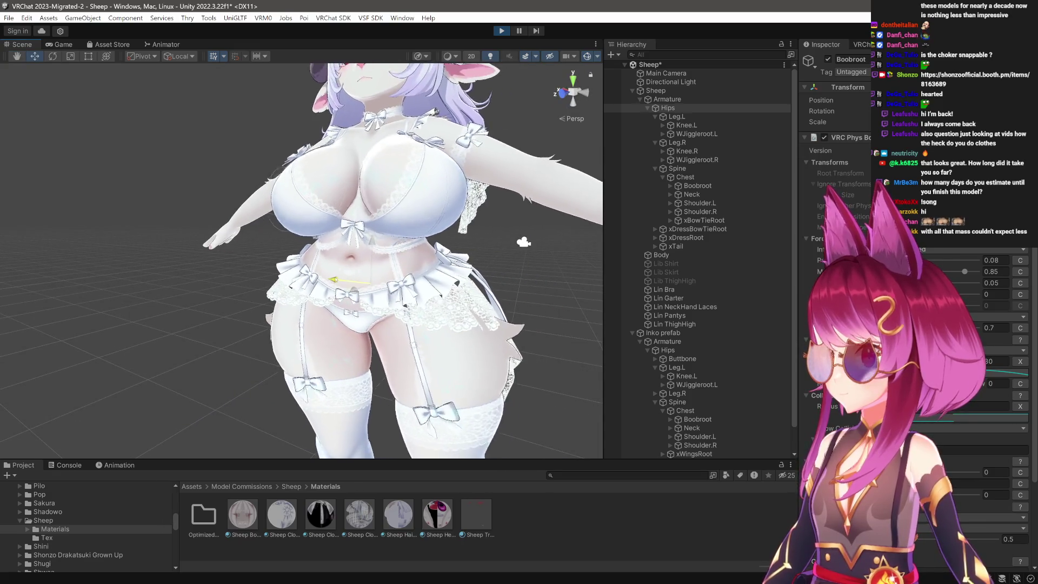
left_click_drag(411, 404, 314, 389)
scroll("up", 3)
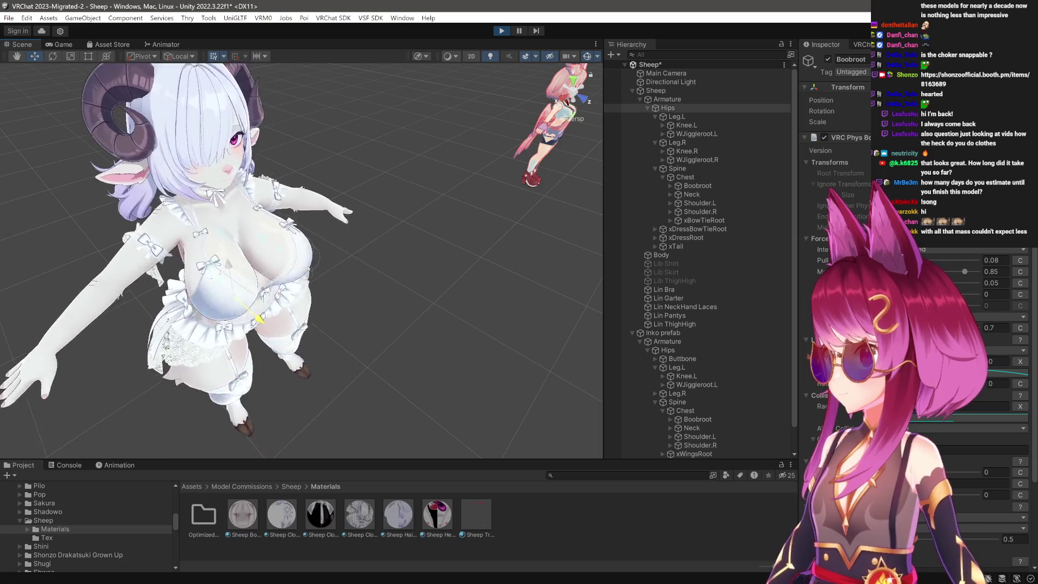
left_click_drag(332, 306, 314, 284)
scroll("up", 3)
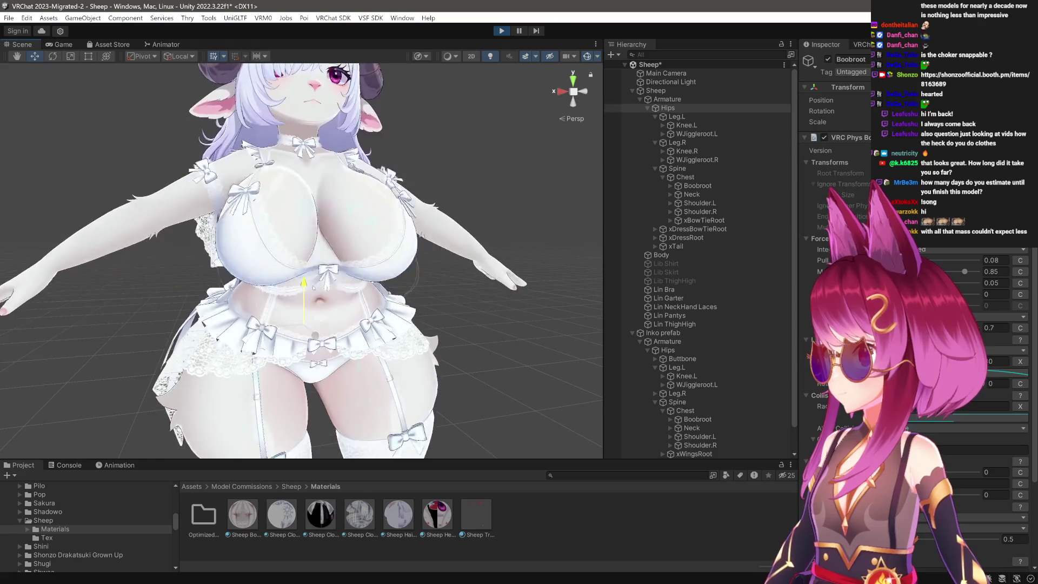
left_click_drag(445, 317, 284, 298)
scroll("down", 3)
left_click_drag(372, 324, 372, 319)
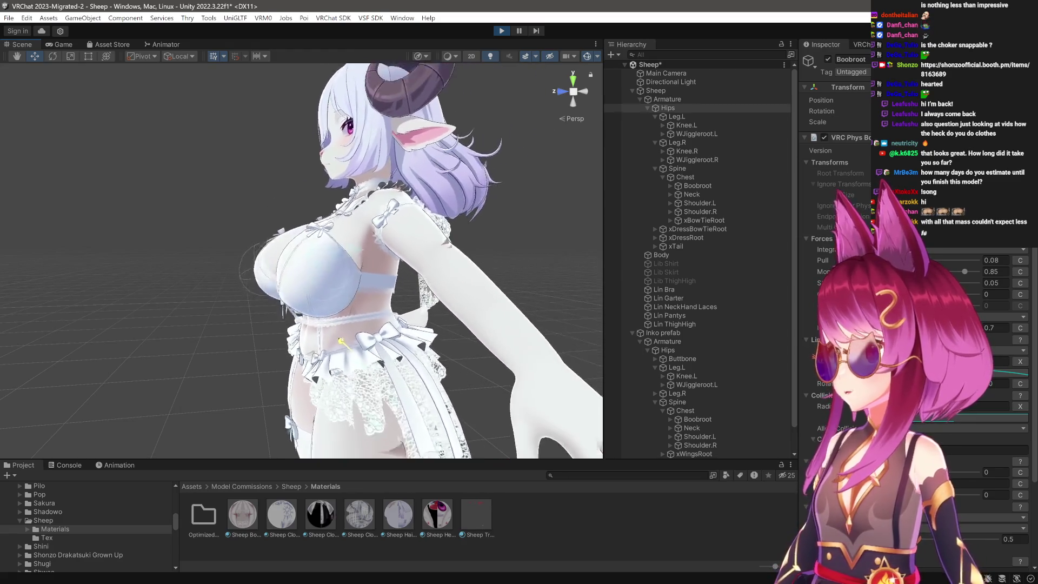
left_click_drag(275, 340, 412, 370)
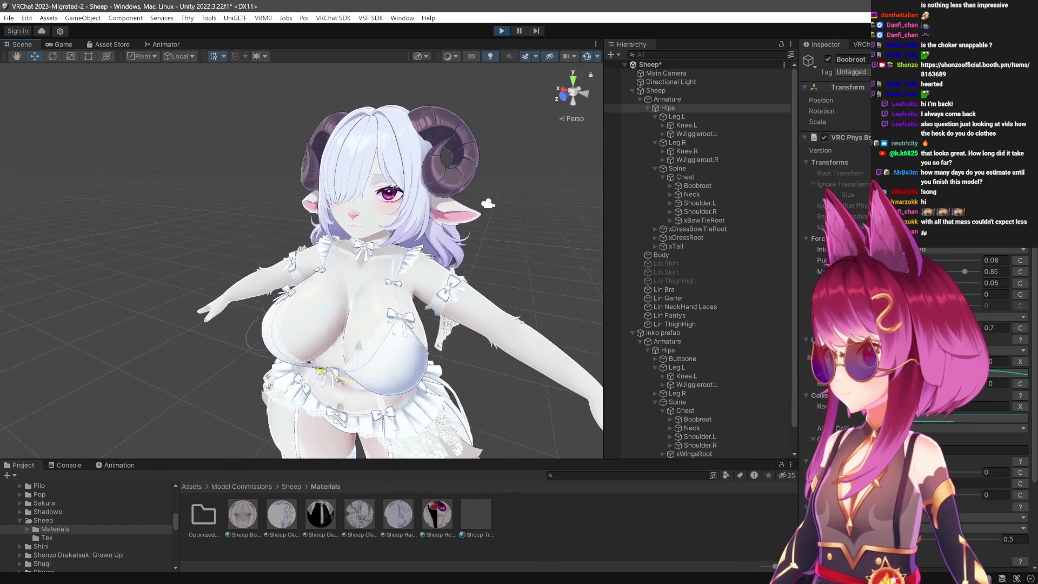
scroll("up", 3)
left_click_drag(315, 369, 364, 371)
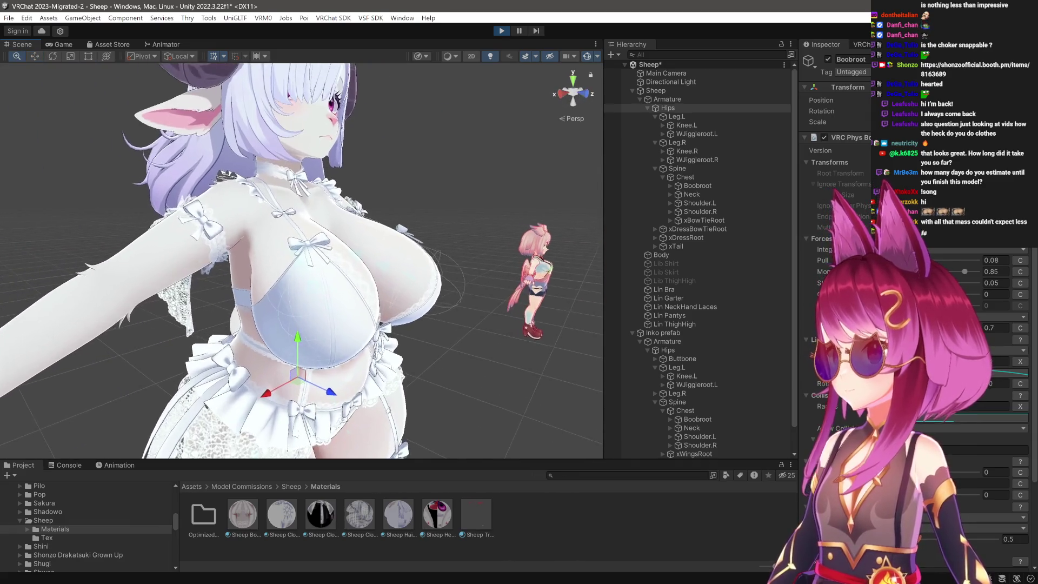